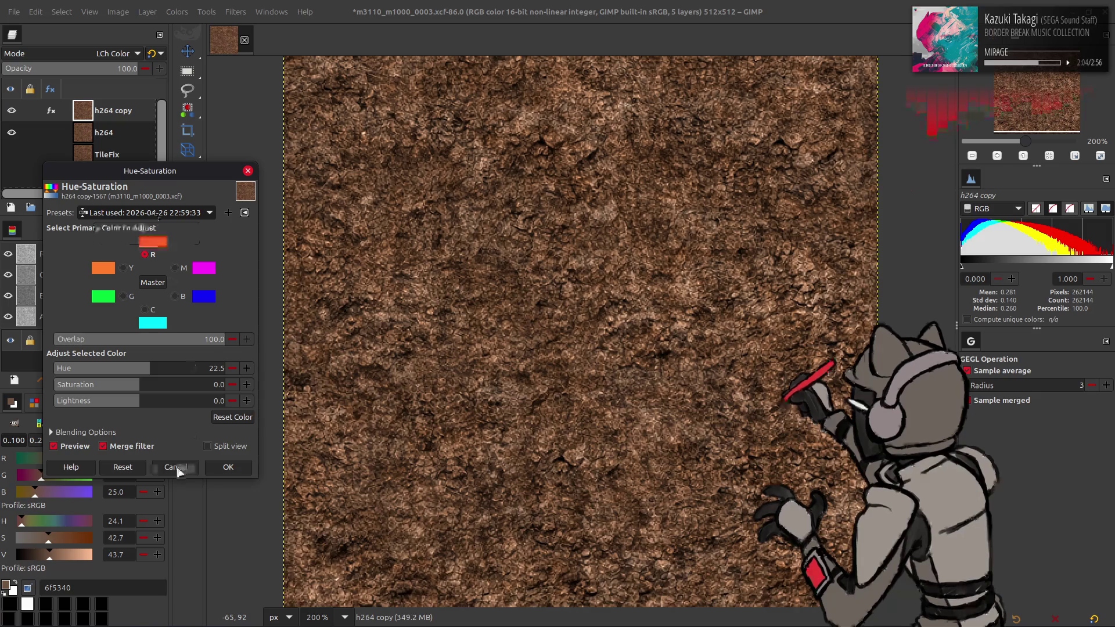
Reset Hue-Saturation and shift the reds' hue to 15 with overlap 100 on h264 copy
click(122, 467)
drag(144, 339, 225, 339)
drag(139, 368, 108, 365)
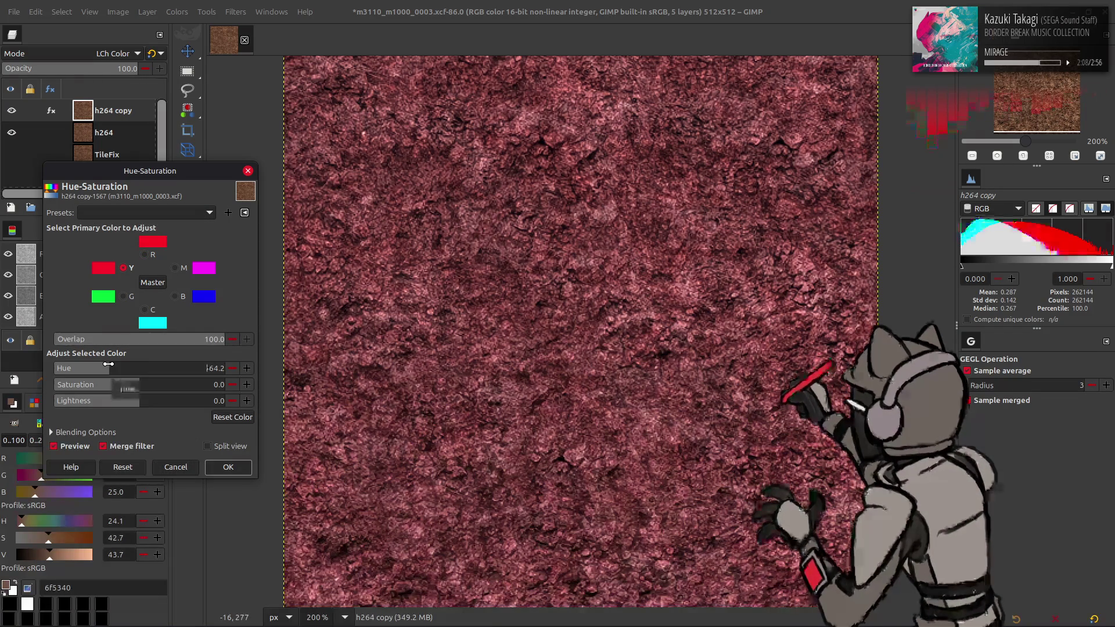
text(-15)
key(Return)
click(169, 368)
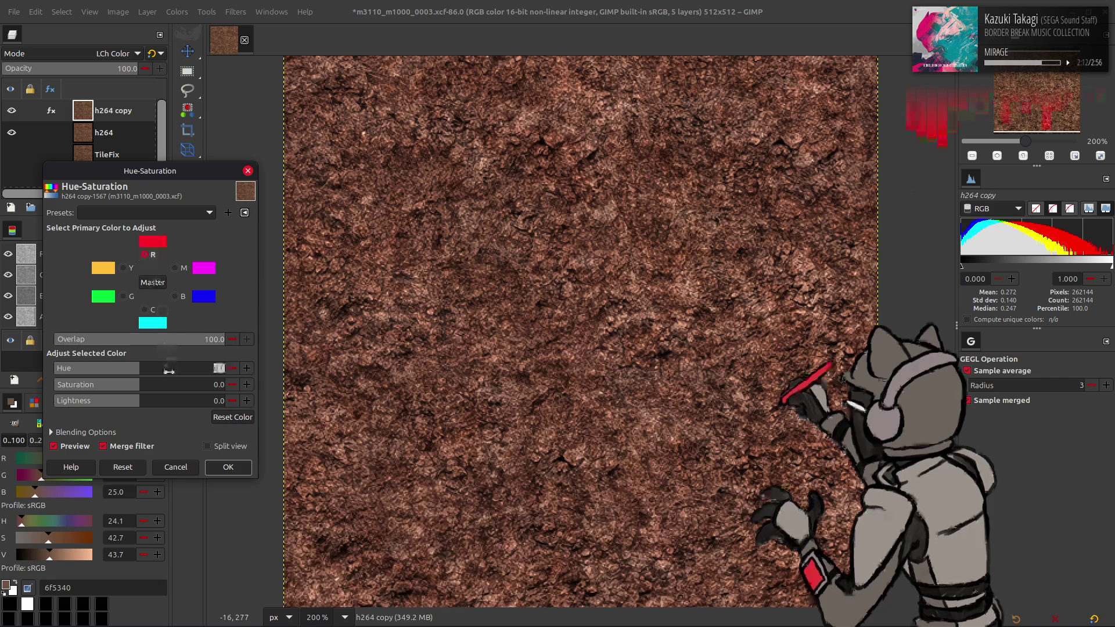
text(15)
key(Return)
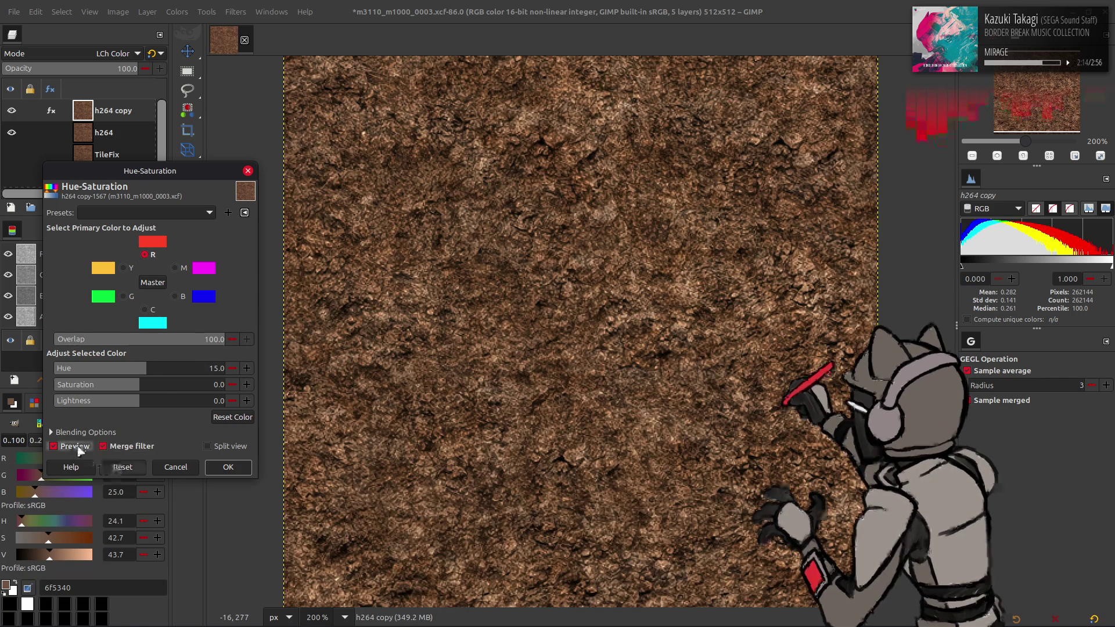
click(228, 467)
click(107, 132)
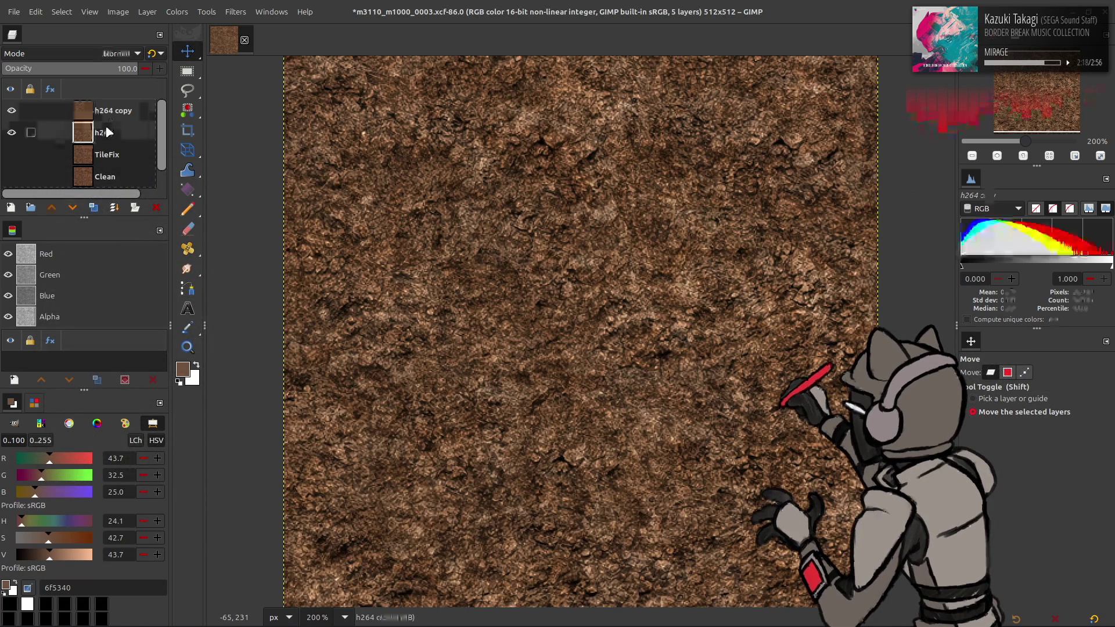
Duplicate and remove an h264 copy, then apply a Curves adjustment to the layer
click(95, 210)
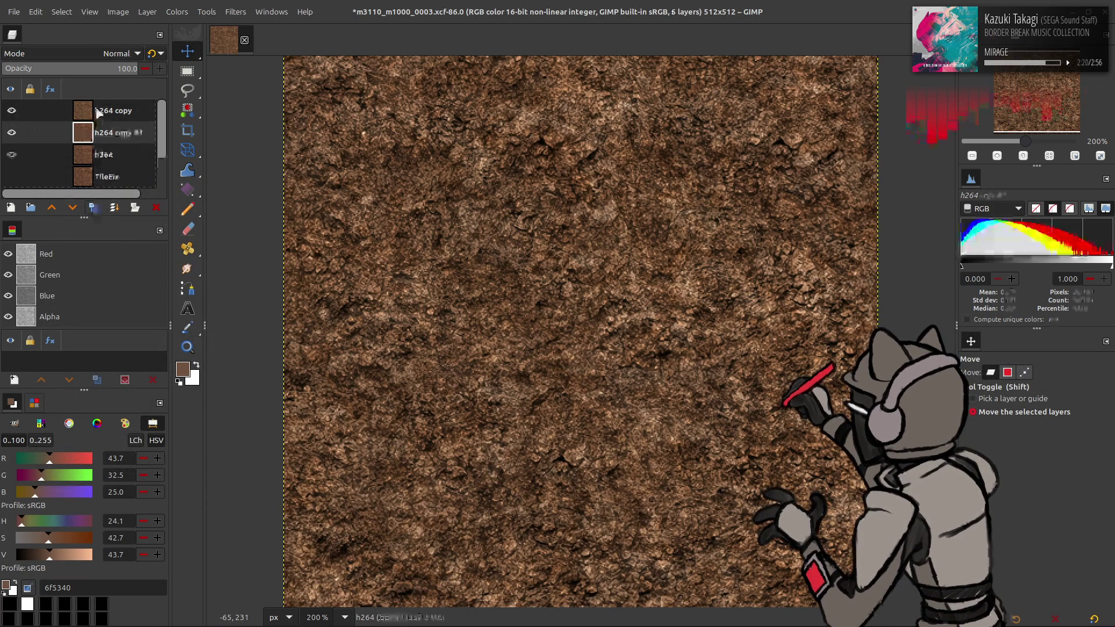
click(99, 110)
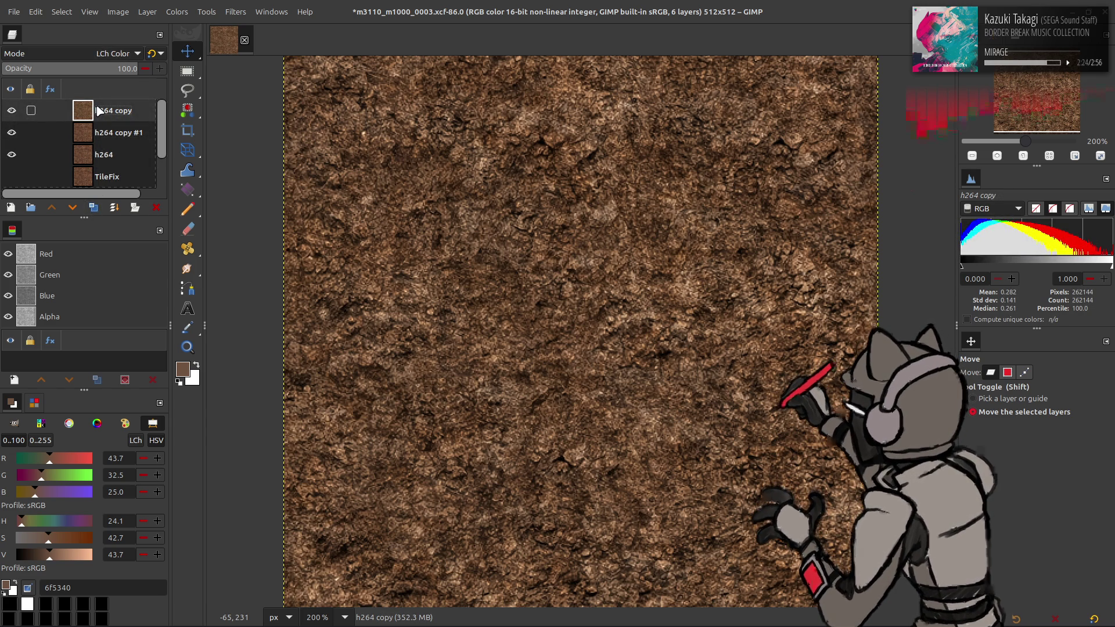
click(155, 208)
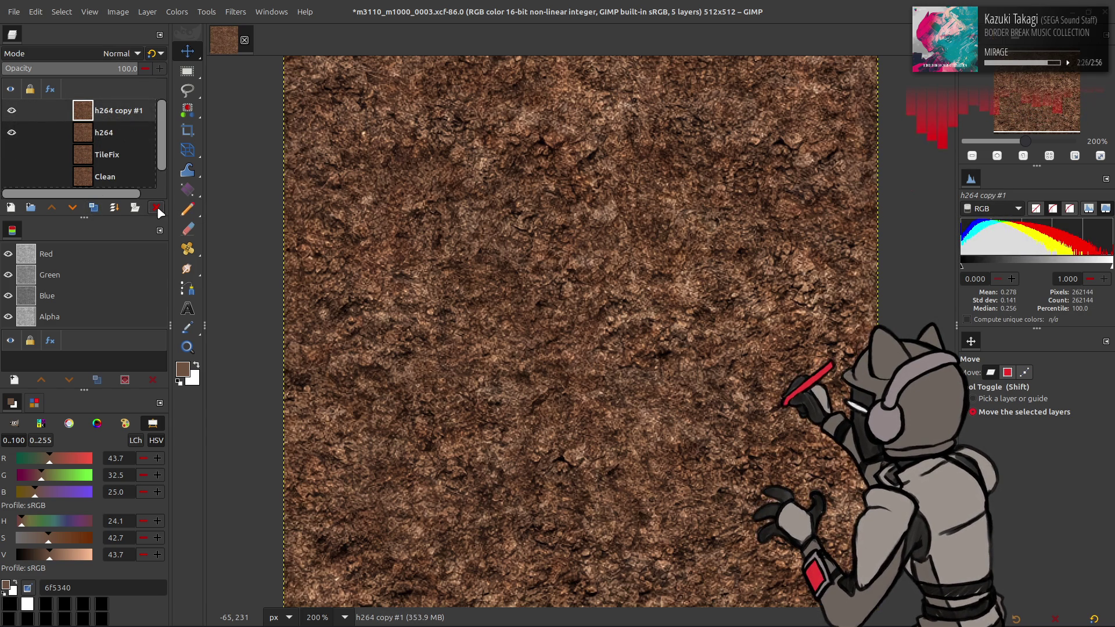
click(177, 12)
click(213, 157)
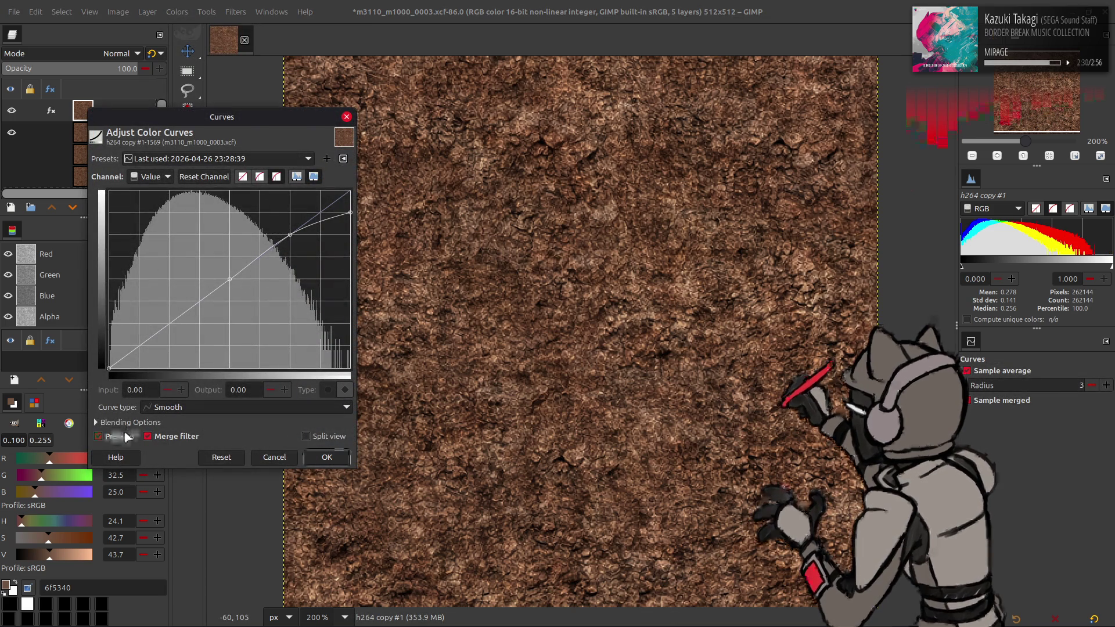
scroll(221, 160, down, 2)
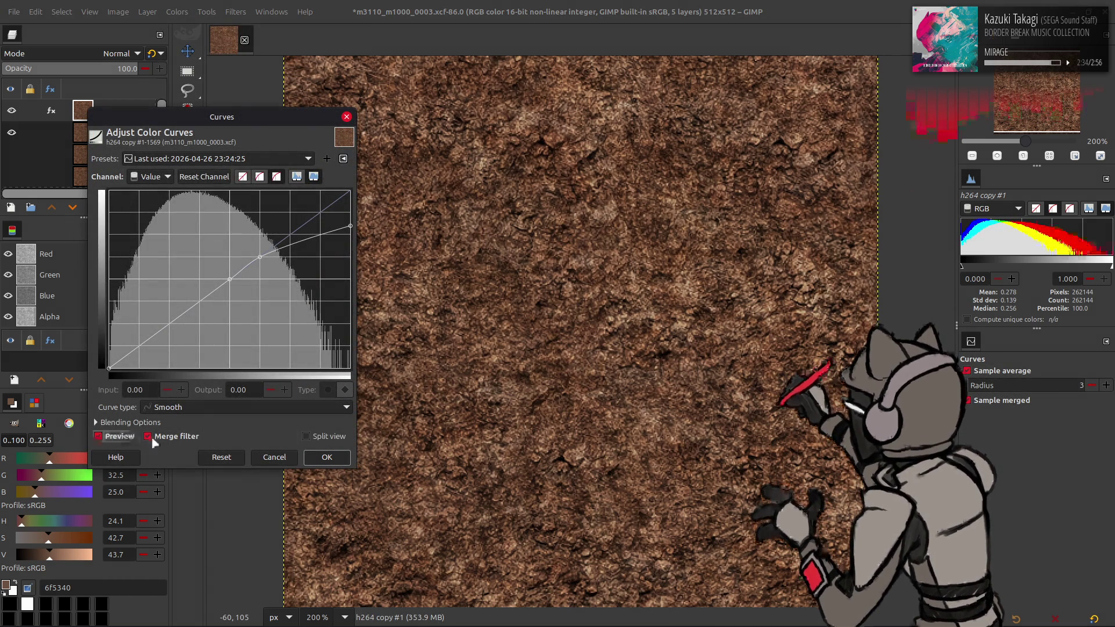
click(327, 457)
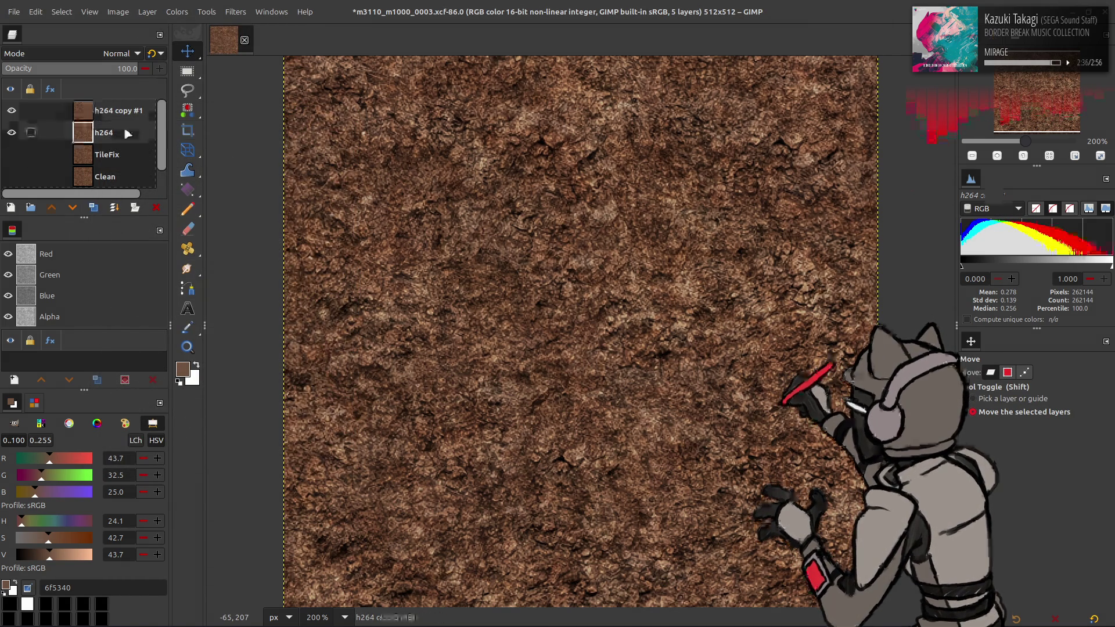
Duplicate h264 and test LCh Lightness and LCh Hue blend modes on the copy
click(93, 207)
click(108, 54)
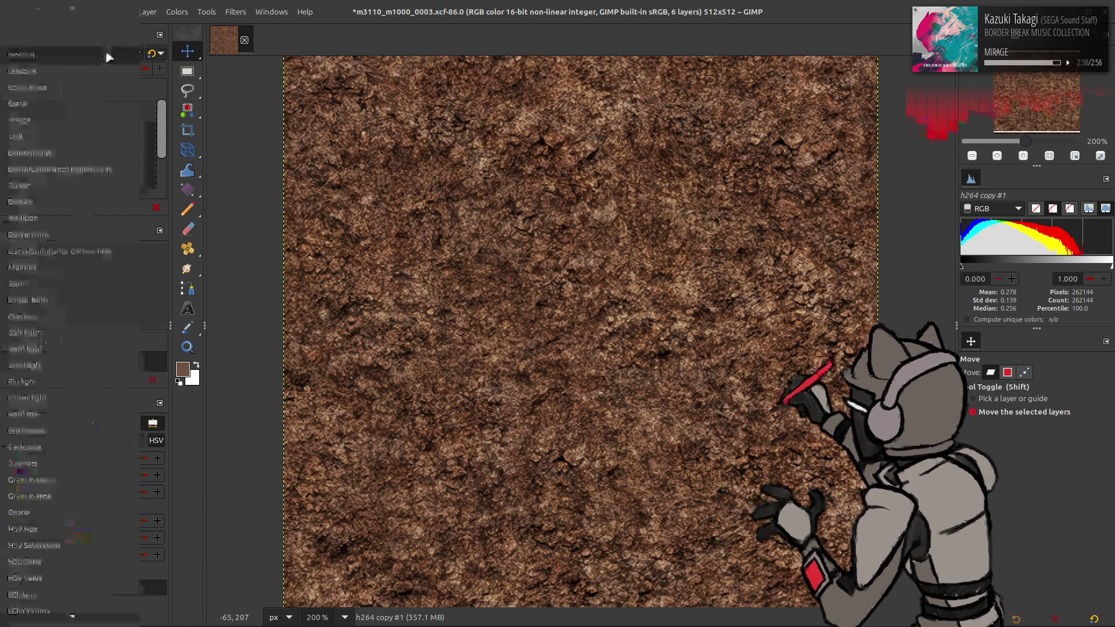
click(45, 604)
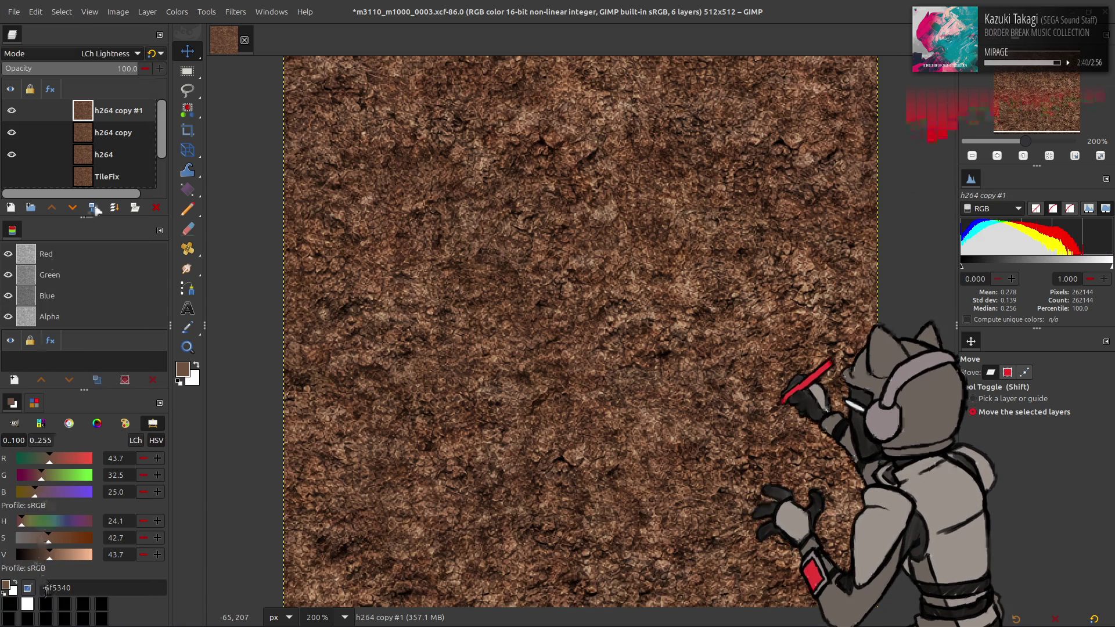
right_click(126, 132)
click(72, 207)
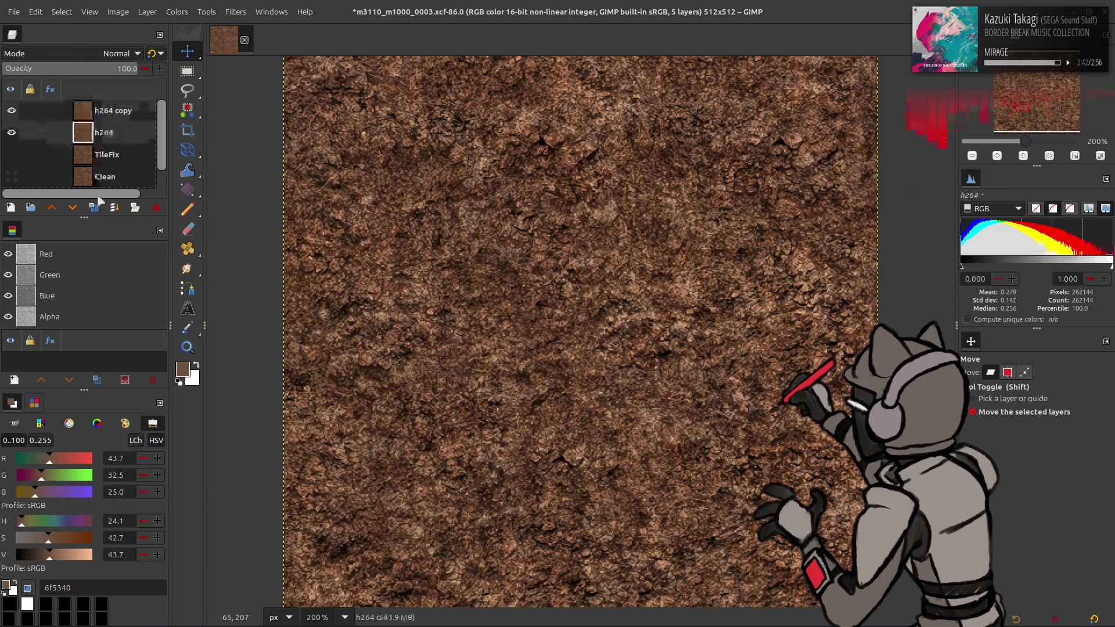
click(51, 207)
click(108, 54)
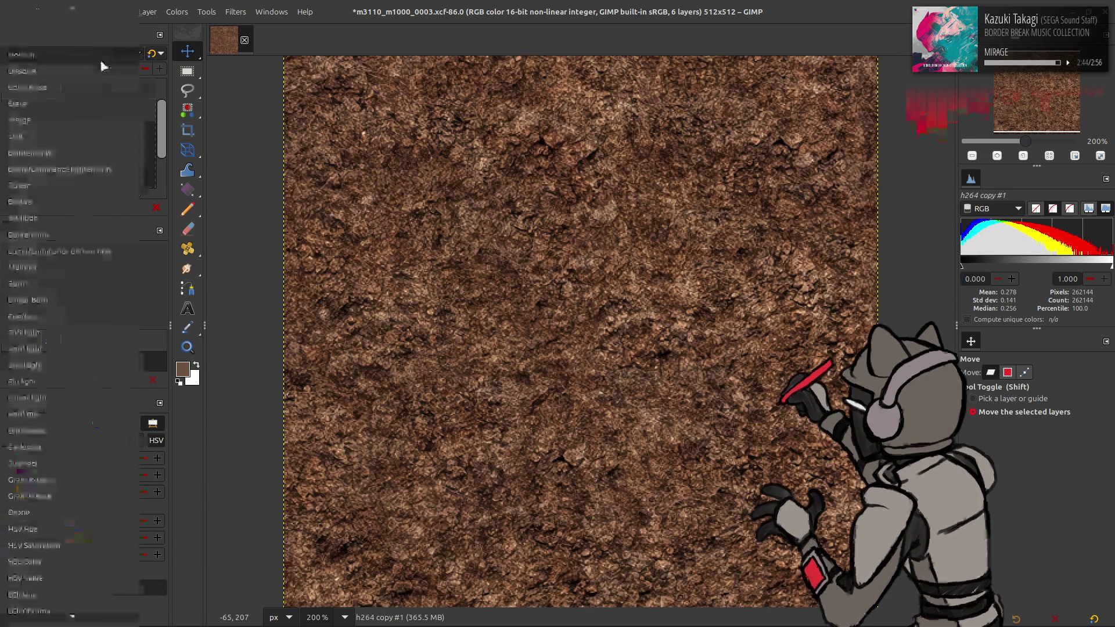
click(44, 549)
Make two more trial copies, then delete all the extra copy layers
click(92, 208)
scroll(108, 58, up, 1)
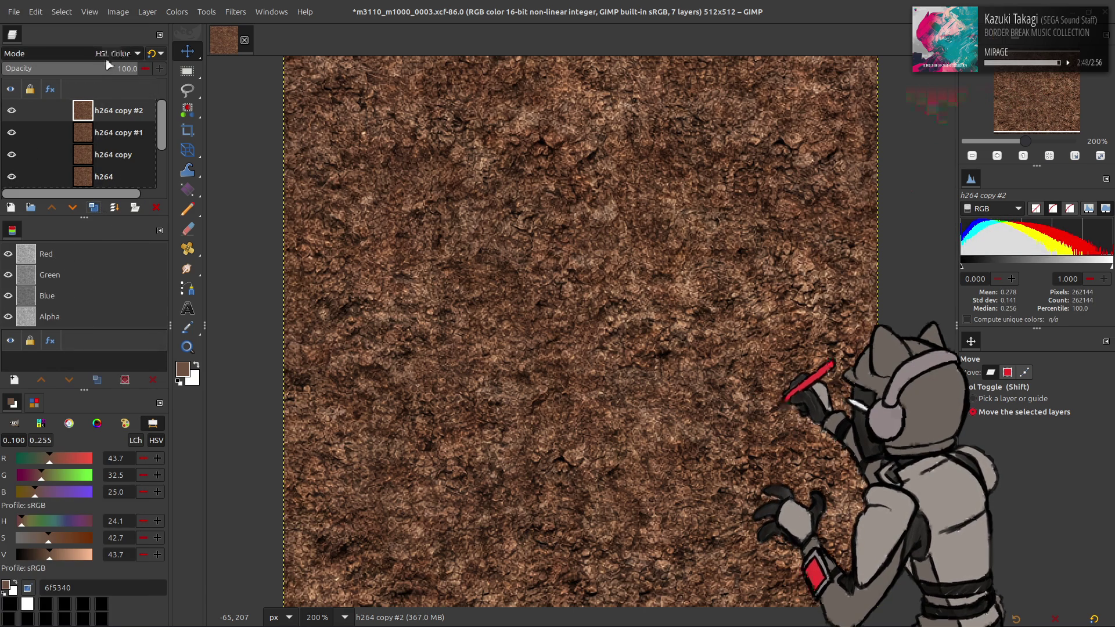
click(93, 207)
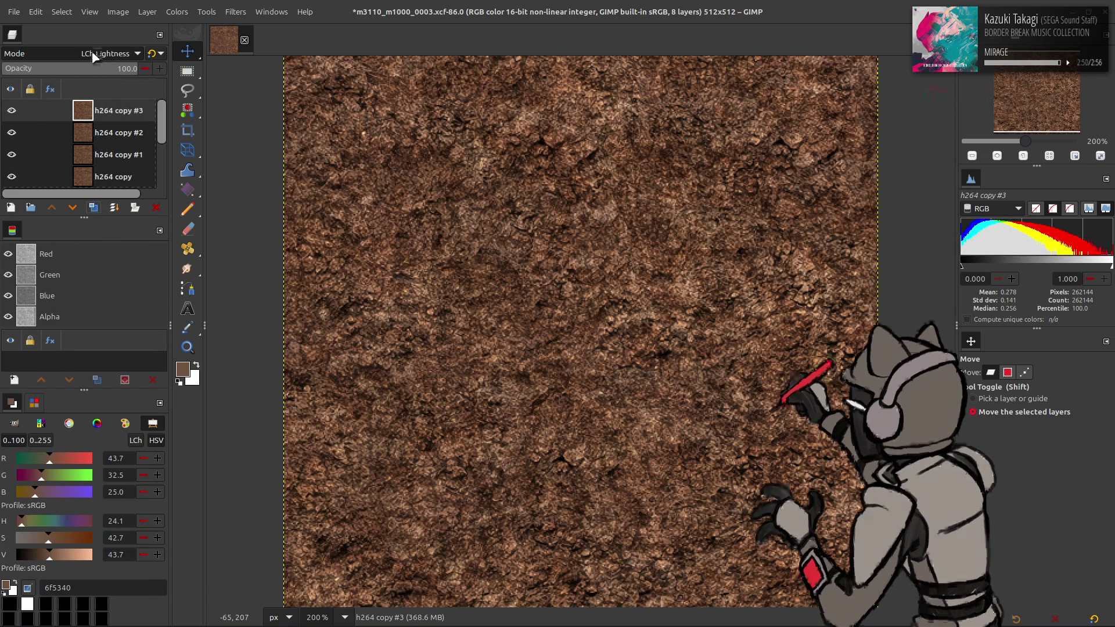
click(104, 154)
shift+click(103, 133)
key(Delete)
click(107, 112)
key(Delete)
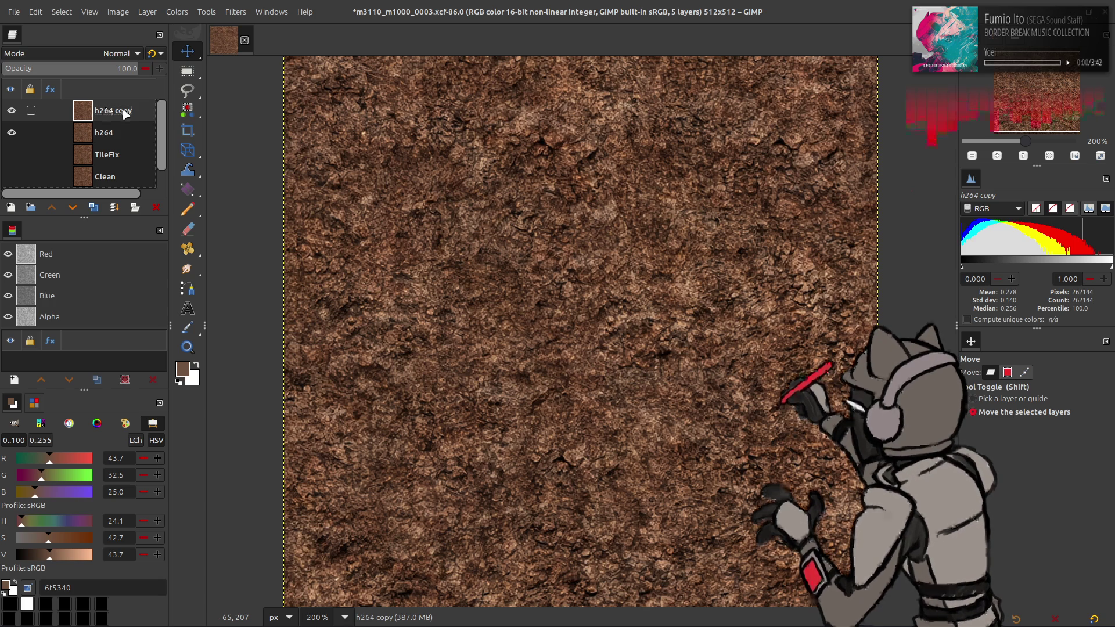
Rename the h264 copy layer to Recolor
double_click(126, 116)
text(Reco)
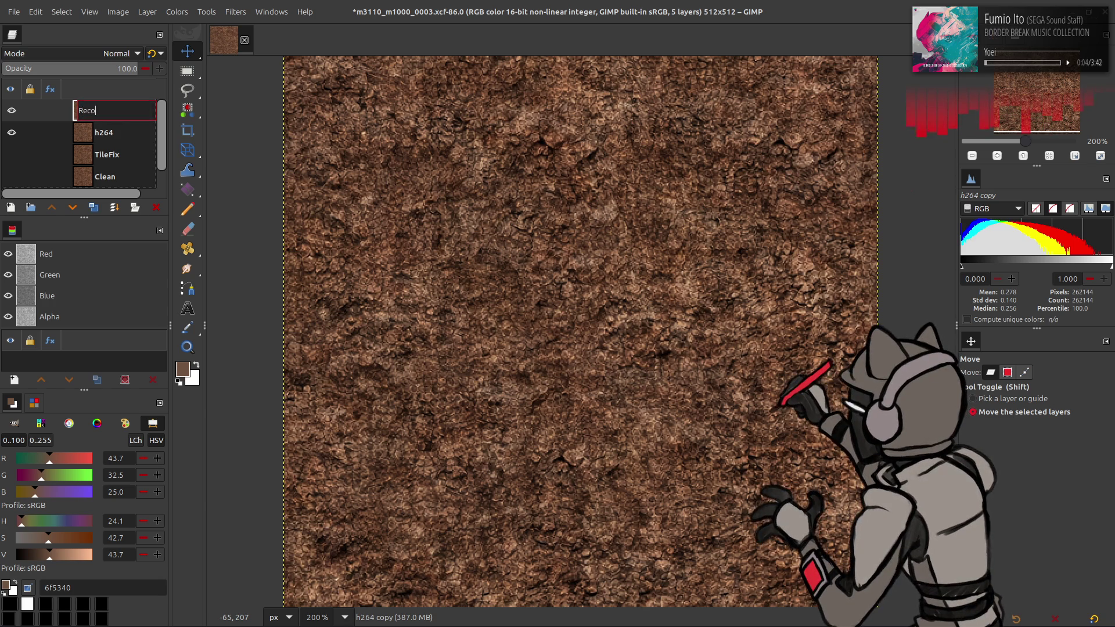
text(lor)
key(Return)
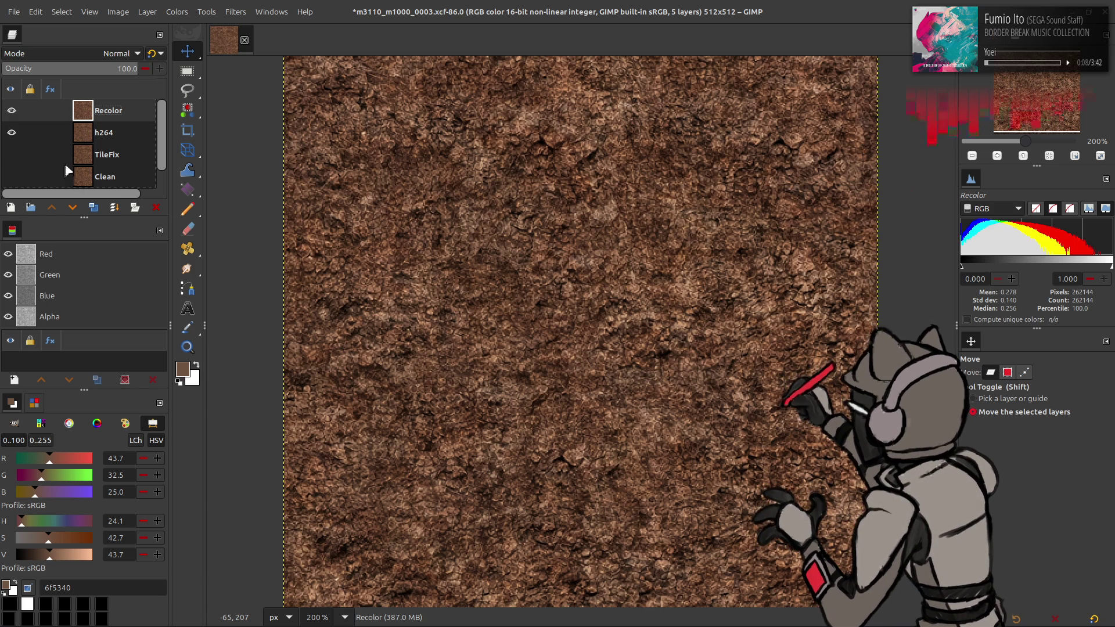
Duplicate Recolor and set the copy's blend mode to LCh Color
click(93, 208)
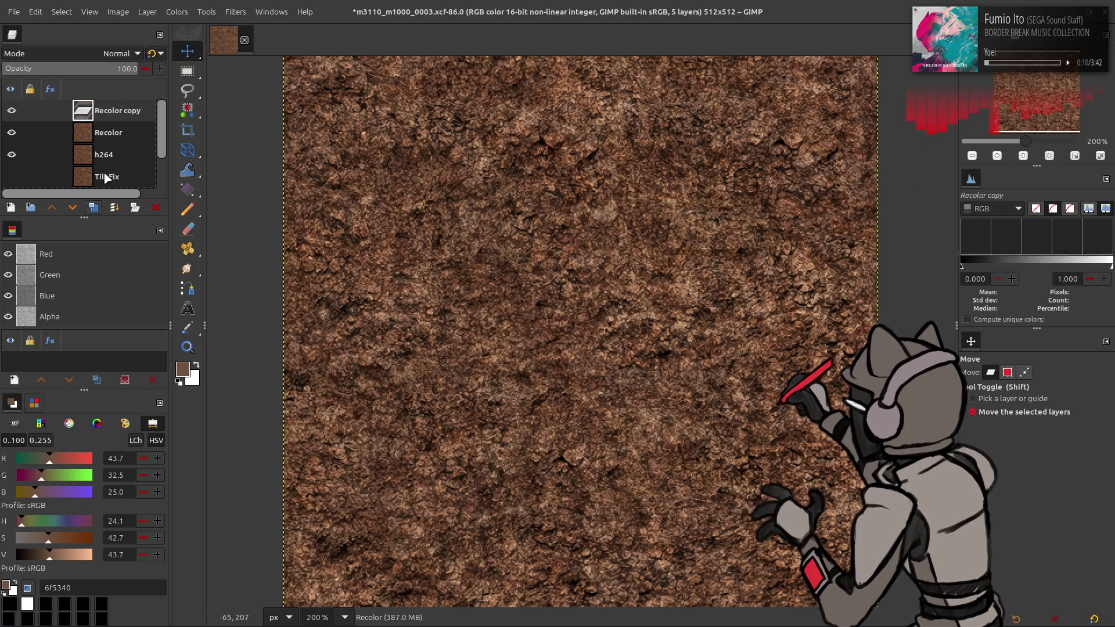
click(106, 55)
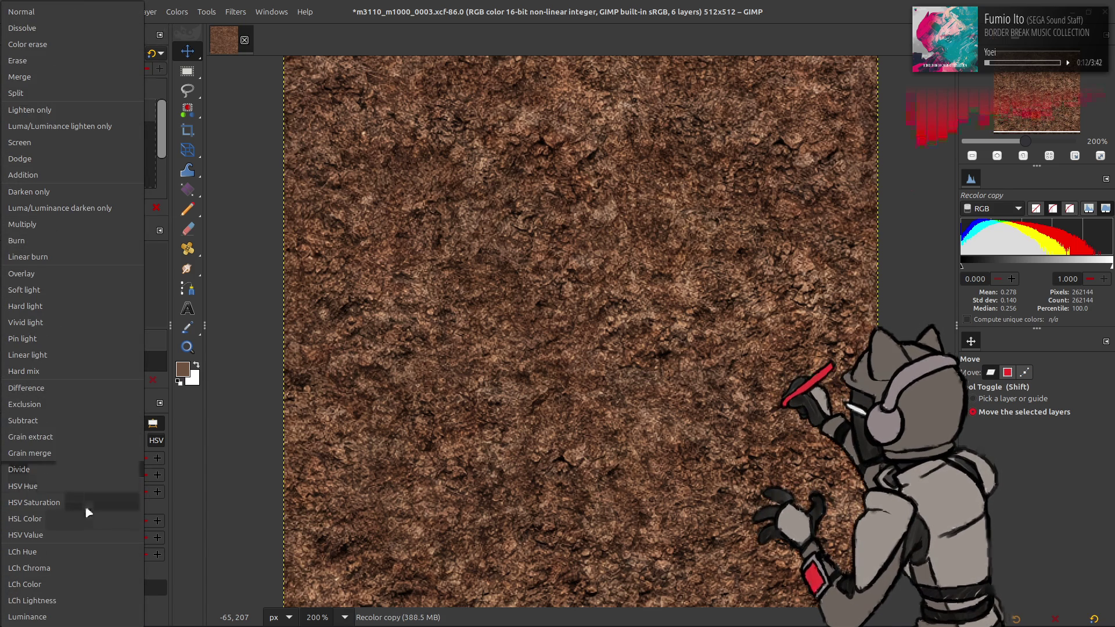
click(69, 584)
Apply the last-used Hue-Saturation preset to the Recolor copy, then delete that copy
click(176, 12)
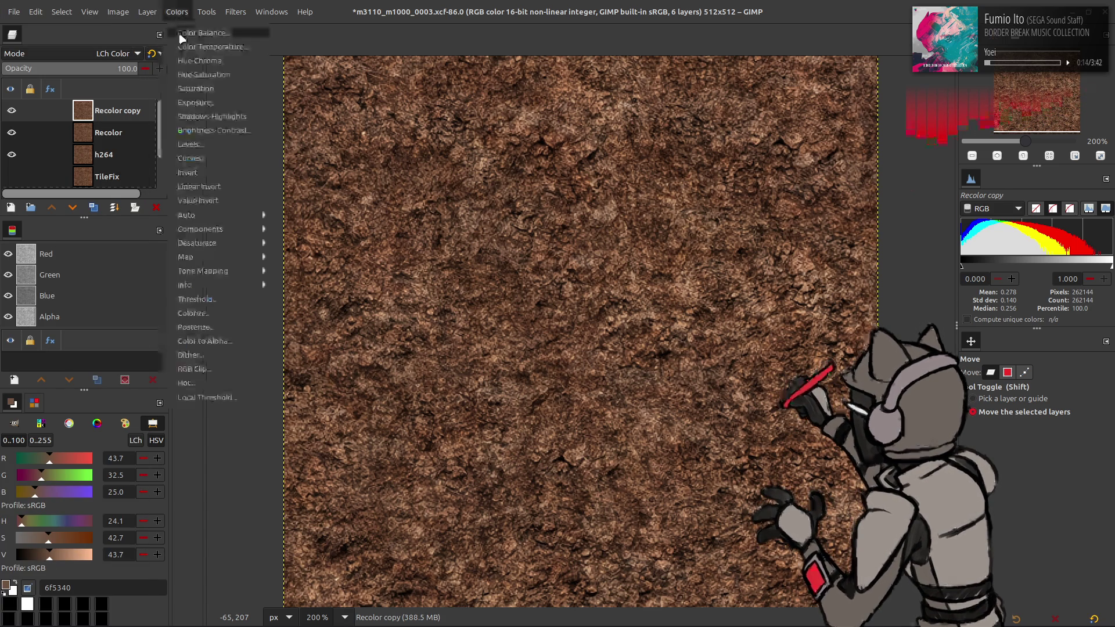
click(200, 74)
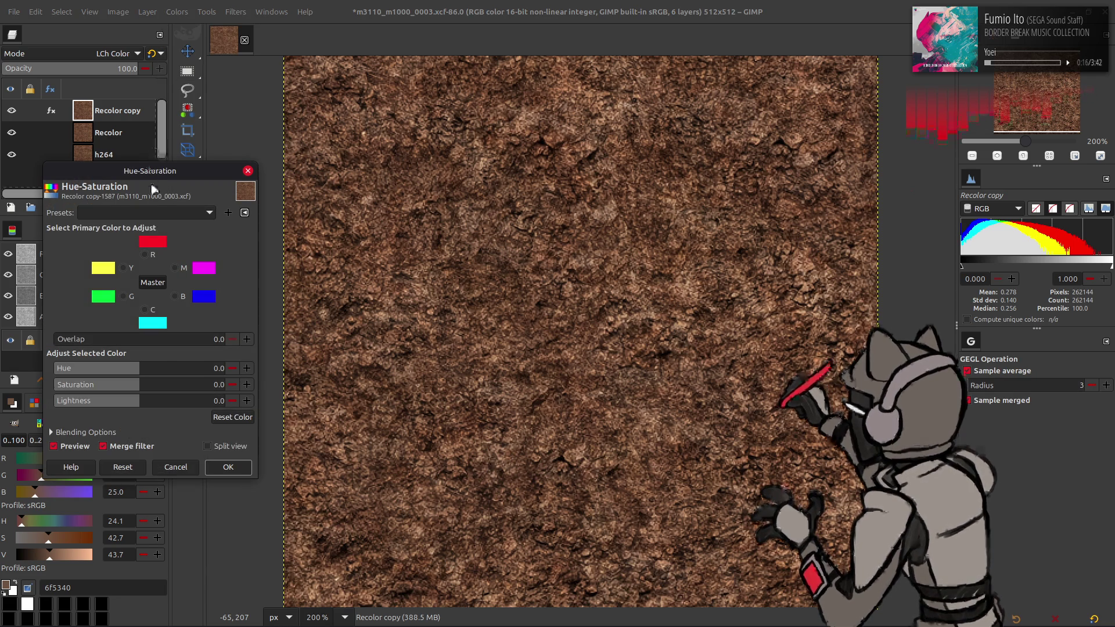
click(153, 214)
click(154, 215)
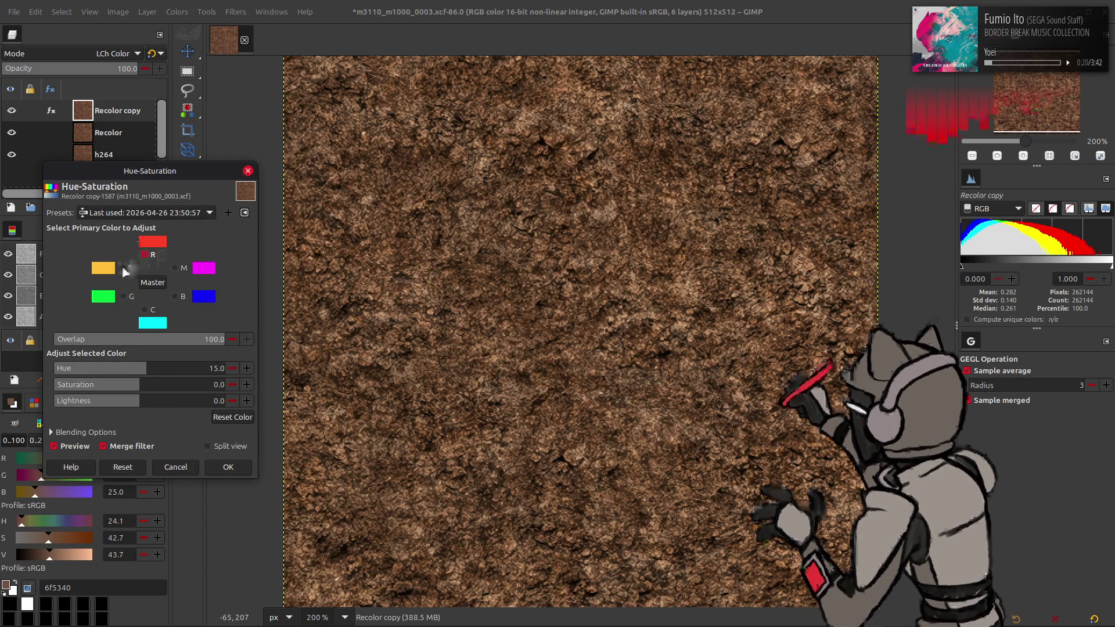
click(69, 446)
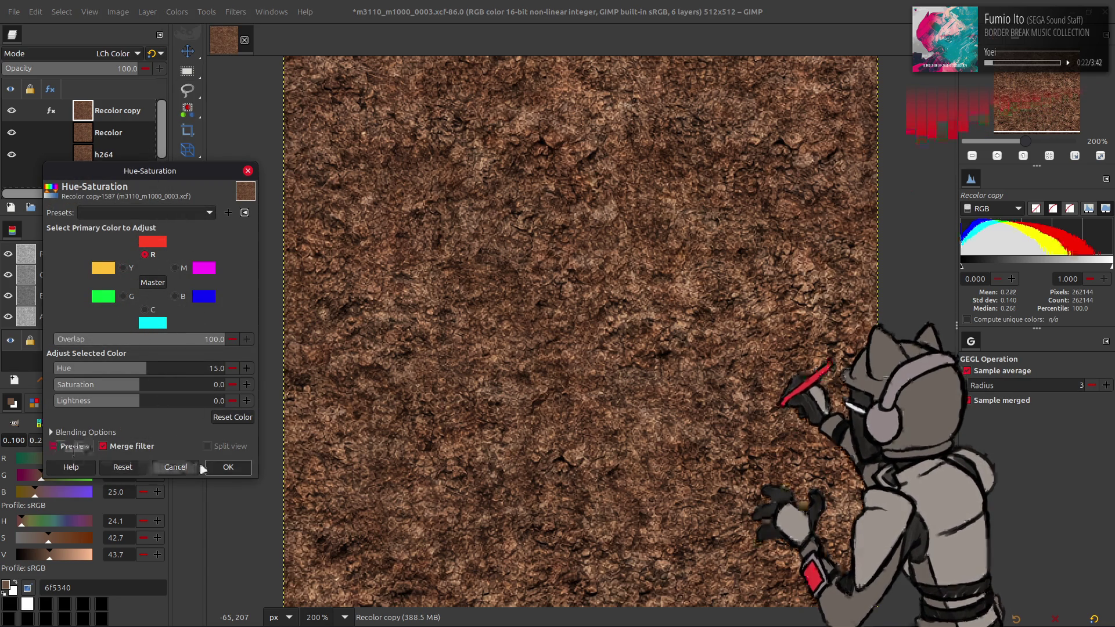
click(216, 468)
right_click(126, 122)
click(169, 363)
click(177, 11)
click(208, 65)
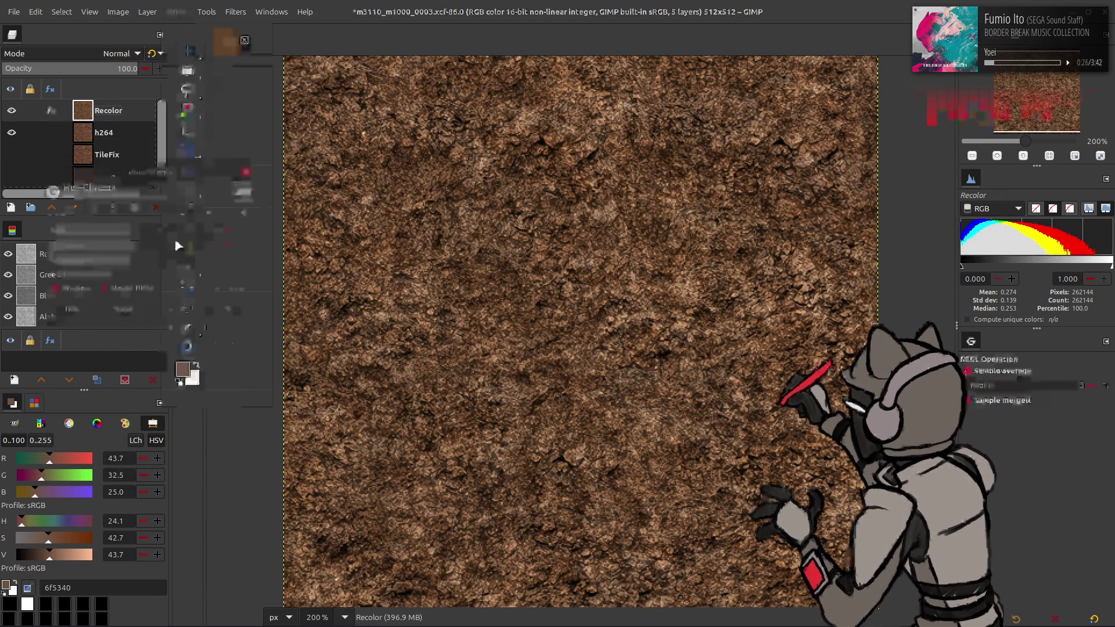
Apply a Hue-Chroma hue shift of -5 to Recolor
click(153, 227)
text(-5)
key(Return)
click(229, 309)
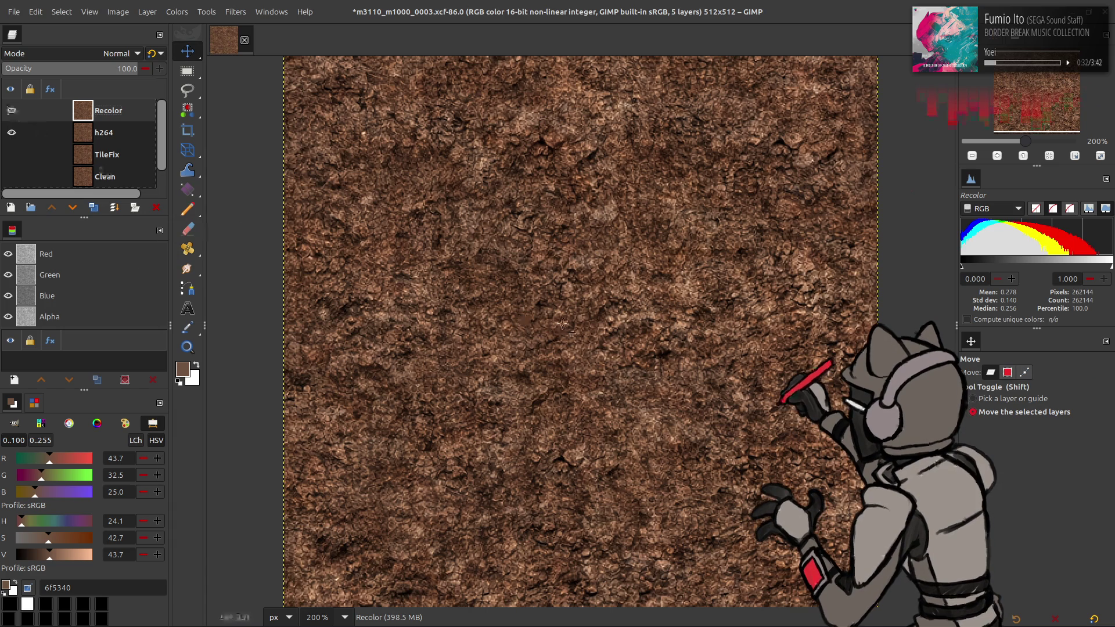
Sample the dirt colour from the canvas and reapply Hue-Chroma to Recolor, then select the Move tool
key(o)
click(678, 280)
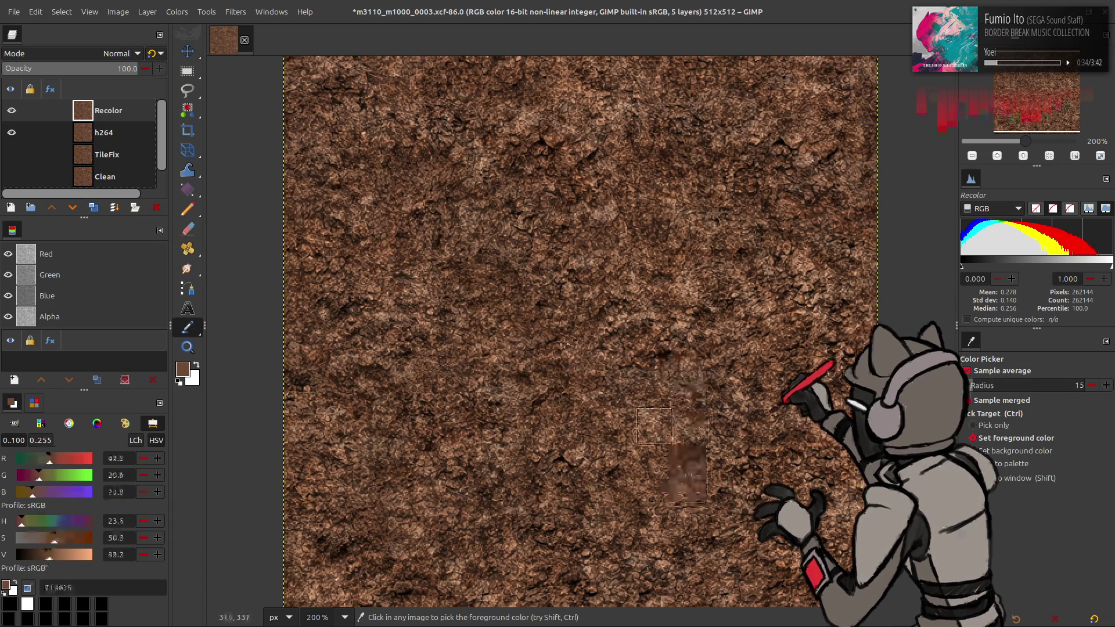
click(175, 12)
click(198, 63)
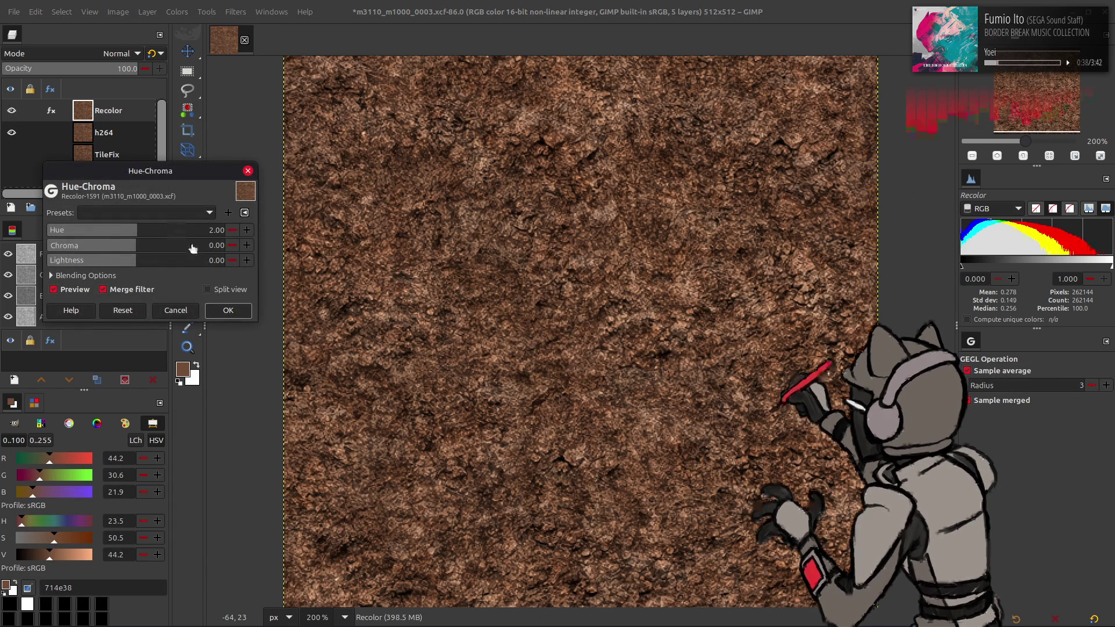
click(229, 310)
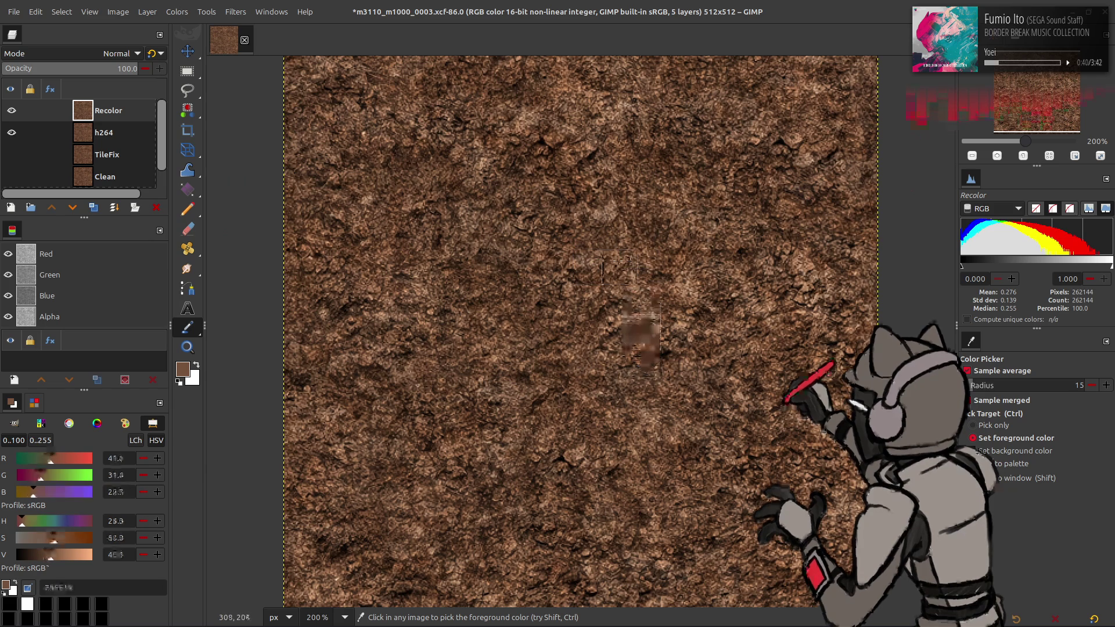
key(m)
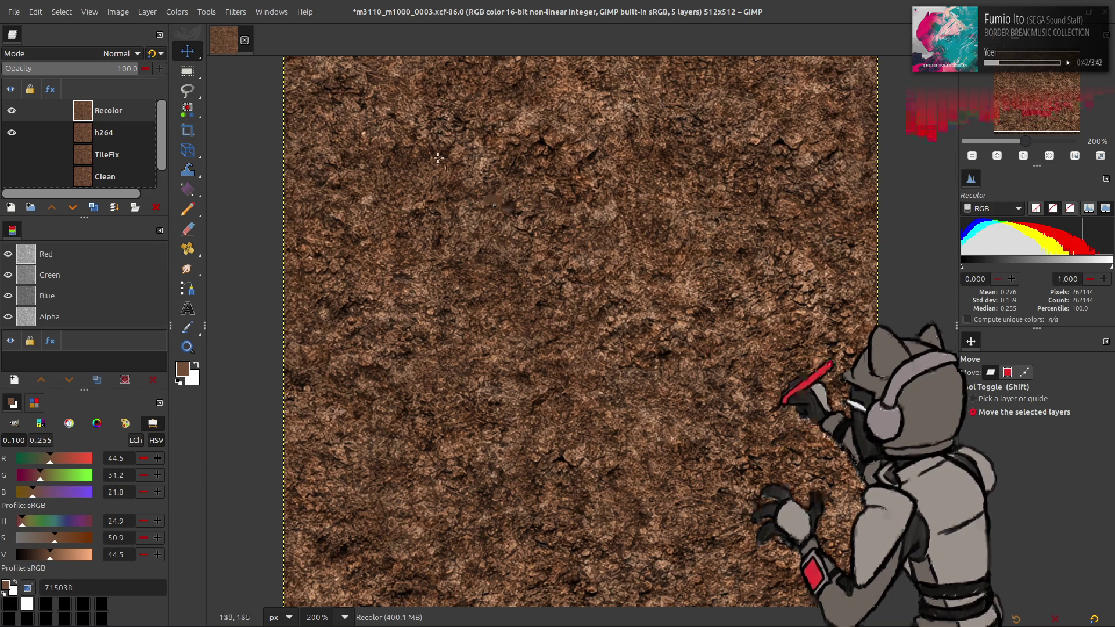
click(177, 11)
click(191, 90)
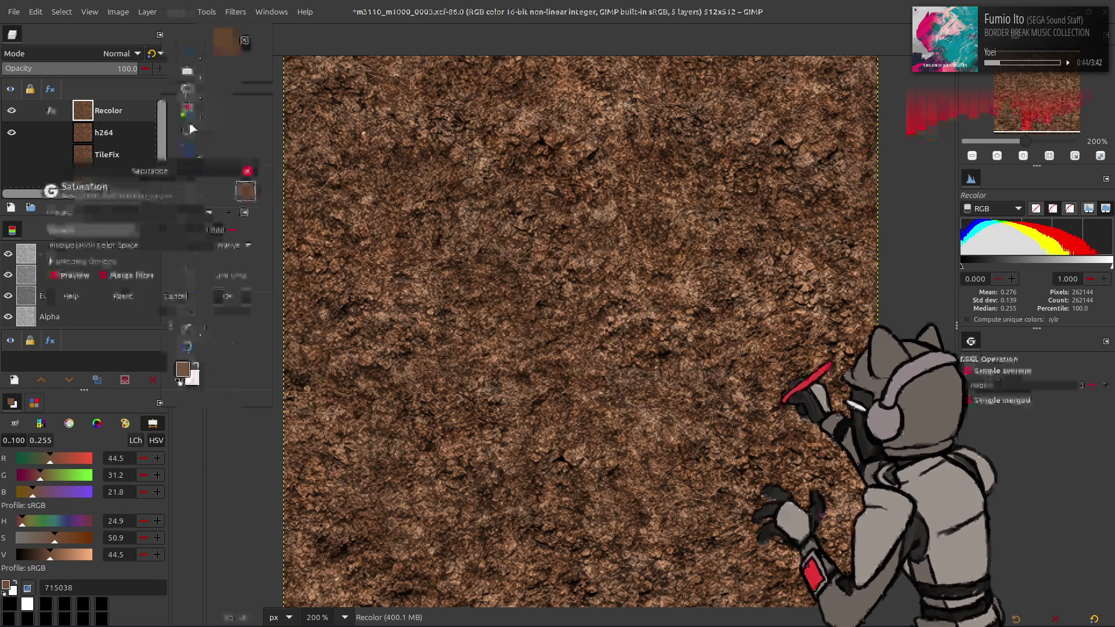
Desaturate Recolor to scale 0.800 using the last-used preset, and save the XCF
click(162, 220)
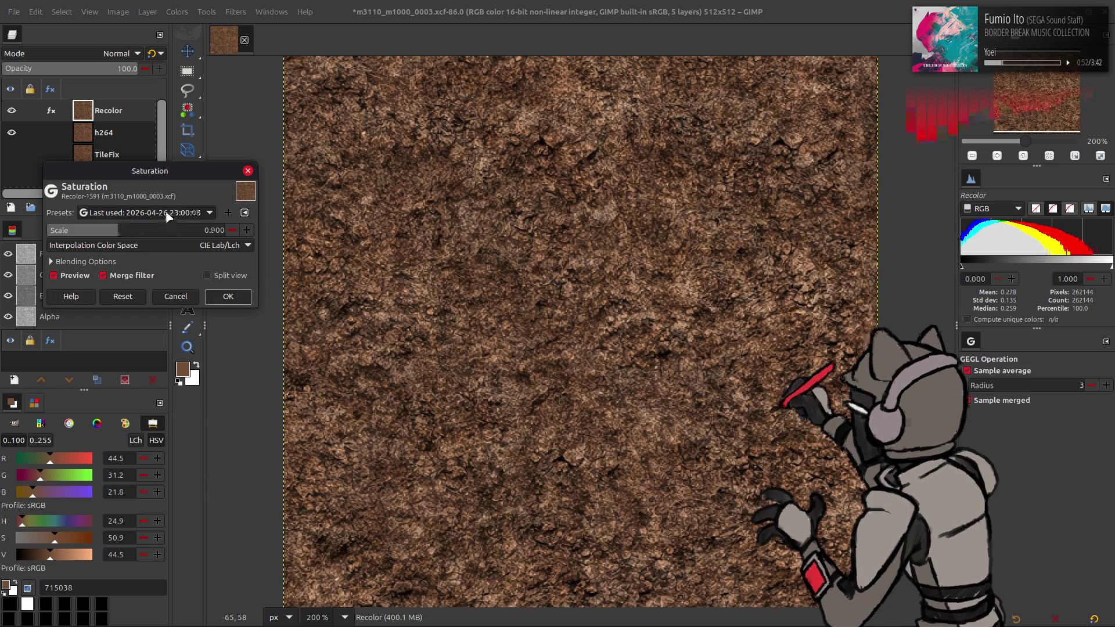
click(75, 278)
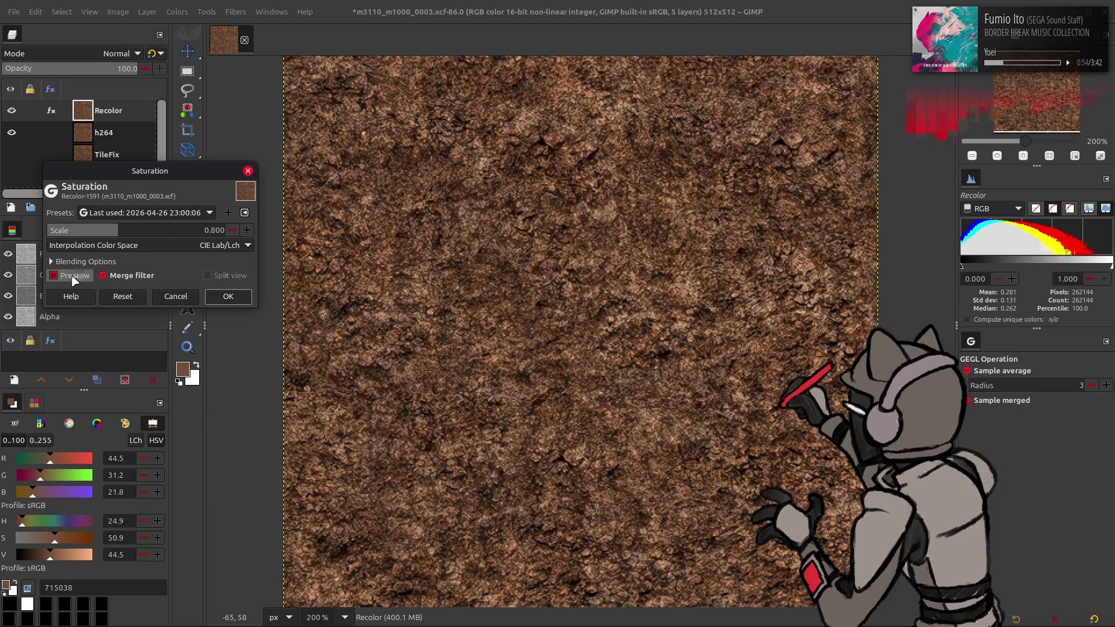
click(73, 277)
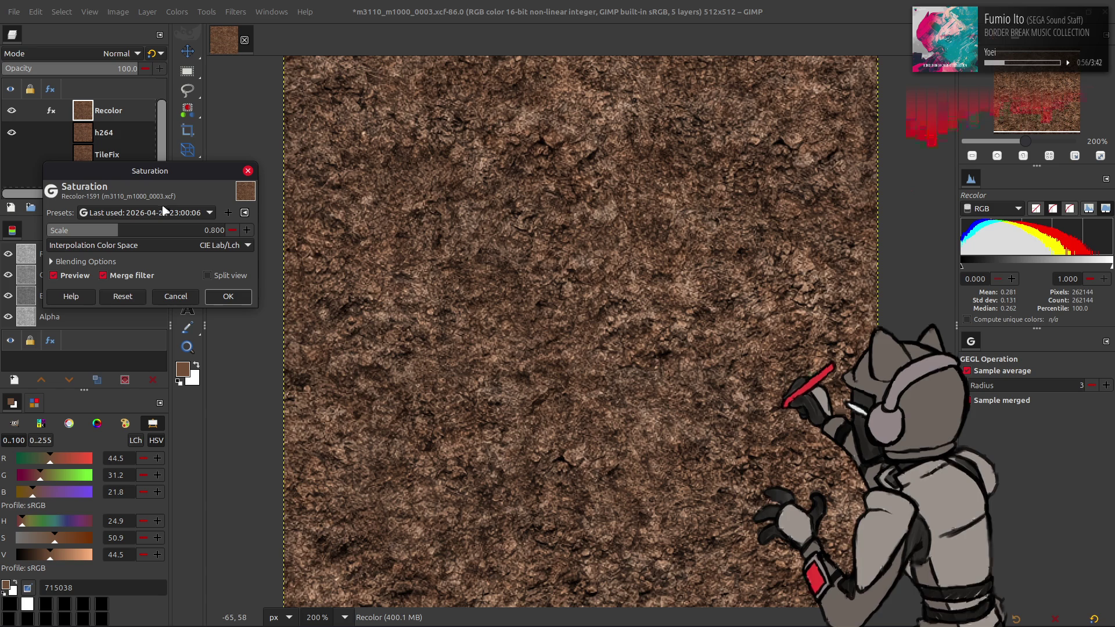
click(228, 297)
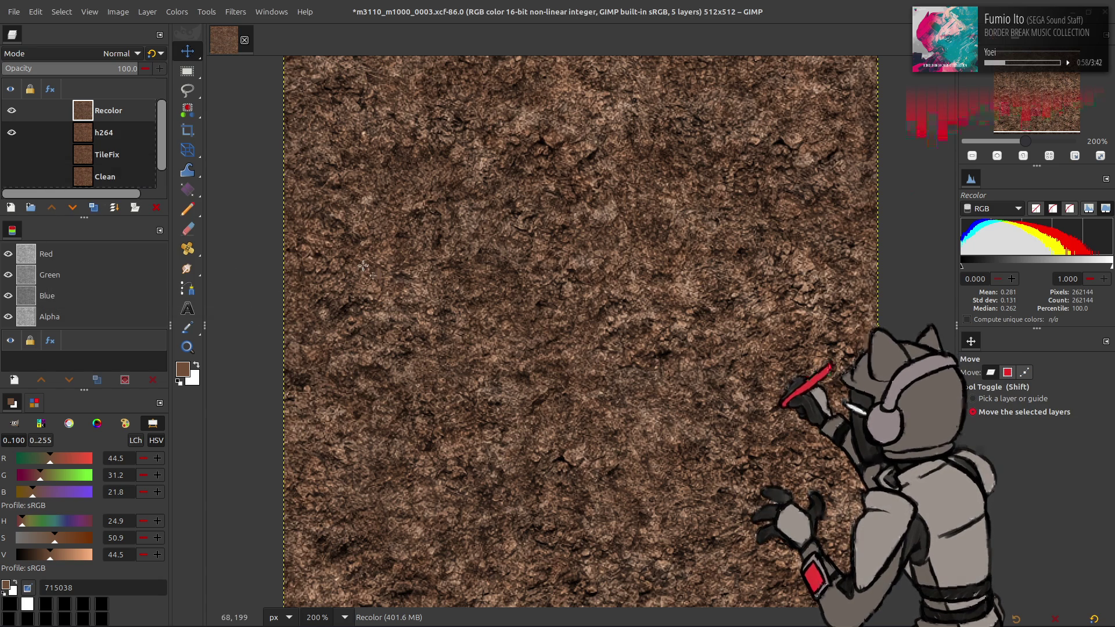
key(ctrl+s)
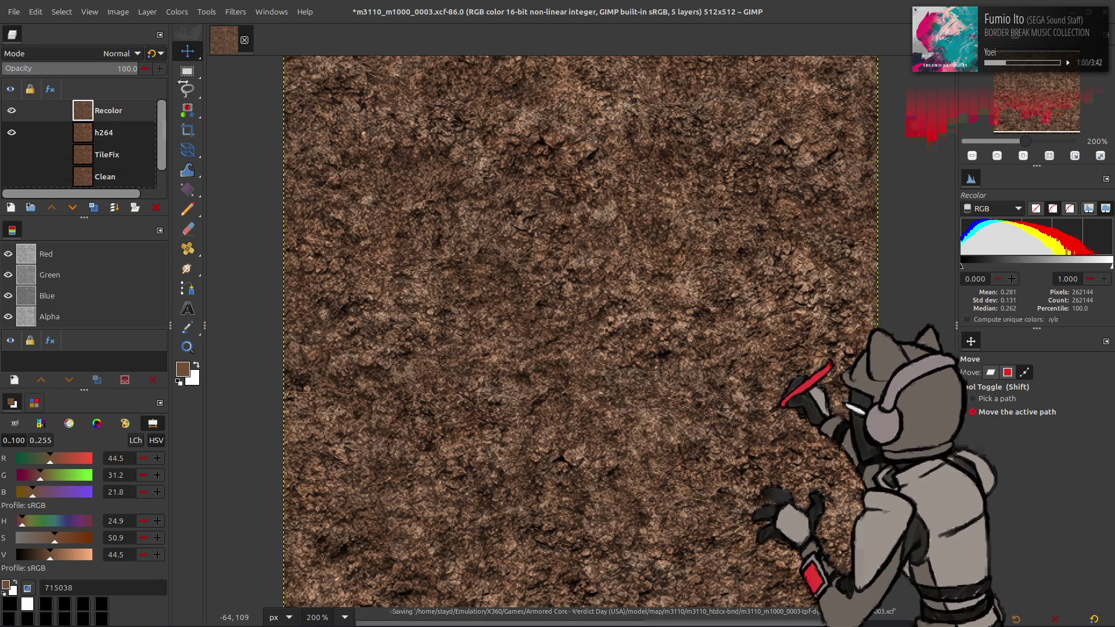
click(177, 11)
Apply the last-used Saturation settings to Recolor again
click(194, 95)
click(171, 213)
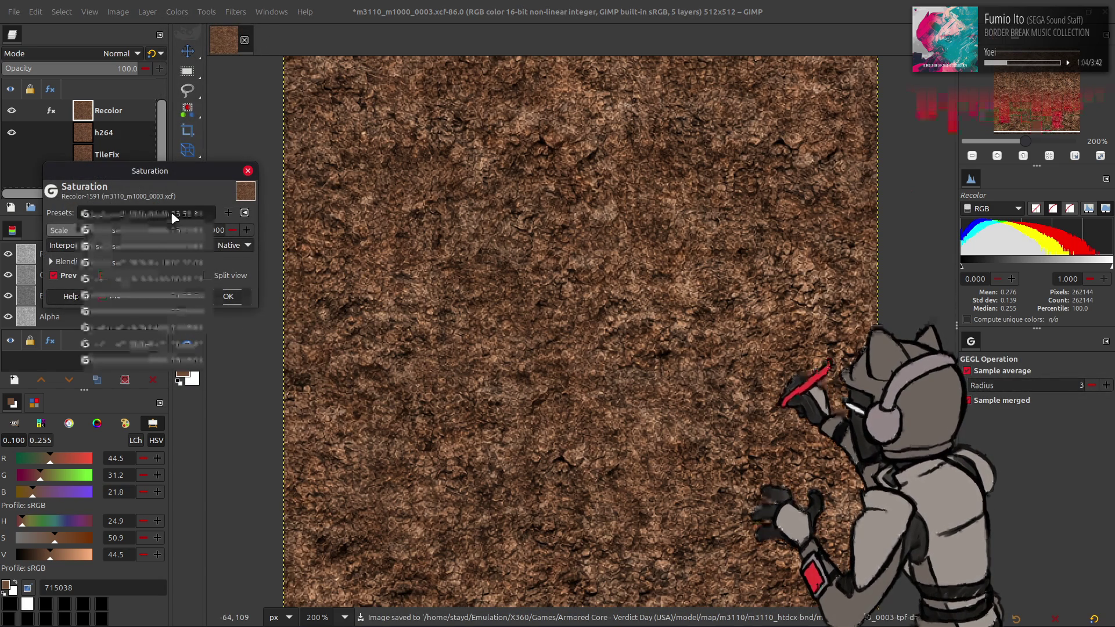
click(174, 215)
click(226, 296)
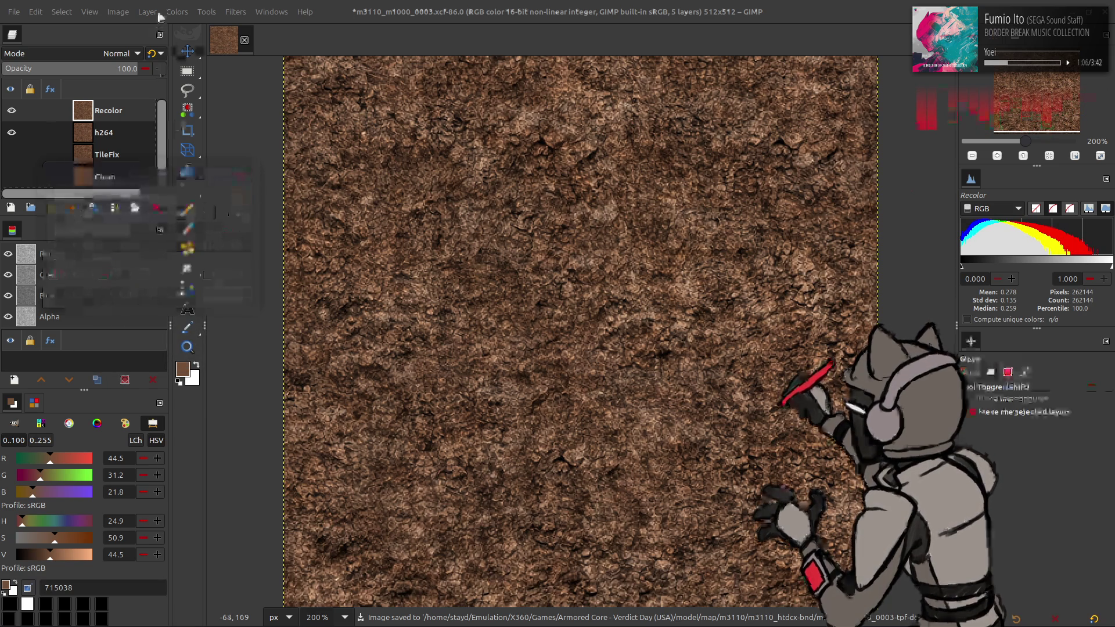
Set Recolor's Levels output to 5–90, hide the layer, and save the image
click(177, 12)
click(198, 151)
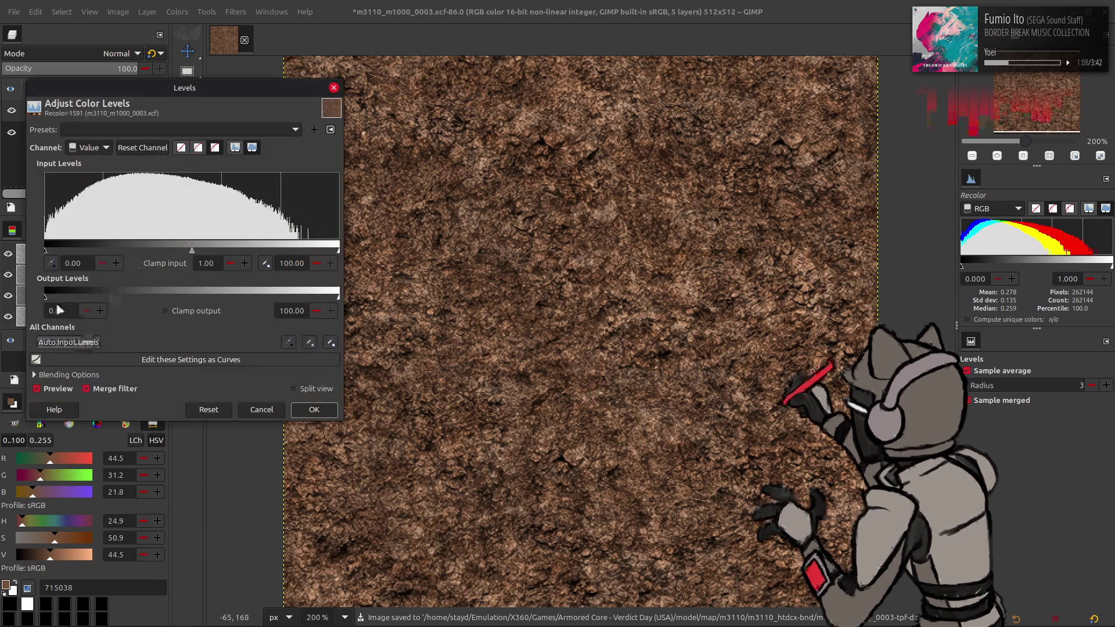
text(5)
triple_click(290, 310)
text(90)
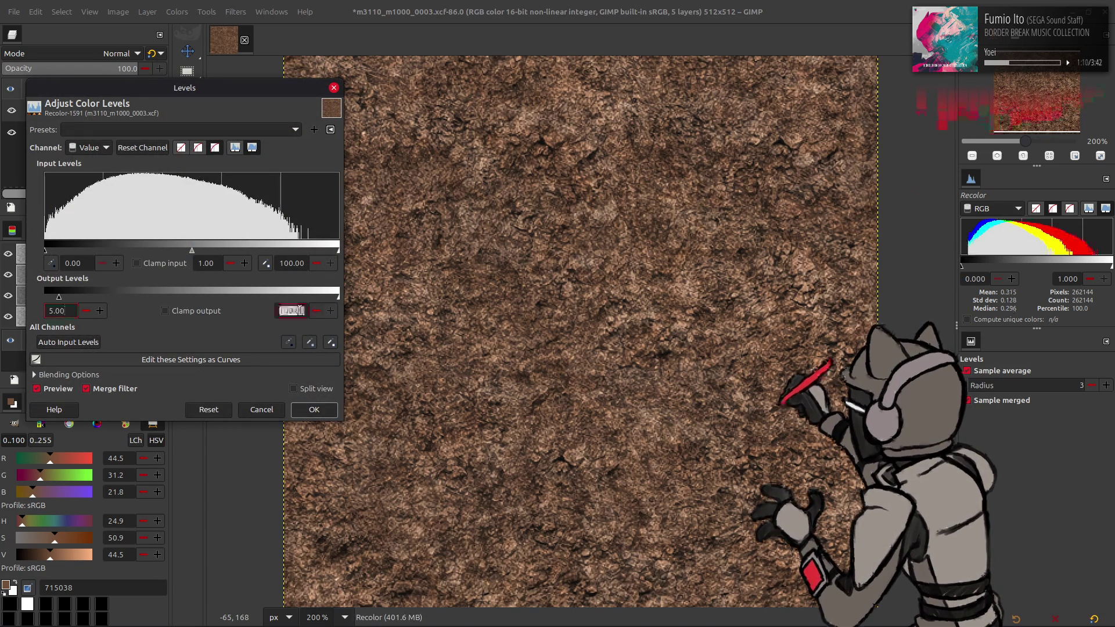
key(Return)
click(314, 410)
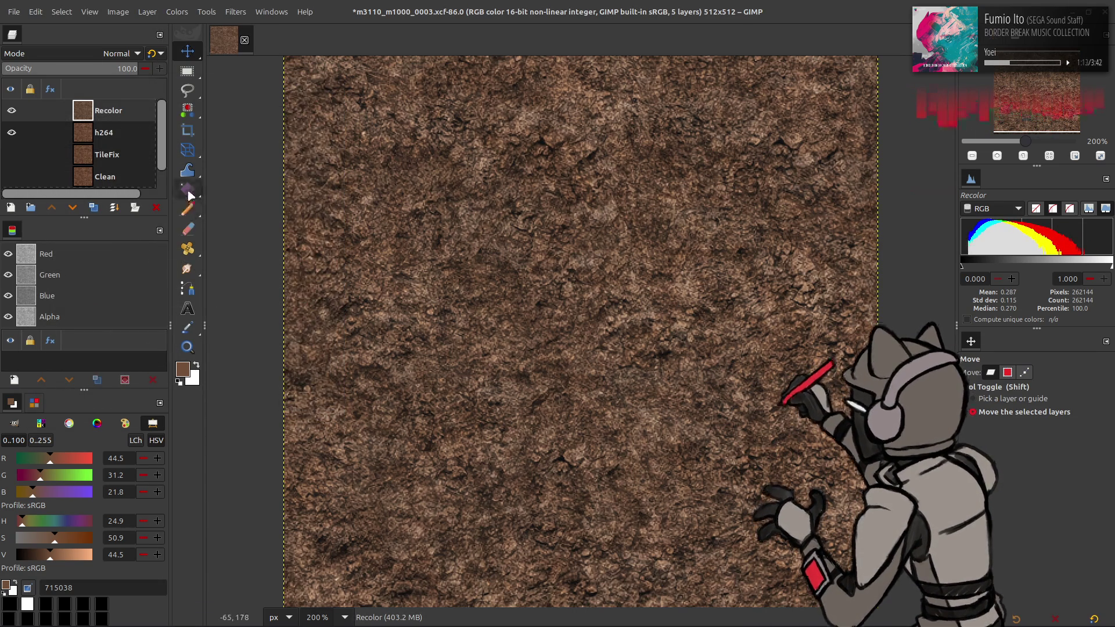
click(18, 112)
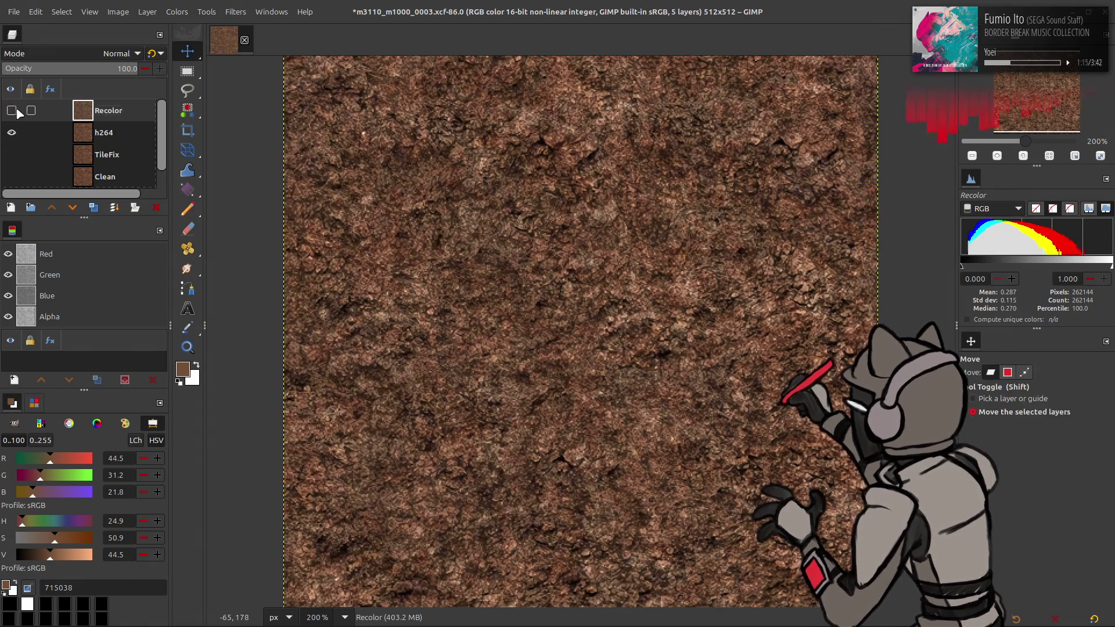
key(ctrl+s)
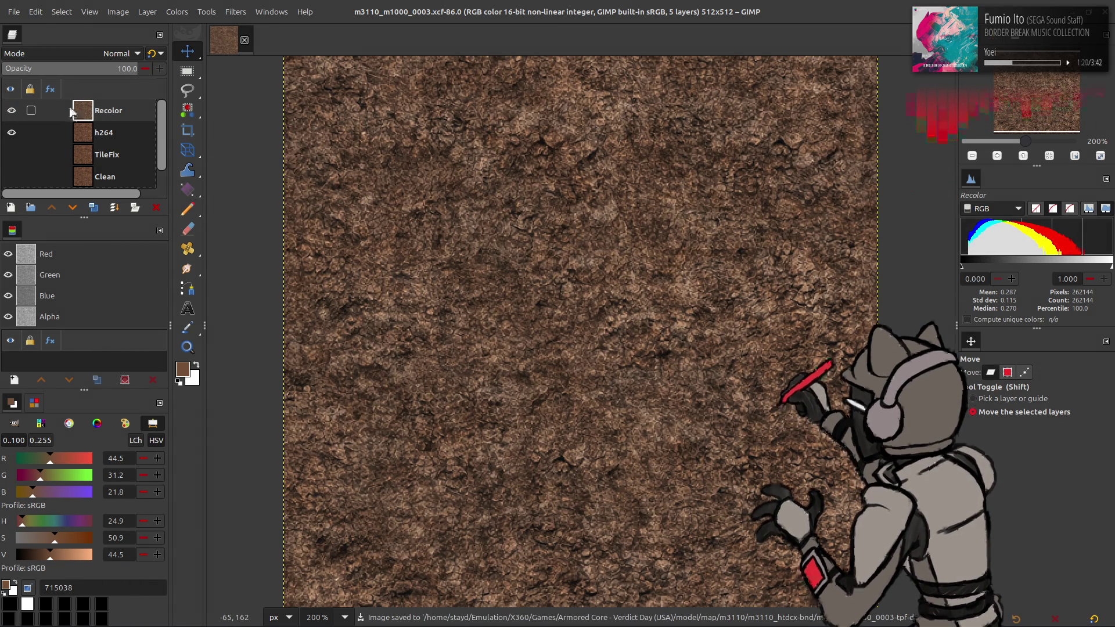
Duplicate the h264 layer, then delete the copy
click(62, 133)
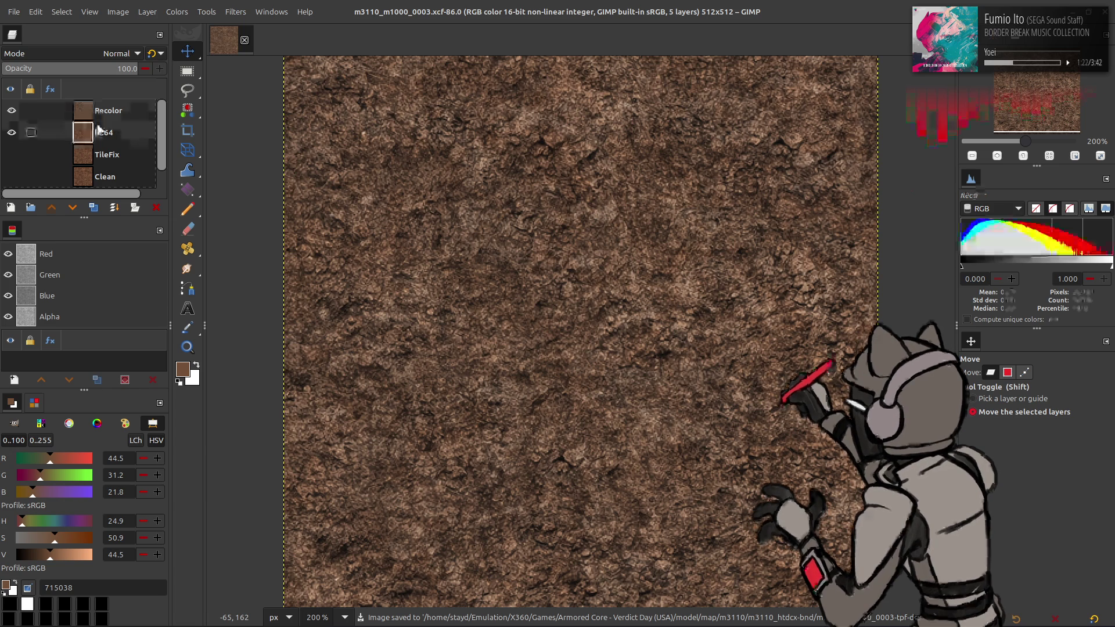
click(93, 208)
click(52, 207)
click(162, 12)
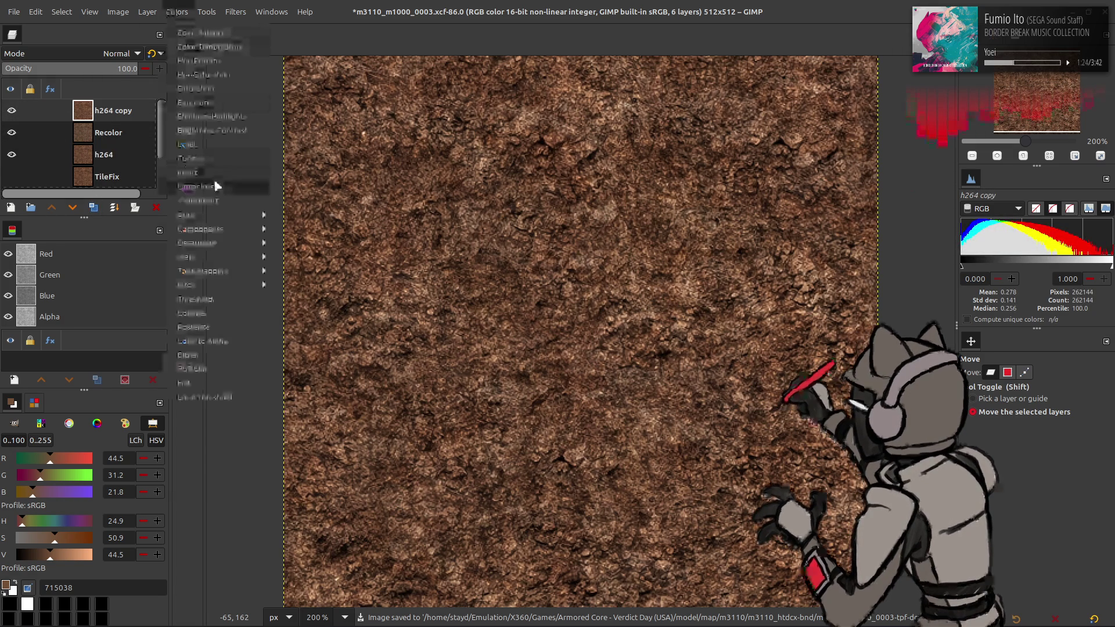
click(151, 168)
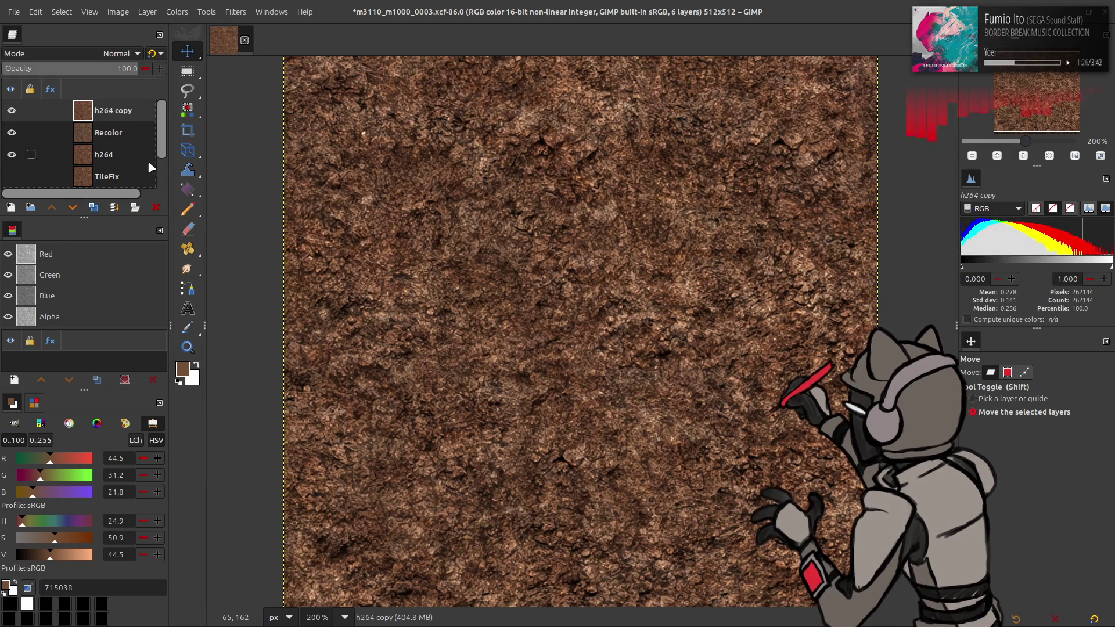
click(153, 211)
key(alt+Tab)
key(alt+Tab)
key(alt+Tab)
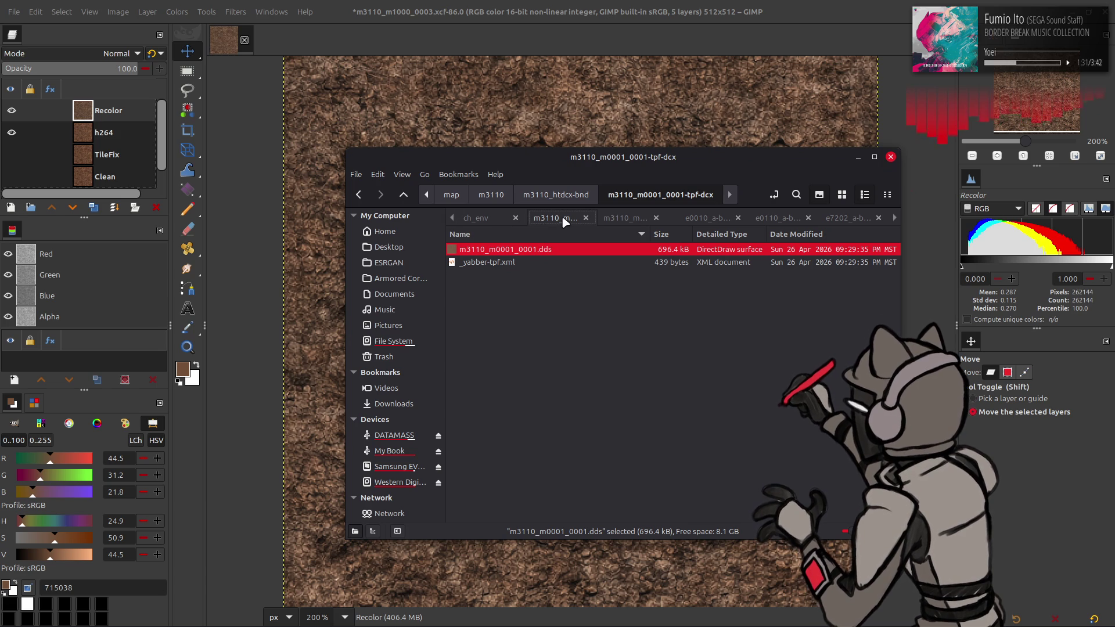
In Nemo, go up a folder and open m3110_m1000_0003-tpf-dcx, then return to GIMP
key(BackSpace)
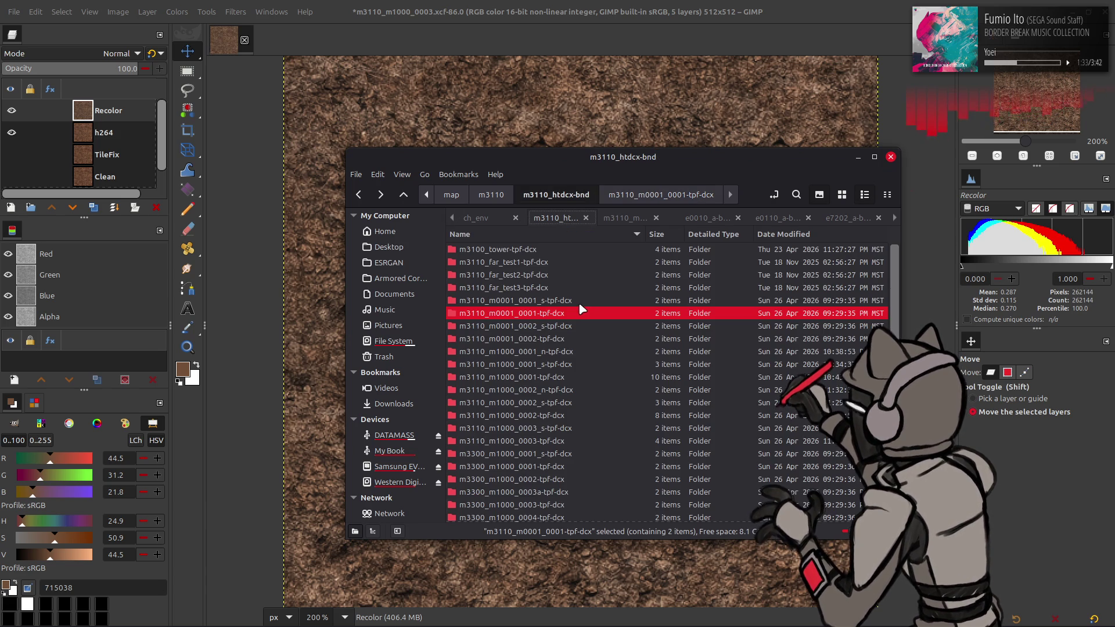
double_click(557, 442)
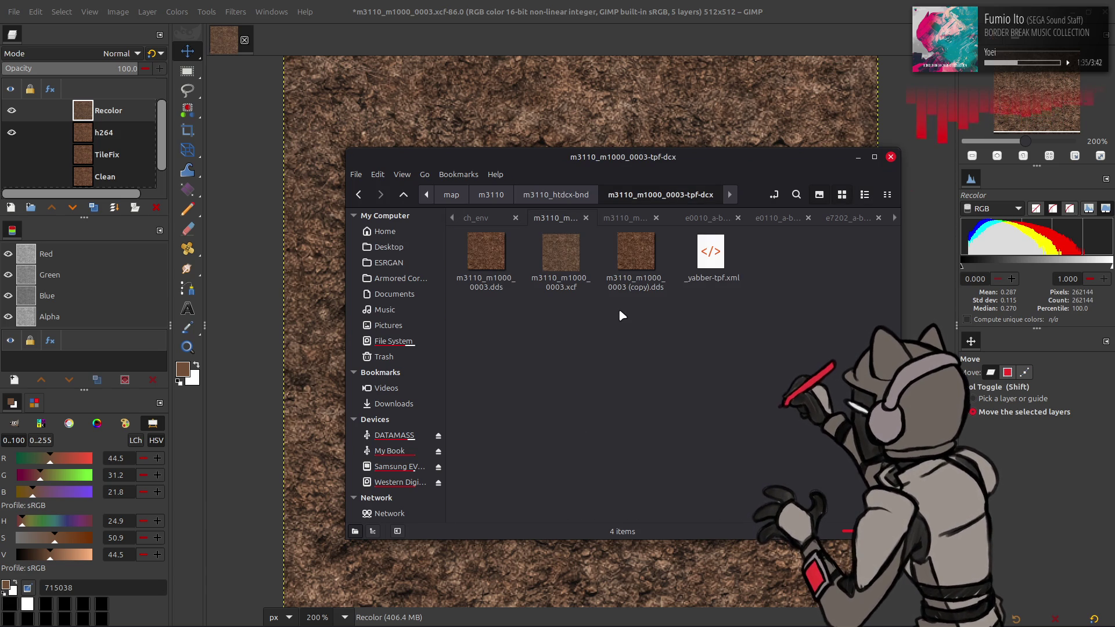
click(324, 7)
click(13, 12)
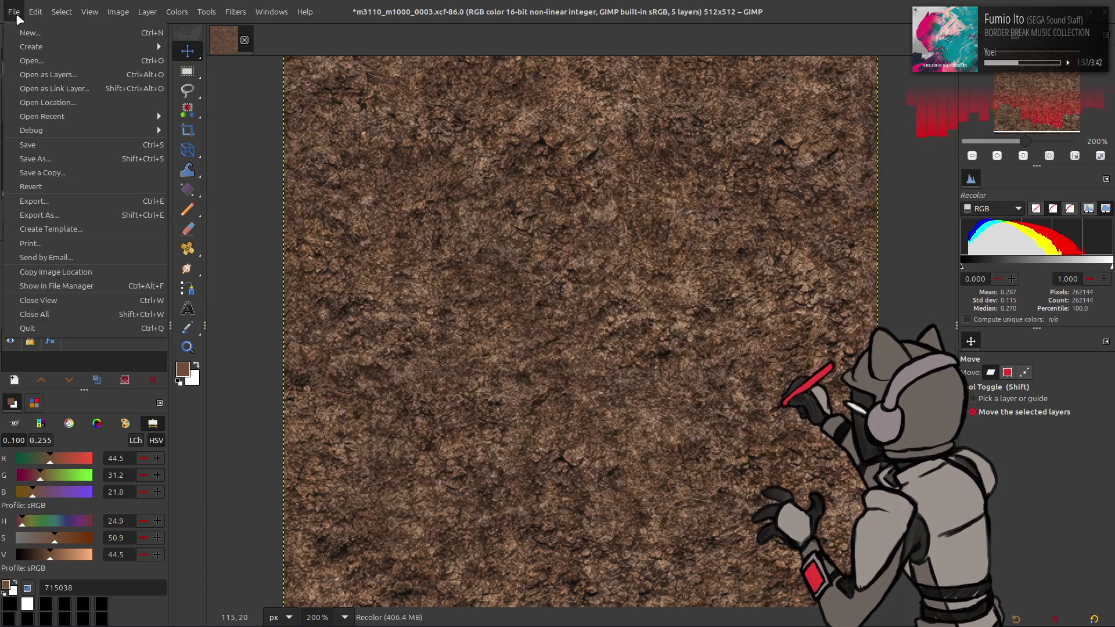
Export the texture over m3110_m1000_0003.dds with BC1/DXT1 compression
click(89, 213)
click(463, 178)
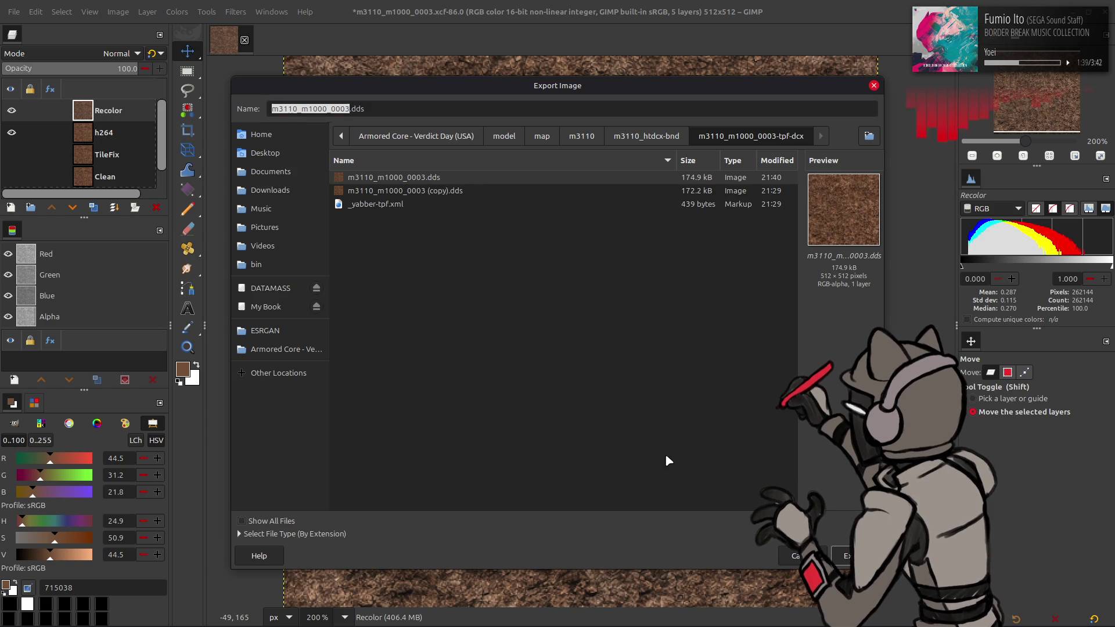
click(846, 556)
click(586, 382)
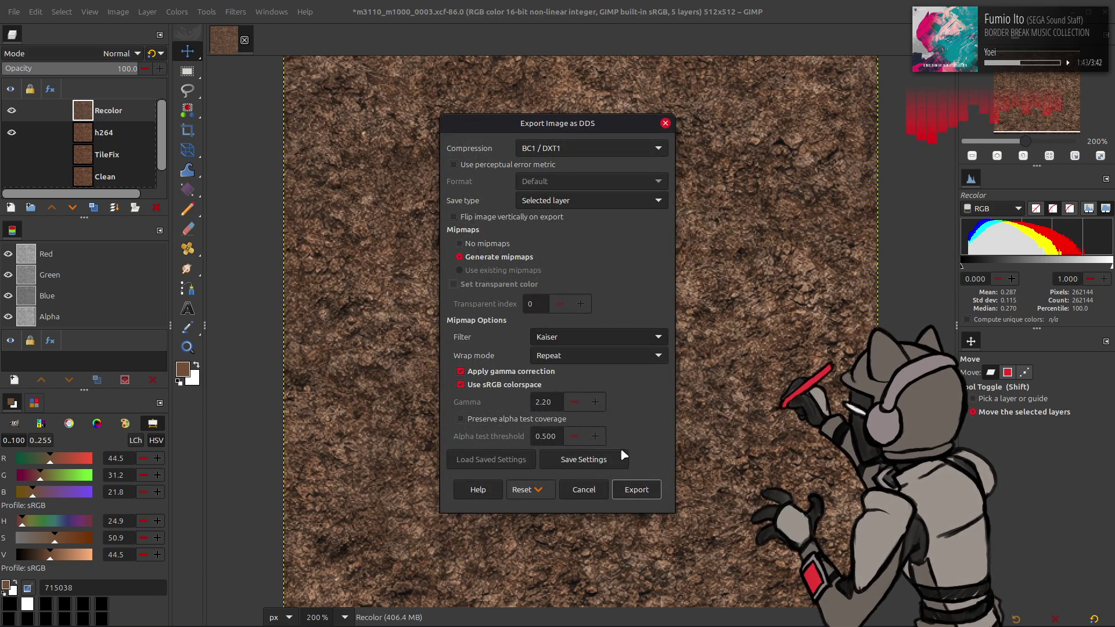
click(637, 490)
Inspect the rock mesh's updated texture in Blender's Shading workspace
mouse_move(485, 619)
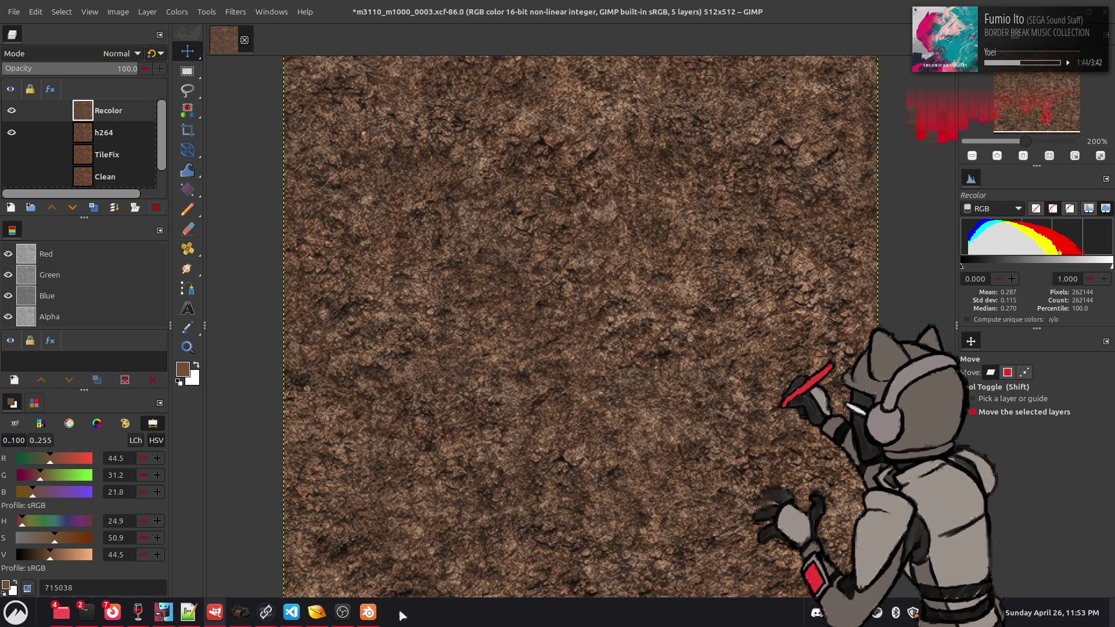
click(369, 612)
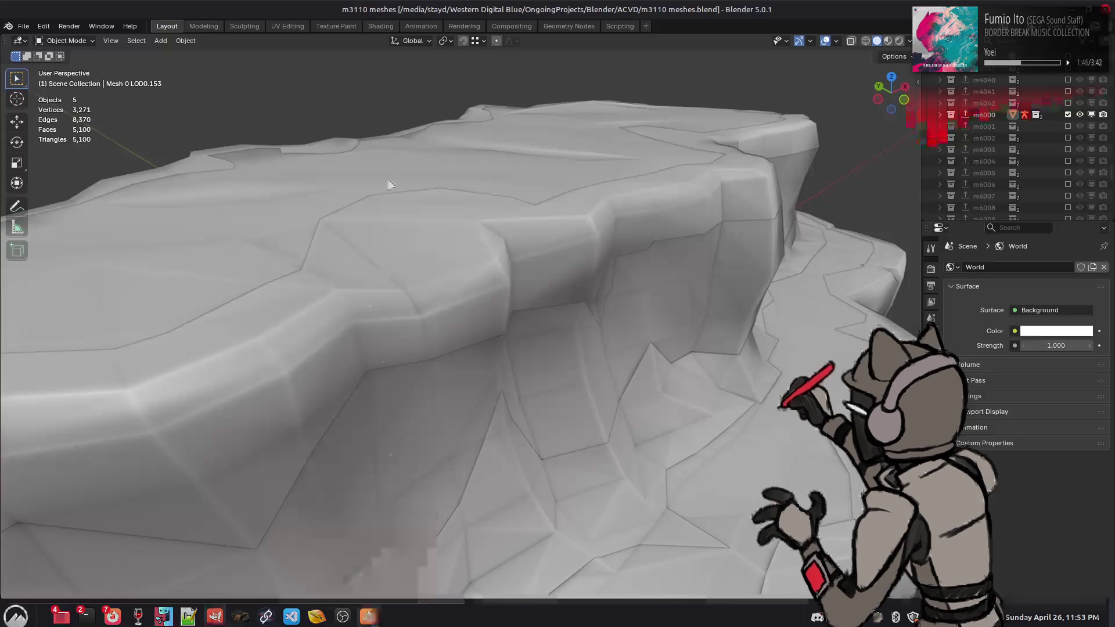
click(381, 26)
click(511, 252)
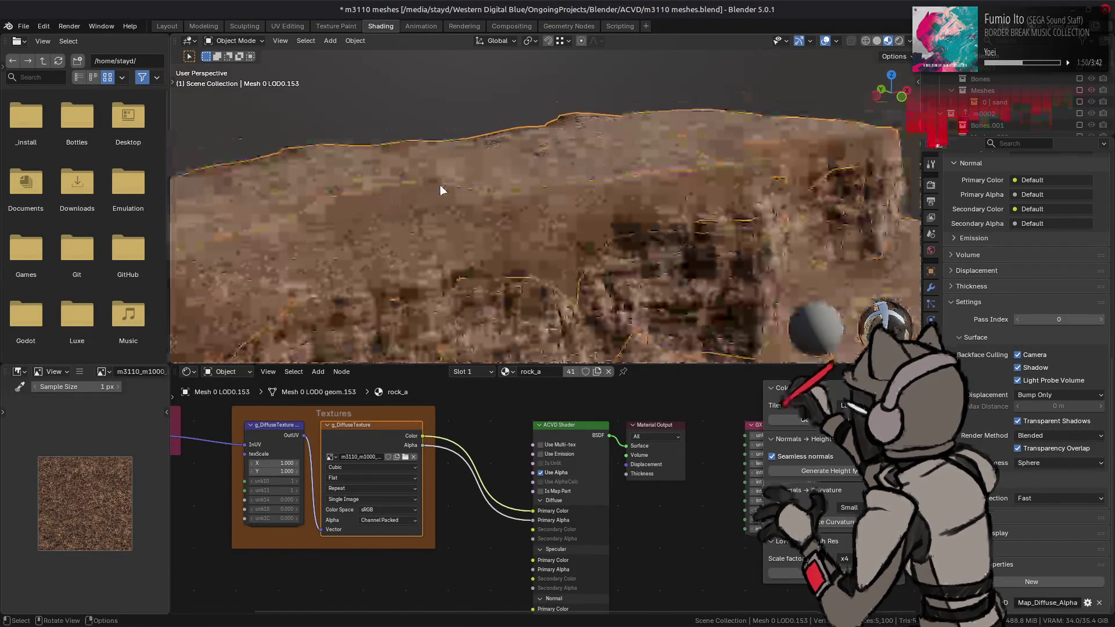
key(alt+Tab)
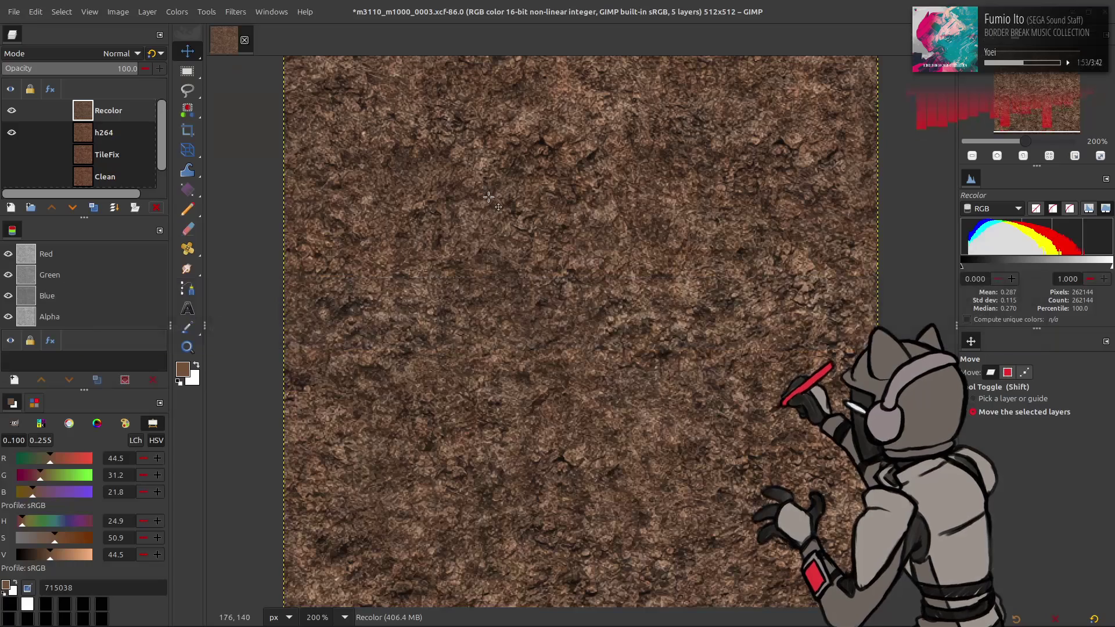
Save the XCF and widen Recolor's Levels output to 5–100 from the last-used preset
click(129, 123)
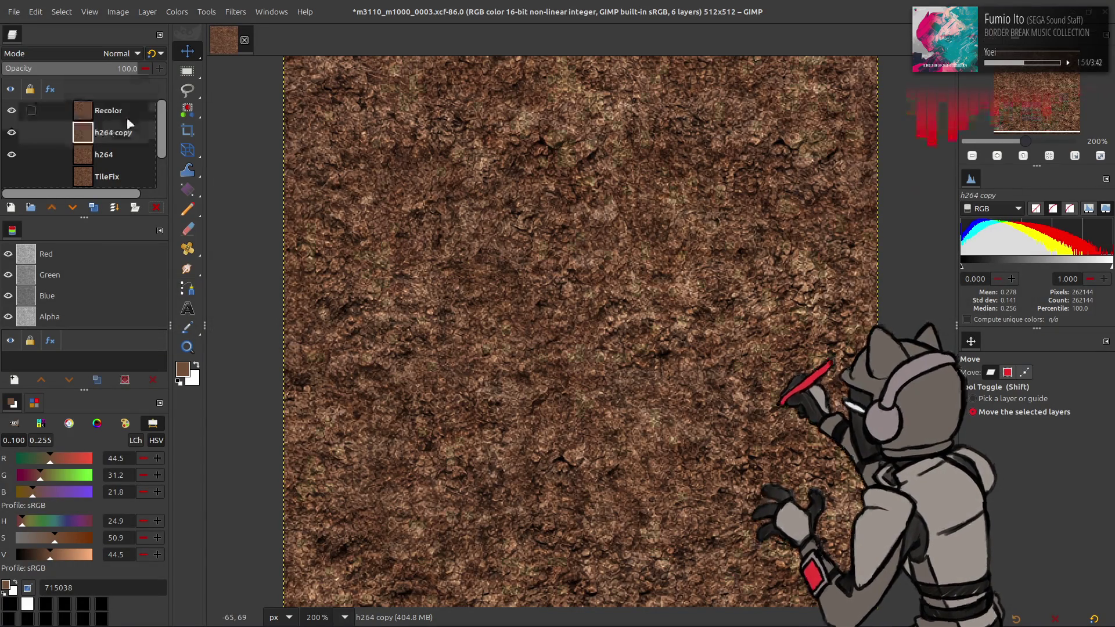
key(ctrl+s)
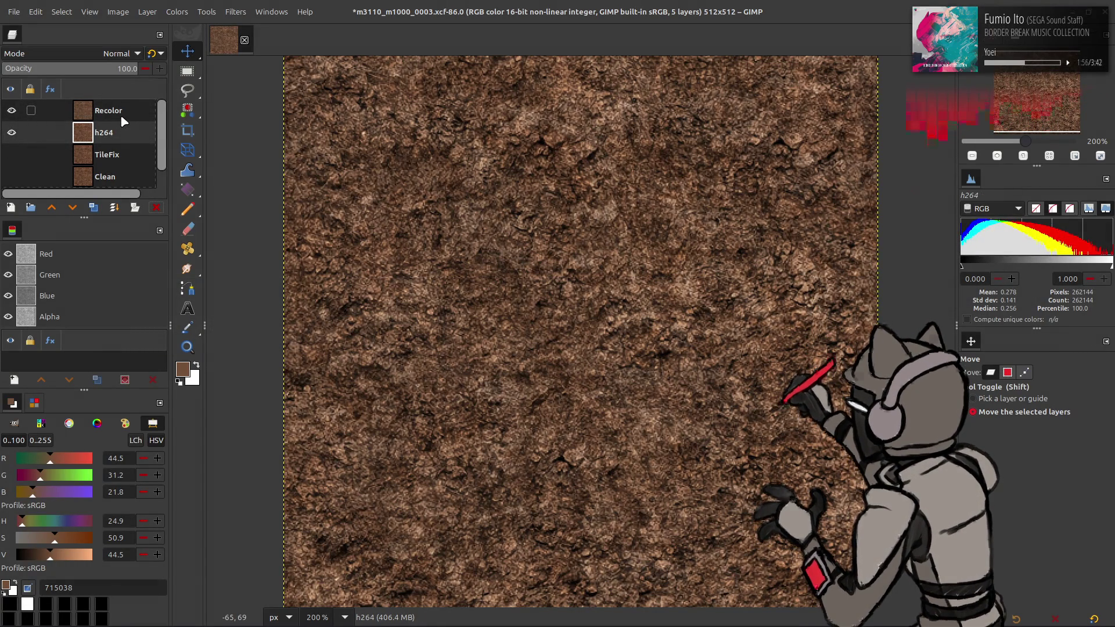
click(121, 114)
click(178, 13)
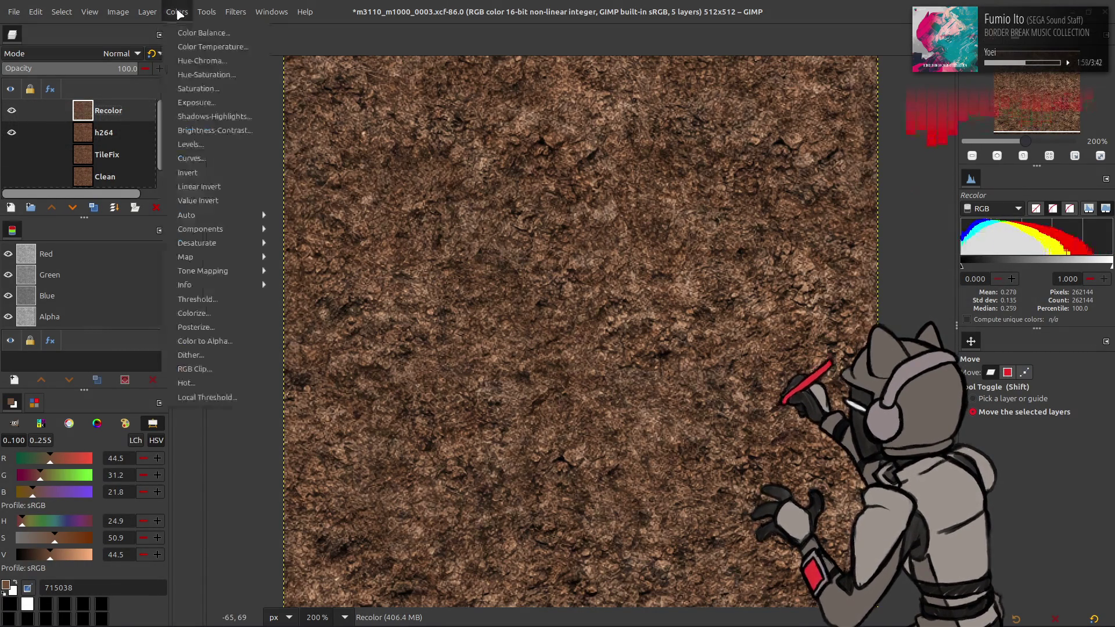
click(221, 145)
click(182, 135)
click(181, 137)
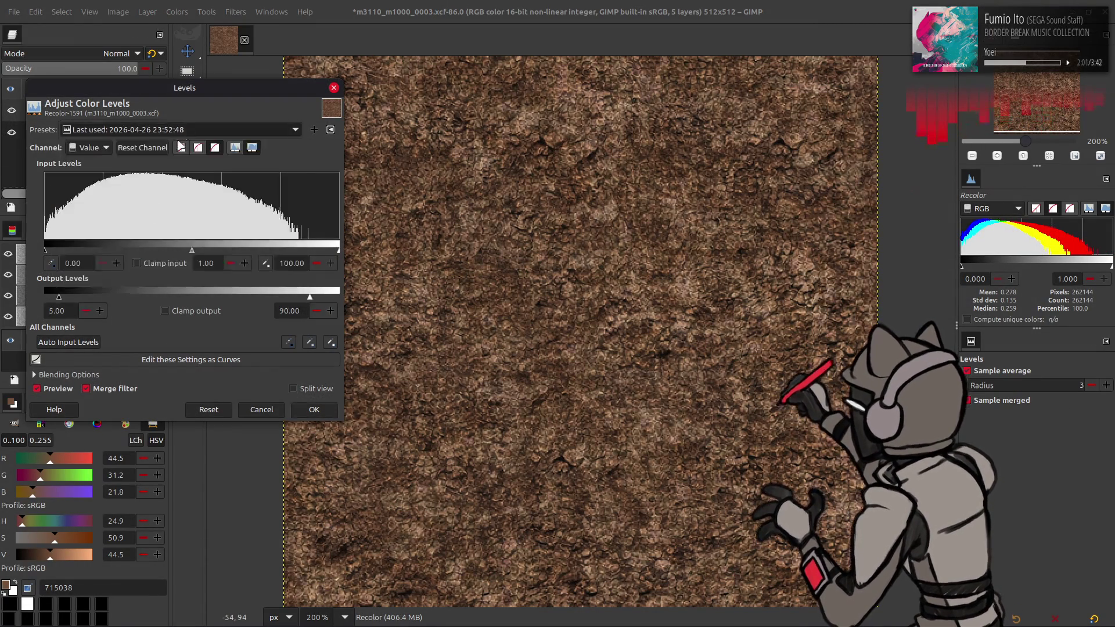
drag(310, 298, 404, 312)
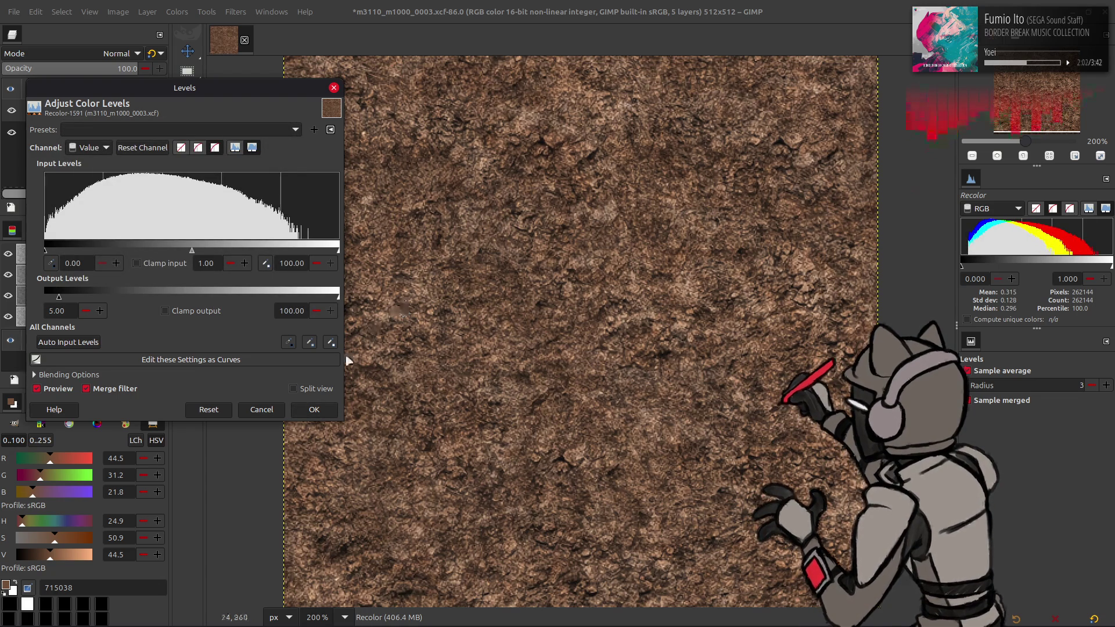
click(314, 409)
Re-export the dirt texture to its game DDS file
click(17, 11)
click(94, 200)
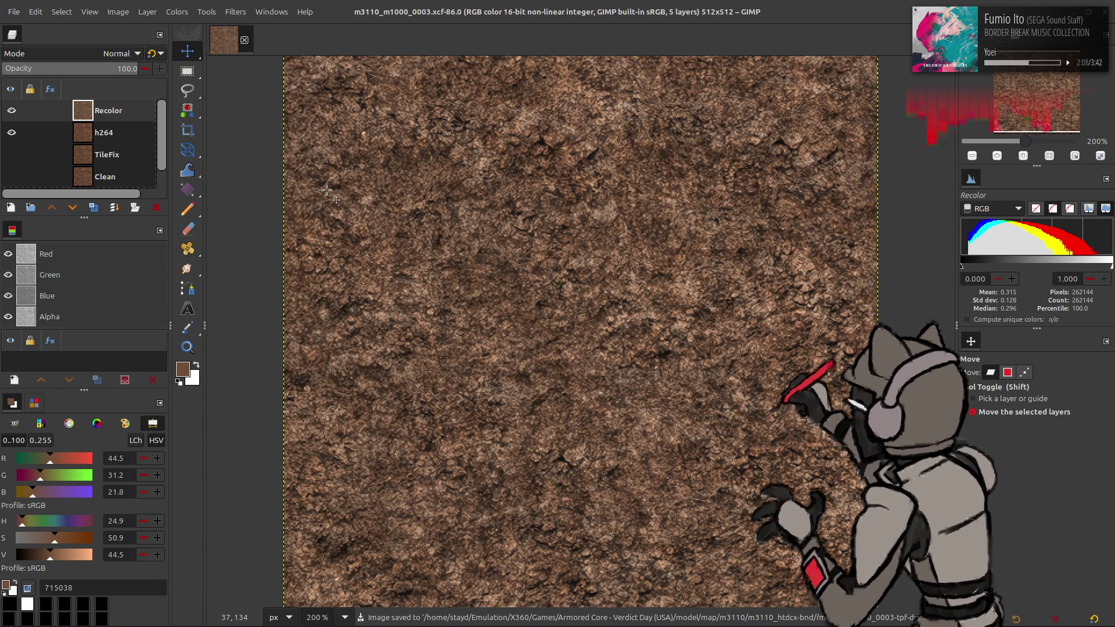
key(alt+Tab)
Orbit around the rock cliff and briefly preview it with Scene World lighting
mouse_move(250, 269)
middle_down()
mouse_move(552, 168)
mouse_move(528, 154)
mouse_move(530, 169)
mouse_move(467, 179)
middle_up()
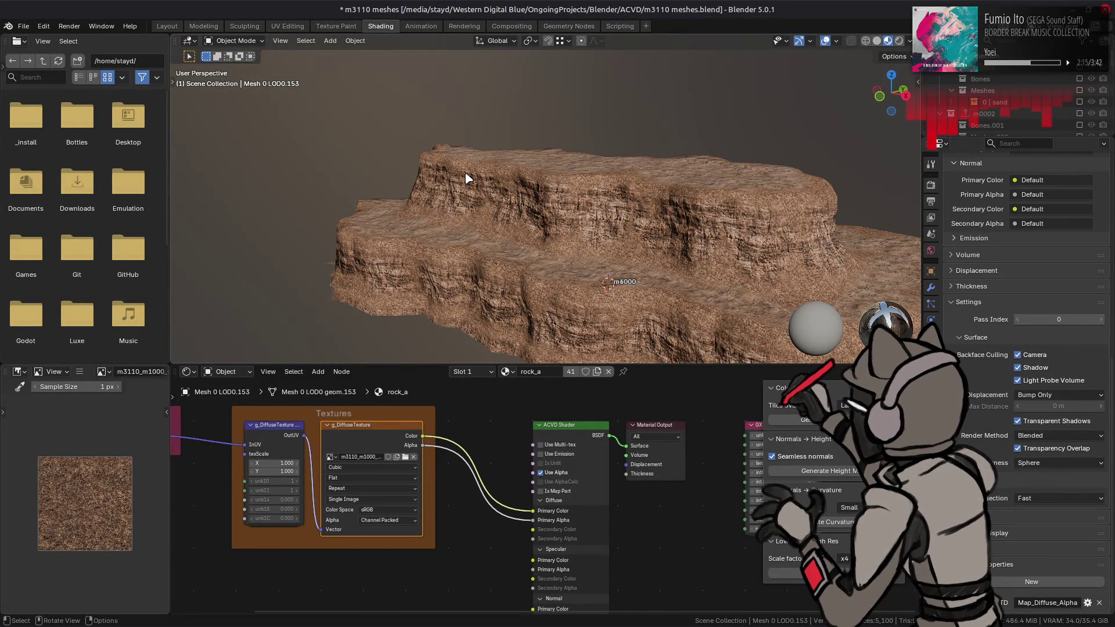
scroll(487, 185, up, 3)
mouse_move(498, 173)
middle_down()
mouse_move(583, 192)
mouse_move(607, 139)
middle_up()
click(909, 41)
click(877, 112)
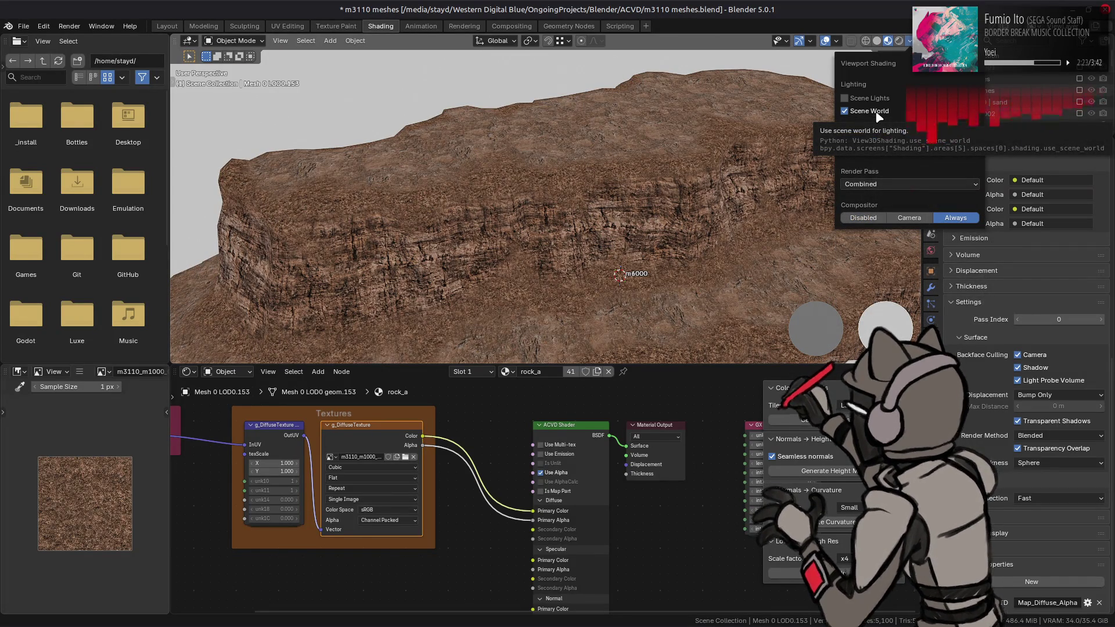
click(877, 112)
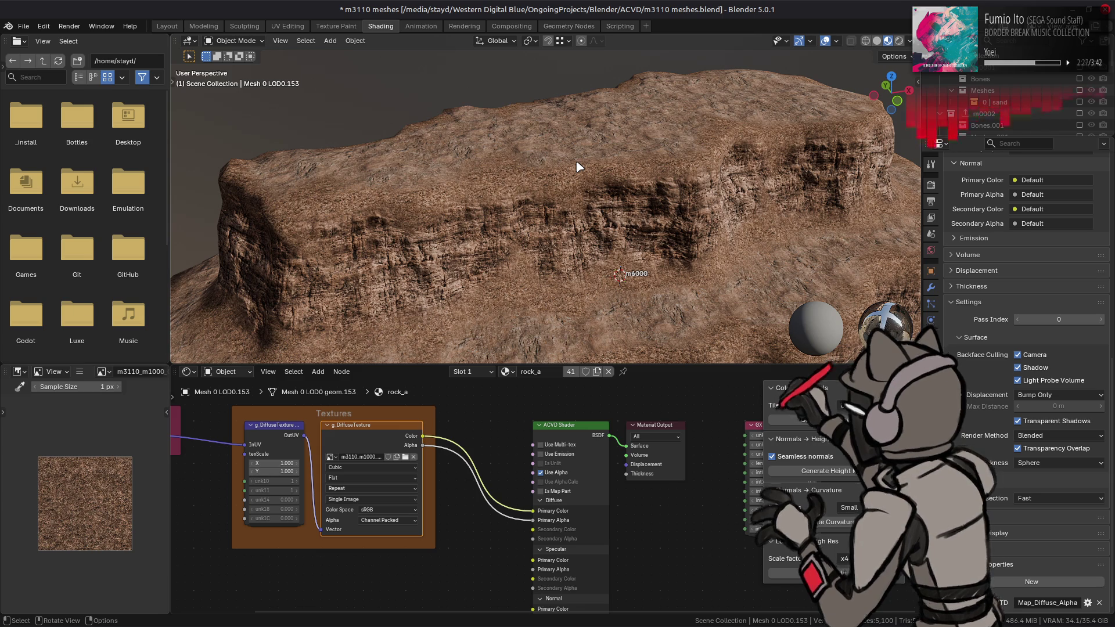
key(alt+Tab)
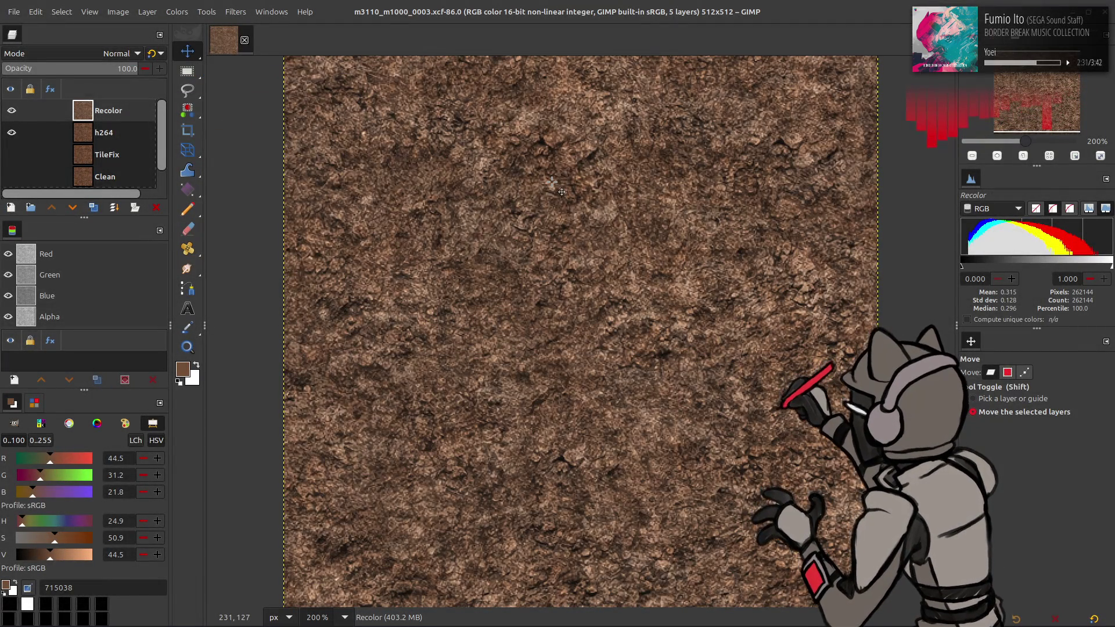
Save the image after comparing the Levels change, then duplicate h264 and raise the copy to the top
key(ctrl+z)
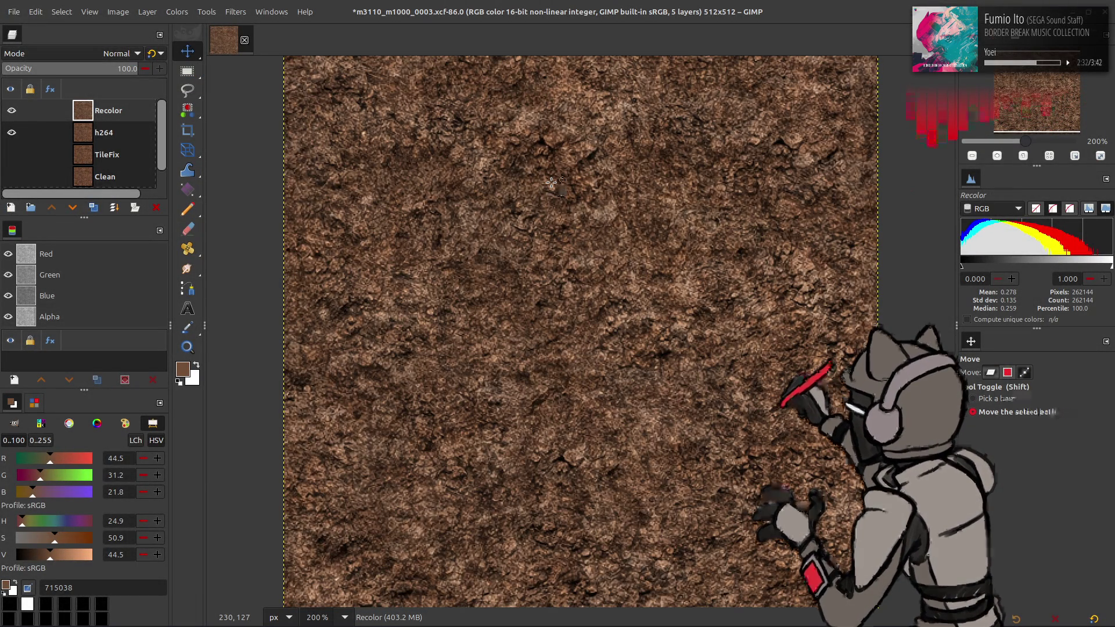
key(ctrl+y)
key(ctrl+s)
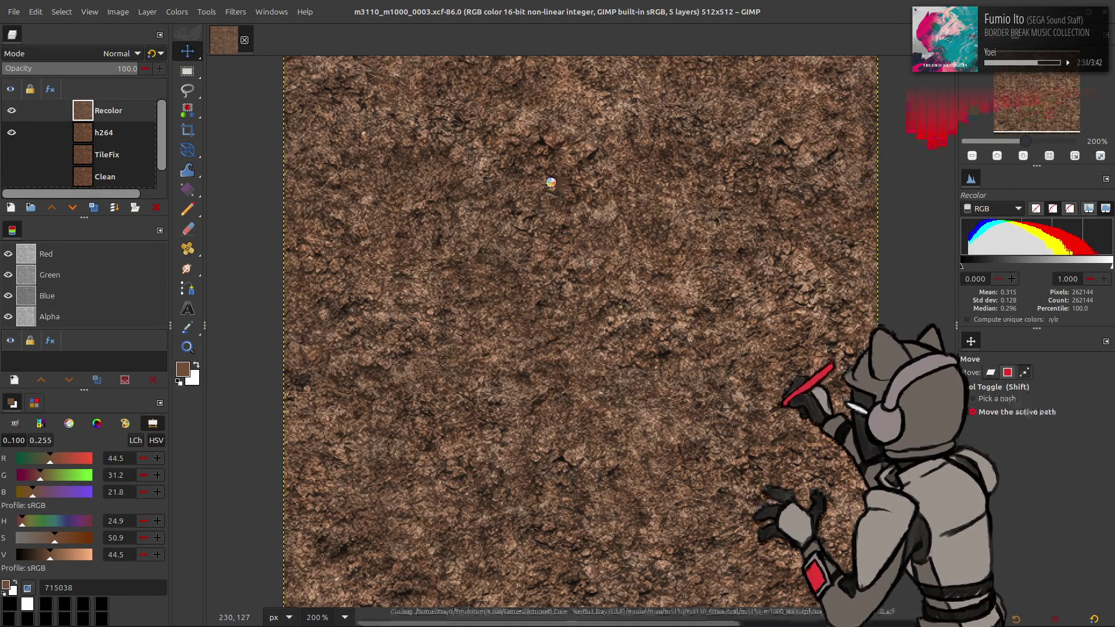
click(120, 139)
click(94, 207)
click(52, 207)
Apply Levels with output values 5 and 90 to the copy, then duplicate the adjusted layer
click(177, 11)
click(191, 144)
click(61, 311)
text(5.5)
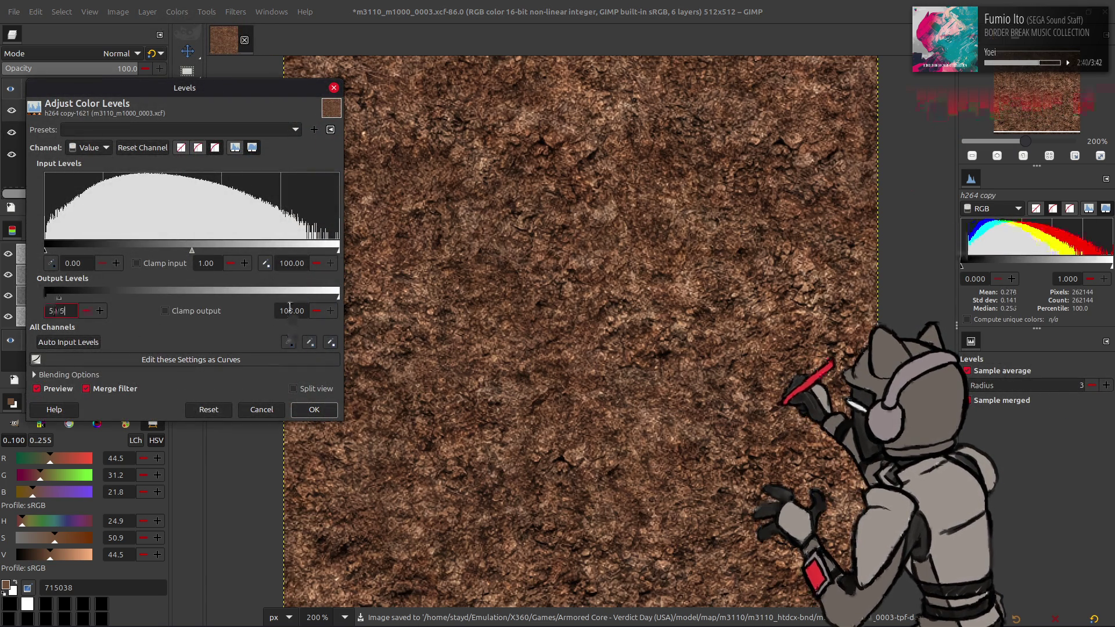
triple_click(291, 311)
text(90)
key(Return)
click(313, 415)
click(94, 207)
click(177, 12)
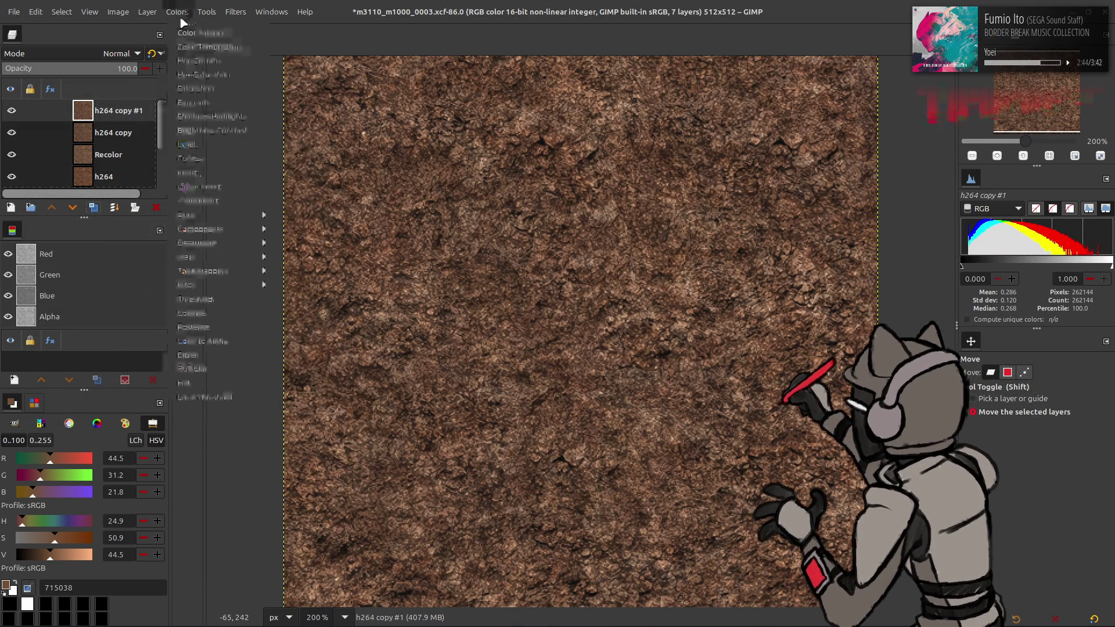
Extract the CMYK Yellow component on the top h264 copy, then repeat it on h264 copy below
mouse_move(232, 233)
click(322, 247)
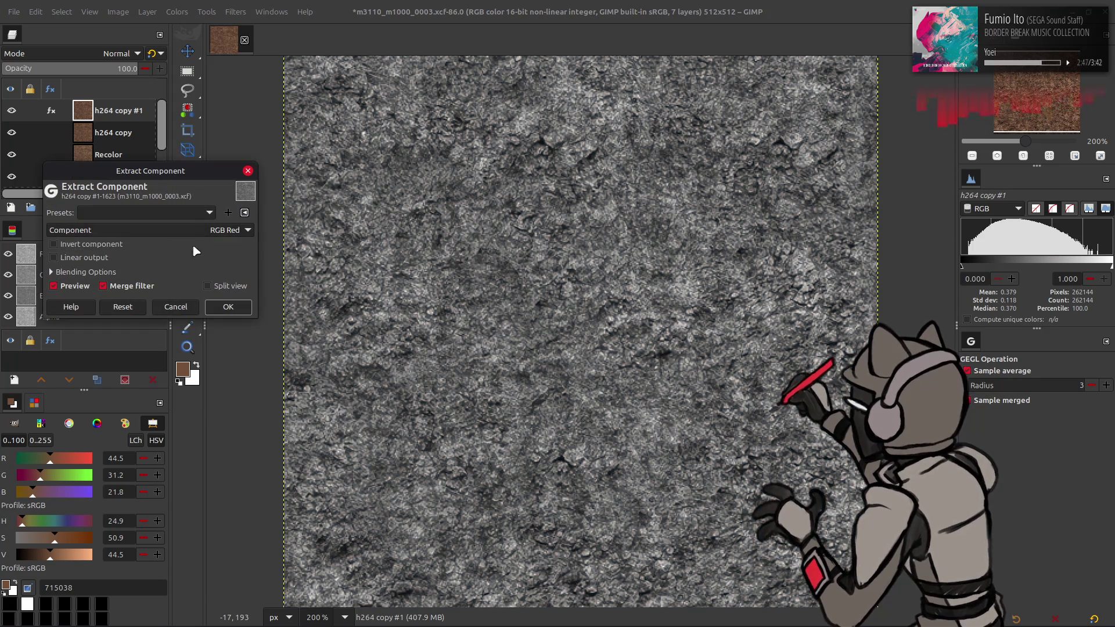
click(170, 232)
click(139, 395)
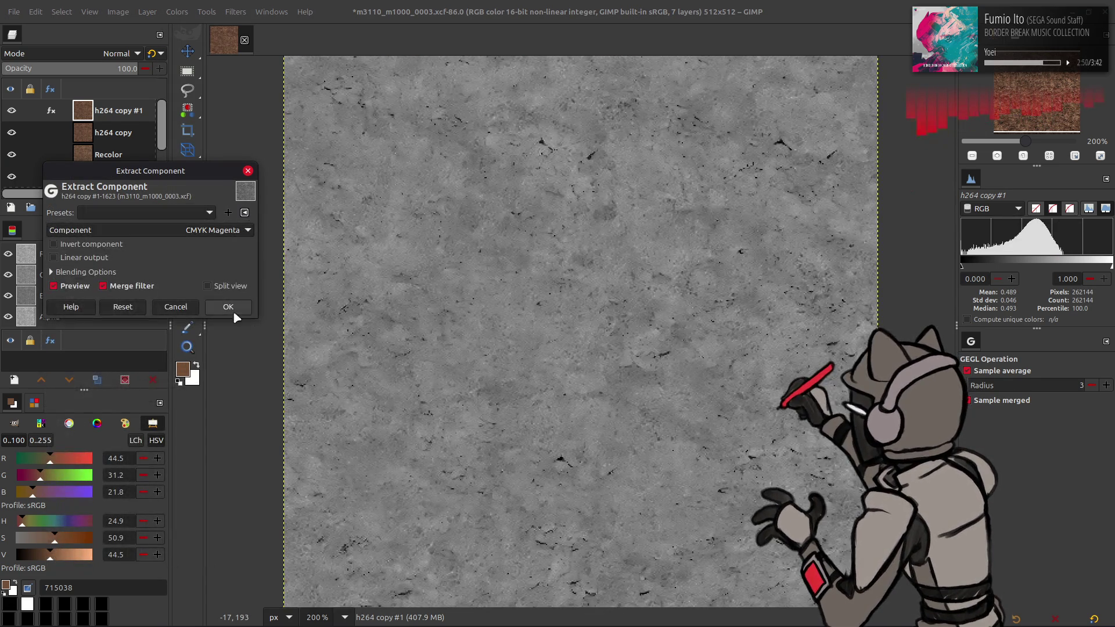
click(232, 311)
key(Page_Down)
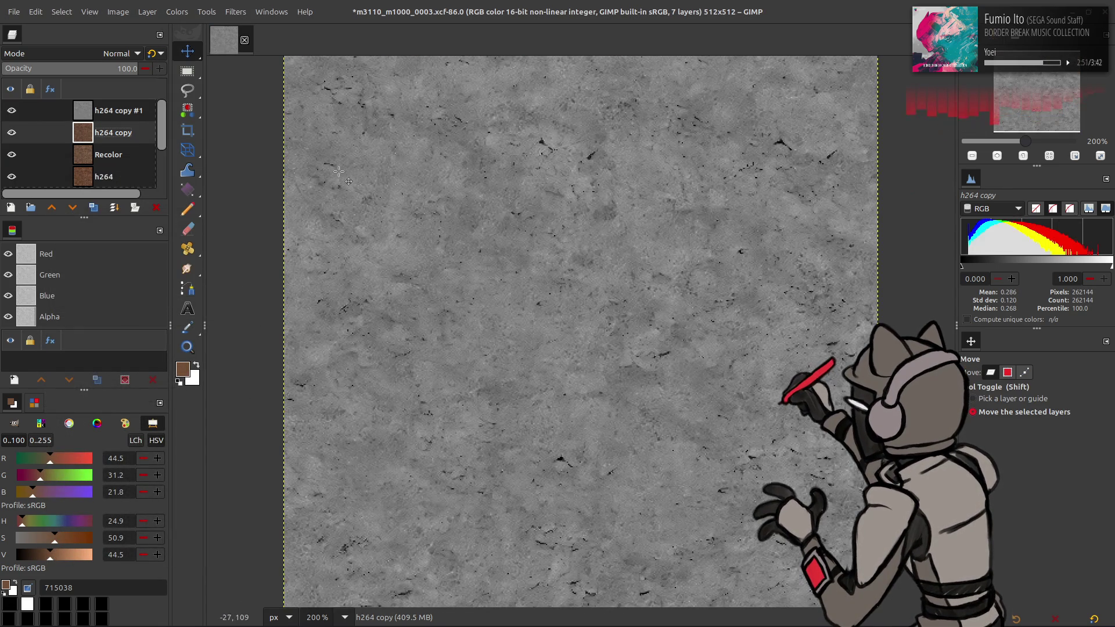
key(shift+ctrl+f)
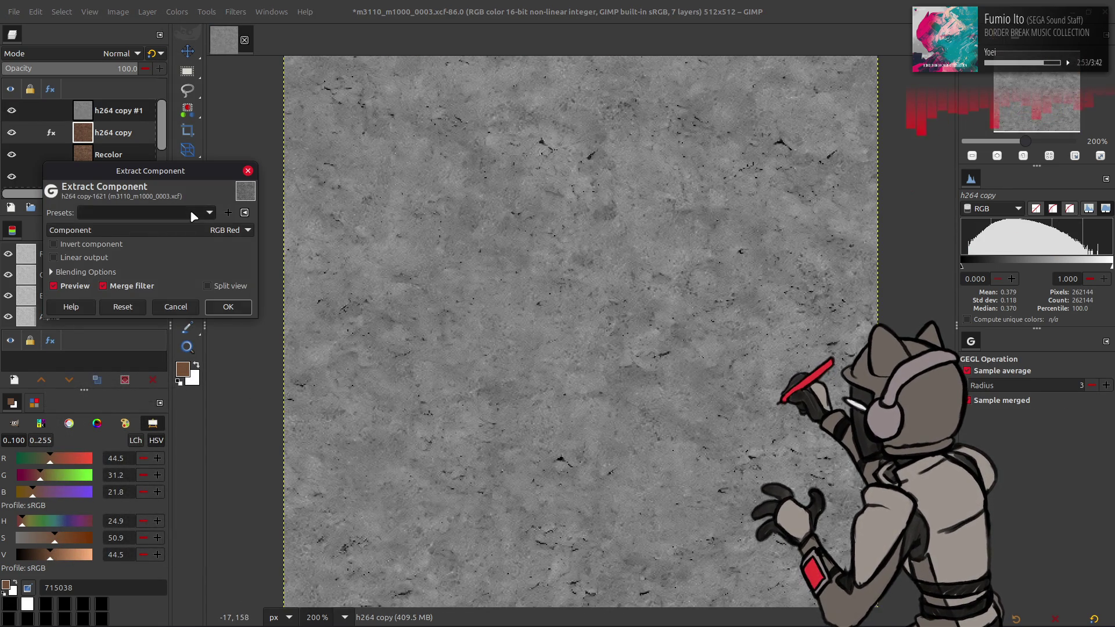
scroll(194, 216, down, 2)
click(228, 307)
Move h264 copy above h264 copy #1 and change its layer blend mode
drag(114, 134, 116, 106)
click(116, 54)
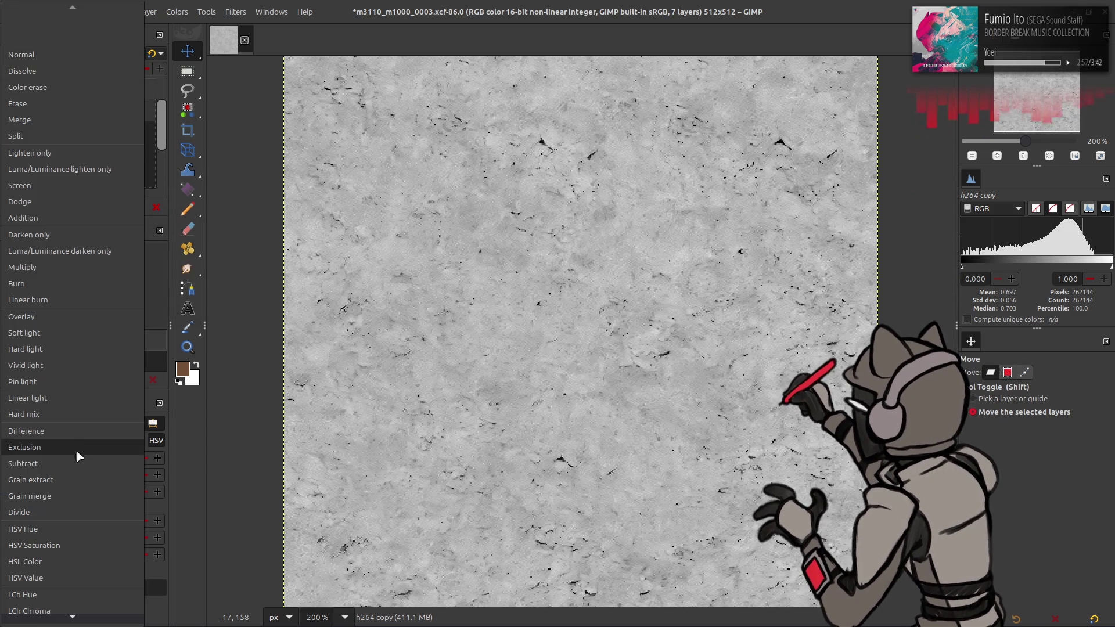
click(76, 480)
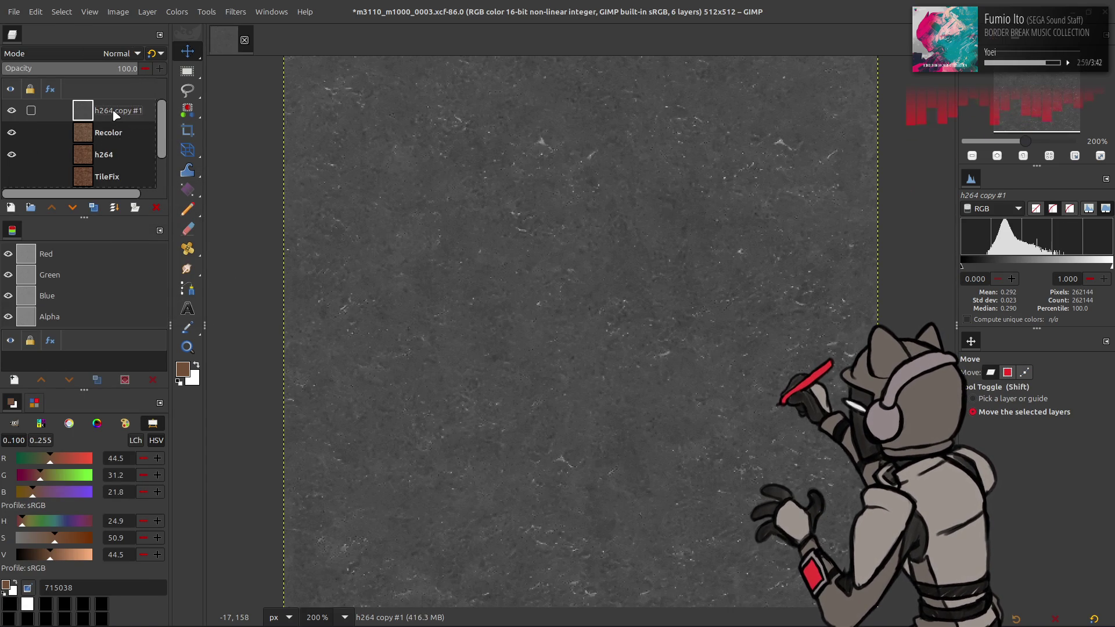
Duplicate the h264 layer to the top of the stack, then stretch the contrast of h264 copy #1
click(110, 155)
click(93, 208)
shift+click(52, 208)
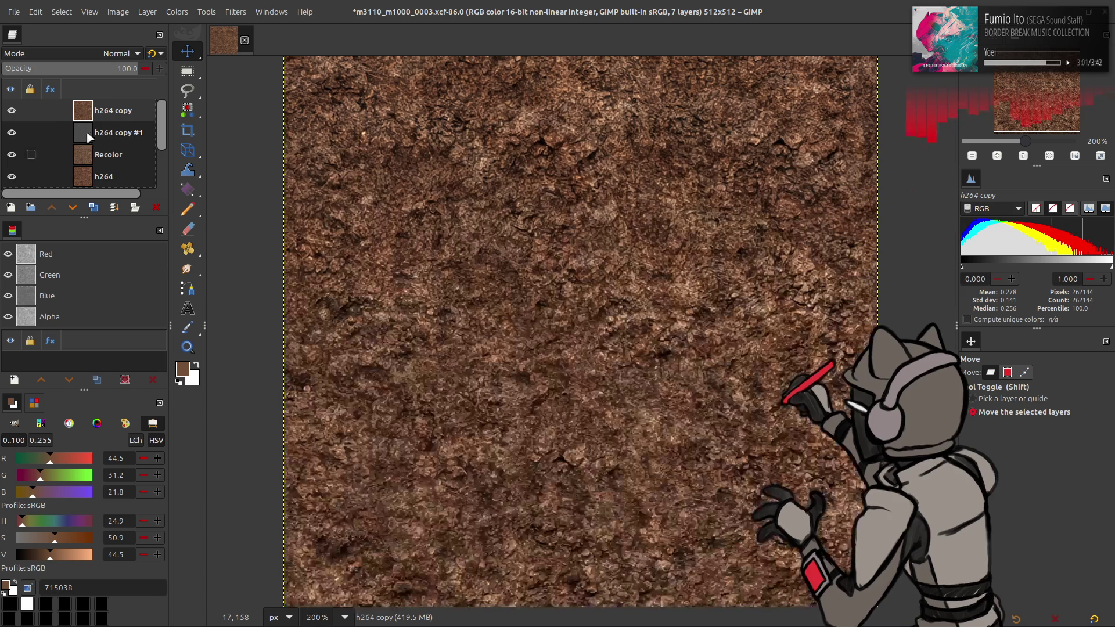
click(116, 132)
click(178, 11)
mouse_move(232, 218)
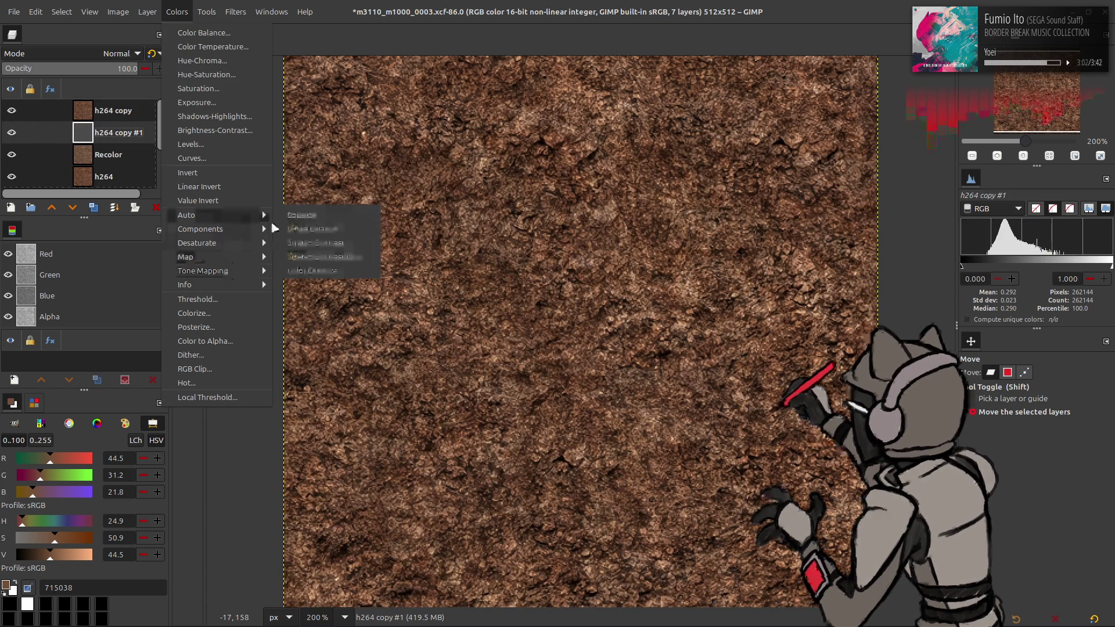
click(314, 250)
click(228, 296)
Extract a grayscale component from h264 copy and stretch its contrast
click(113, 110)
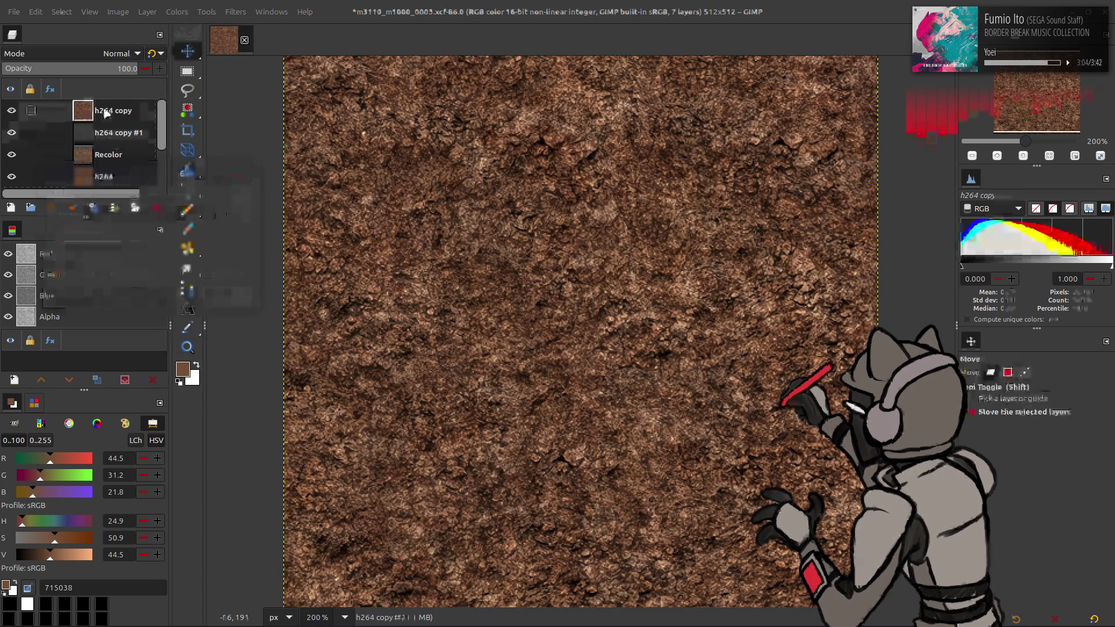
click(176, 13)
mouse_move(233, 232)
click(294, 242)
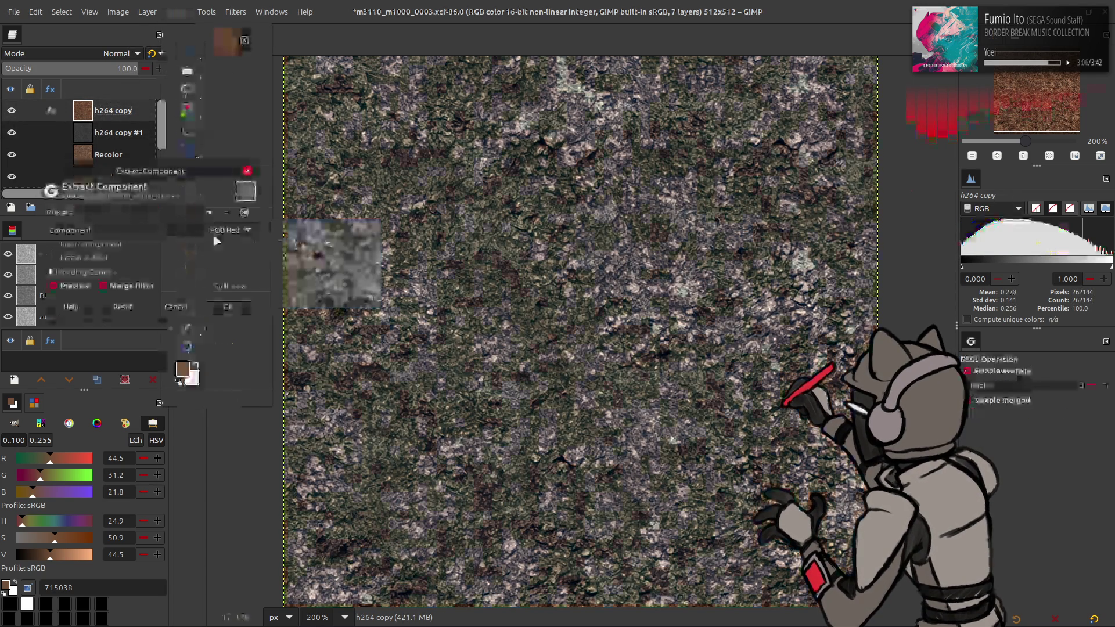
click(186, 232)
click(149, 473)
click(228, 308)
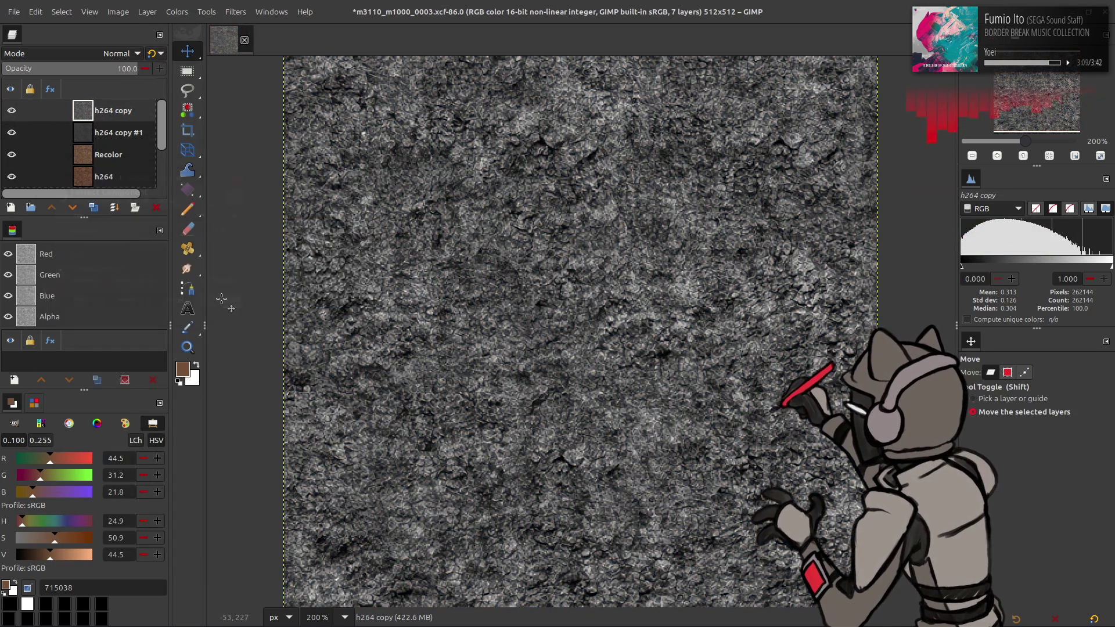
click(178, 12)
mouse_move(221, 221)
click(313, 240)
click(226, 296)
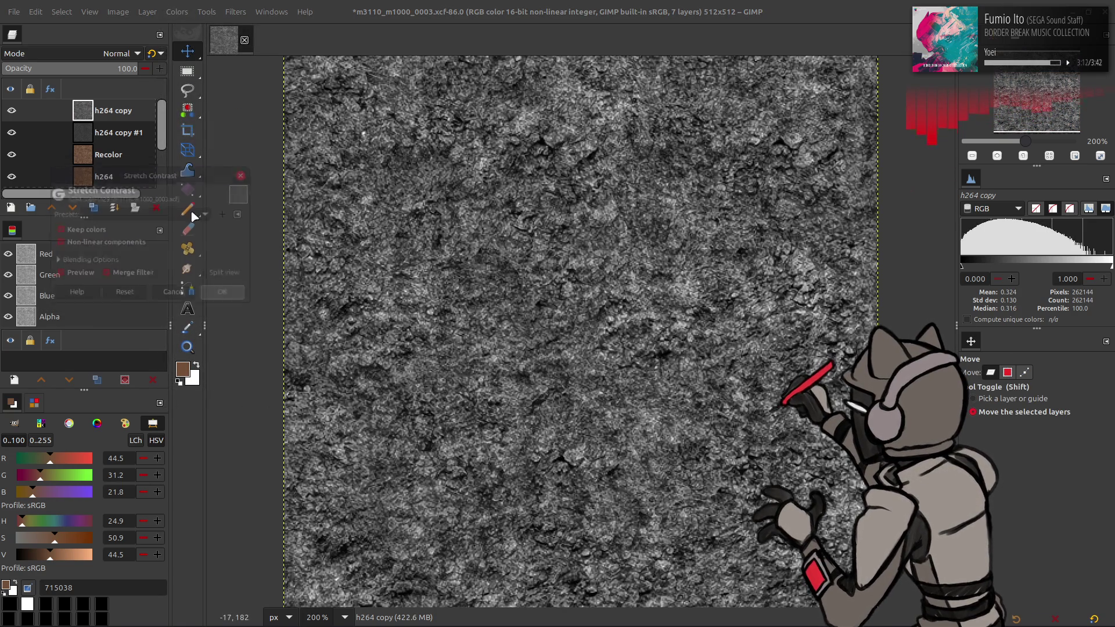
Apply the last-used Curves preset to h264 copy, then stretch its contrast again
click(177, 12)
click(214, 155)
click(174, 159)
click(162, 167)
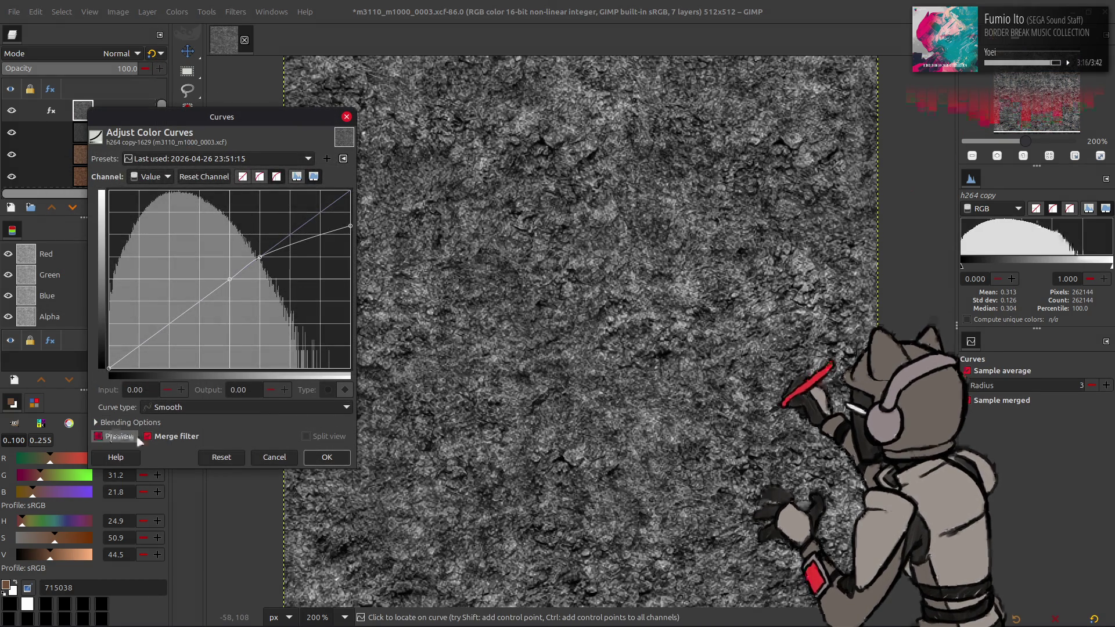
click(314, 454)
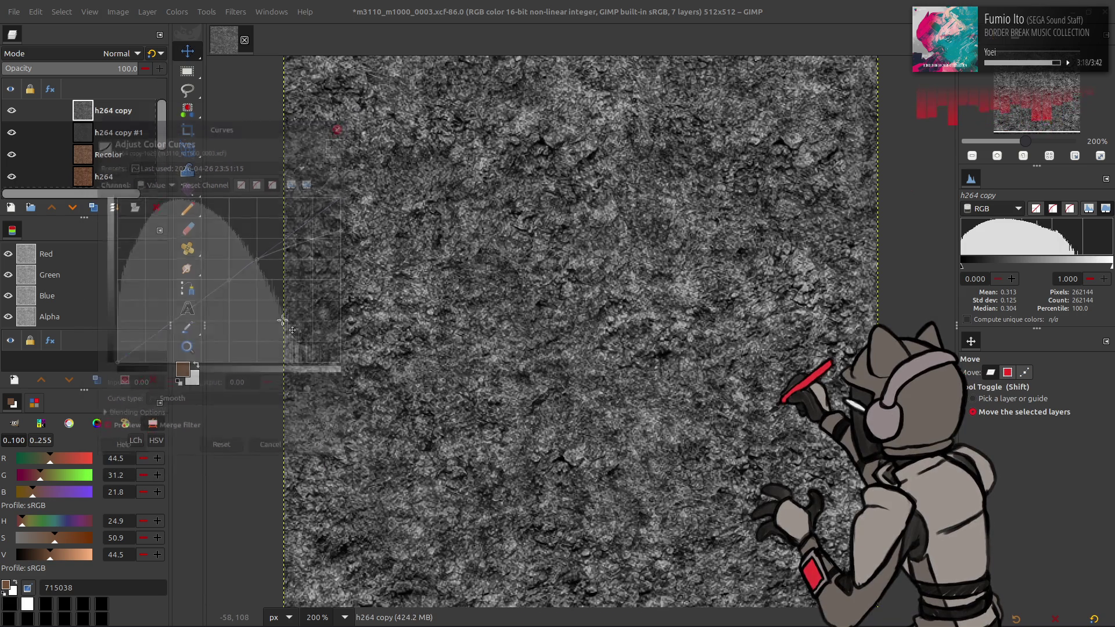
click(164, 13)
mouse_move(268, 218)
click(296, 243)
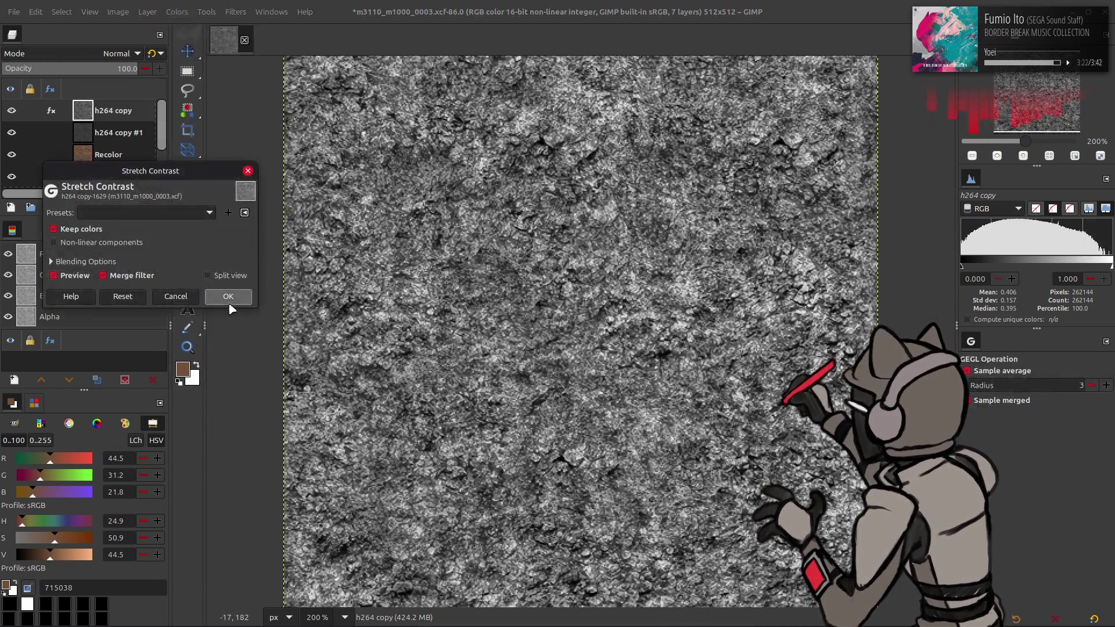
click(227, 297)
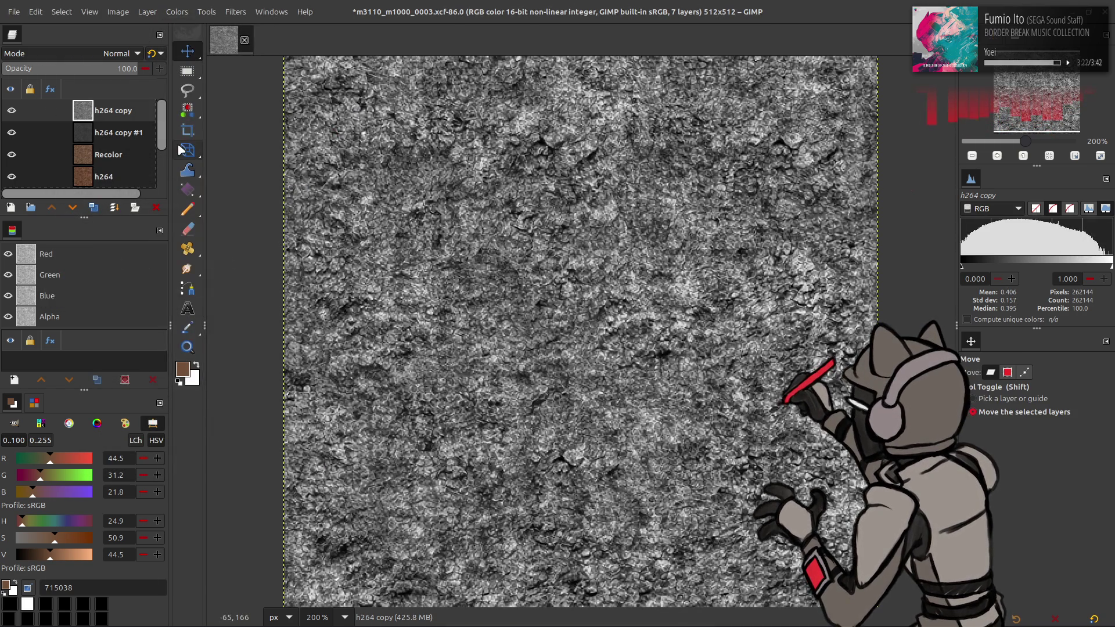
Set h264 copy to Multiply, toggle its visibility to compare, and invert h264 copy #1
click(118, 54)
click(69, 270)
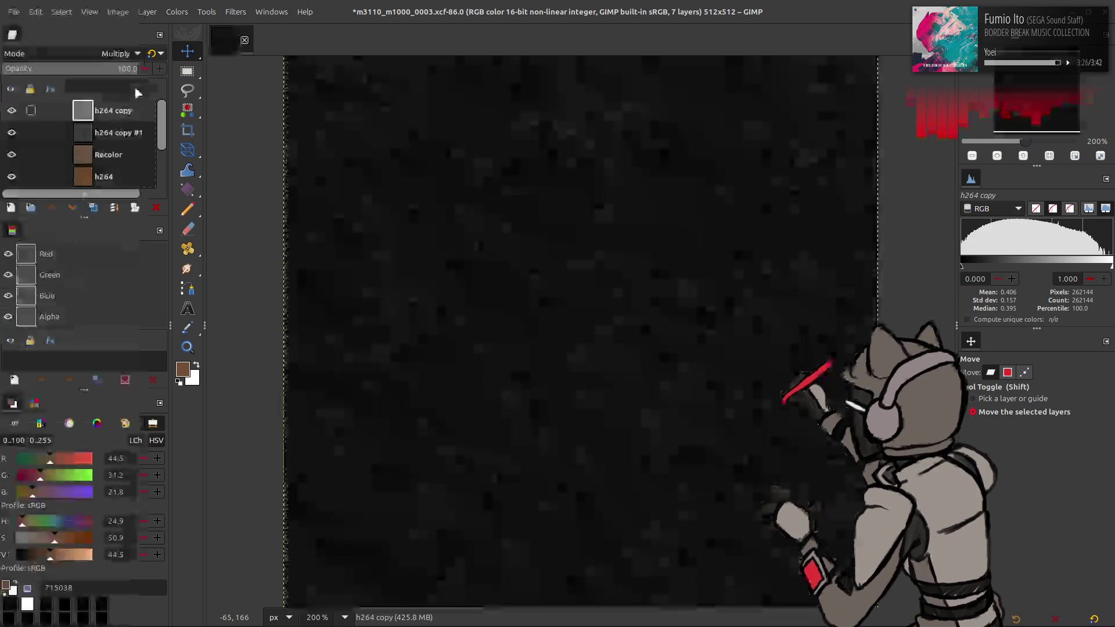
click(11, 111)
click(11, 110)
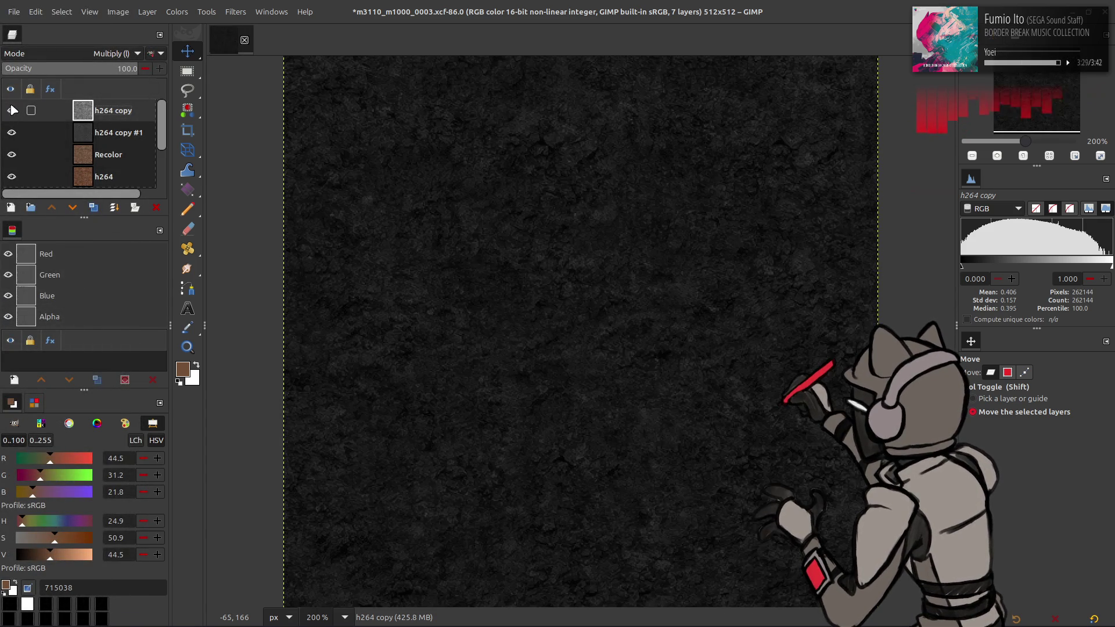
click(86, 133)
click(177, 12)
click(201, 165)
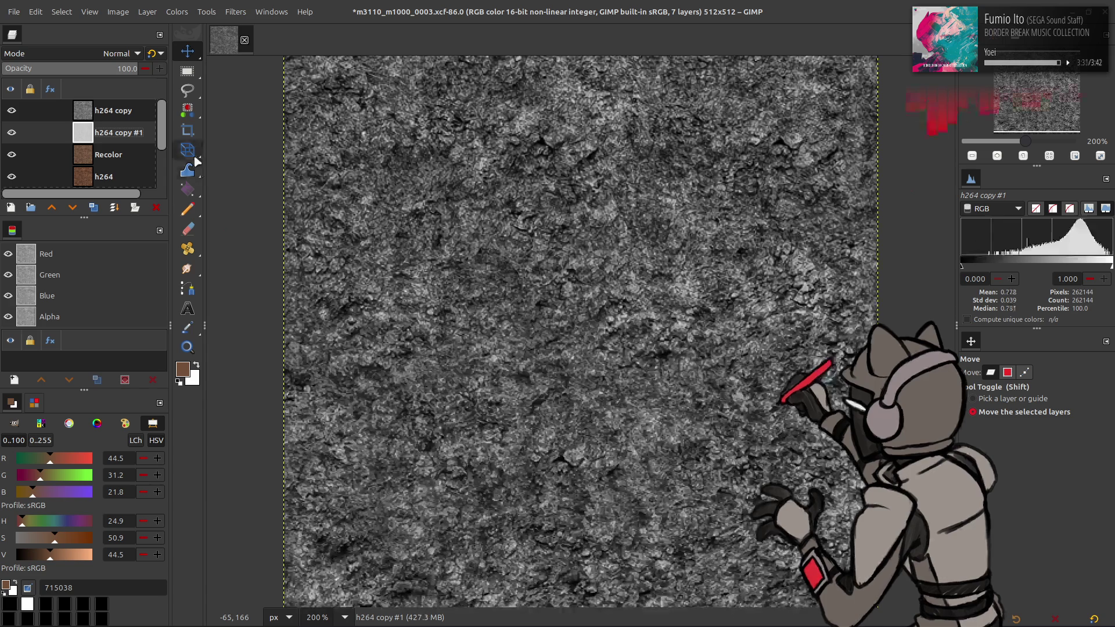
Undo the invert on h264 copy #1, then merge h264 copy down into it
key(ctrl+z)
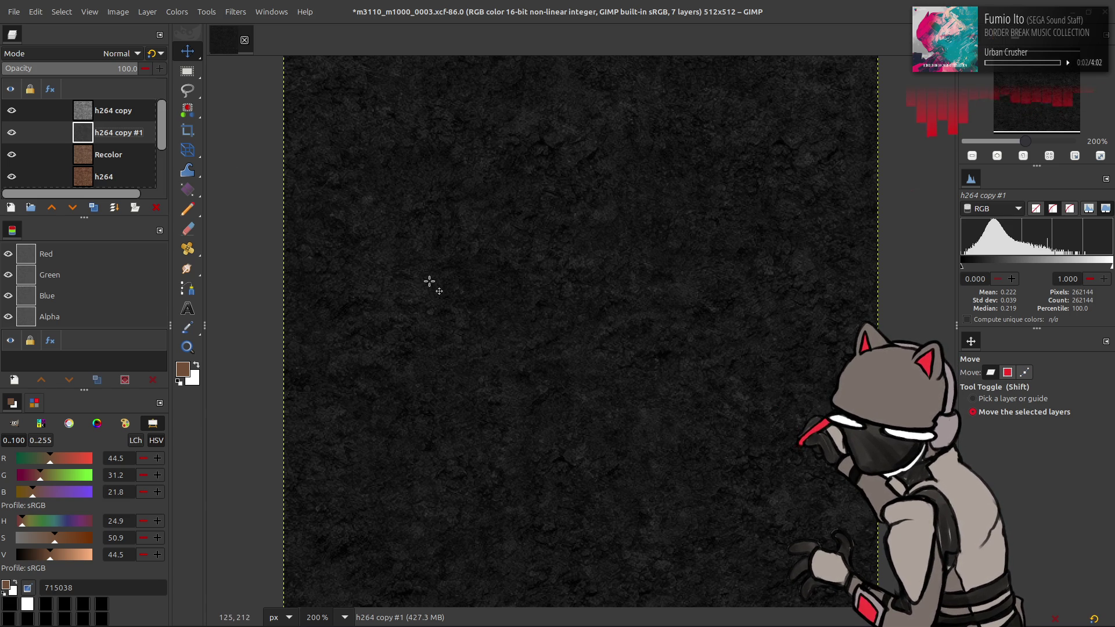
mouse_move(694, 625)
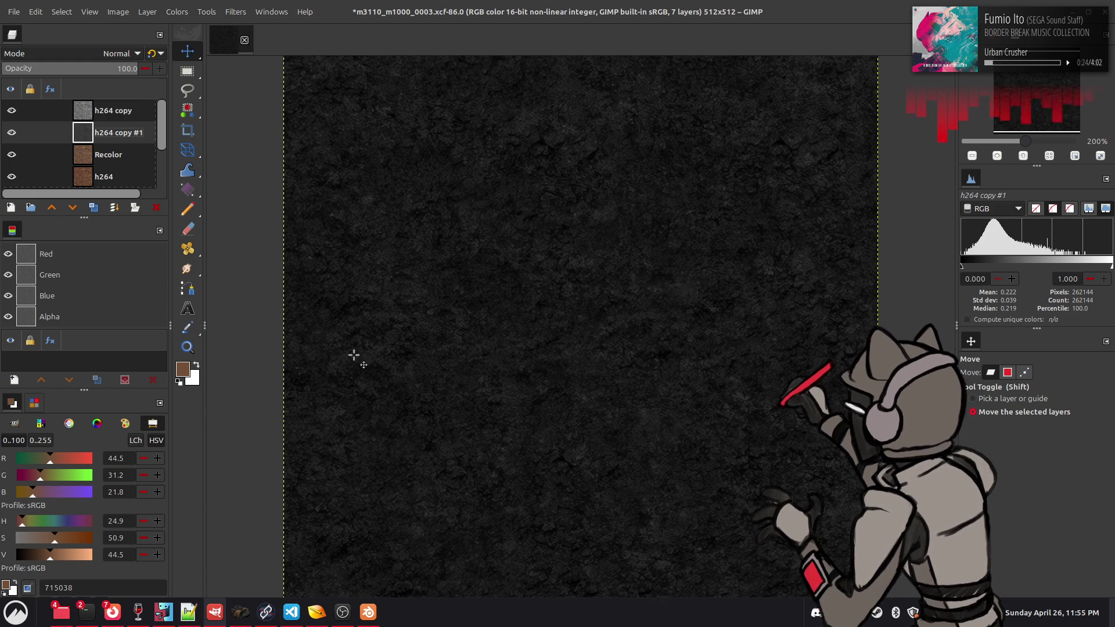
key(ctrl+m)
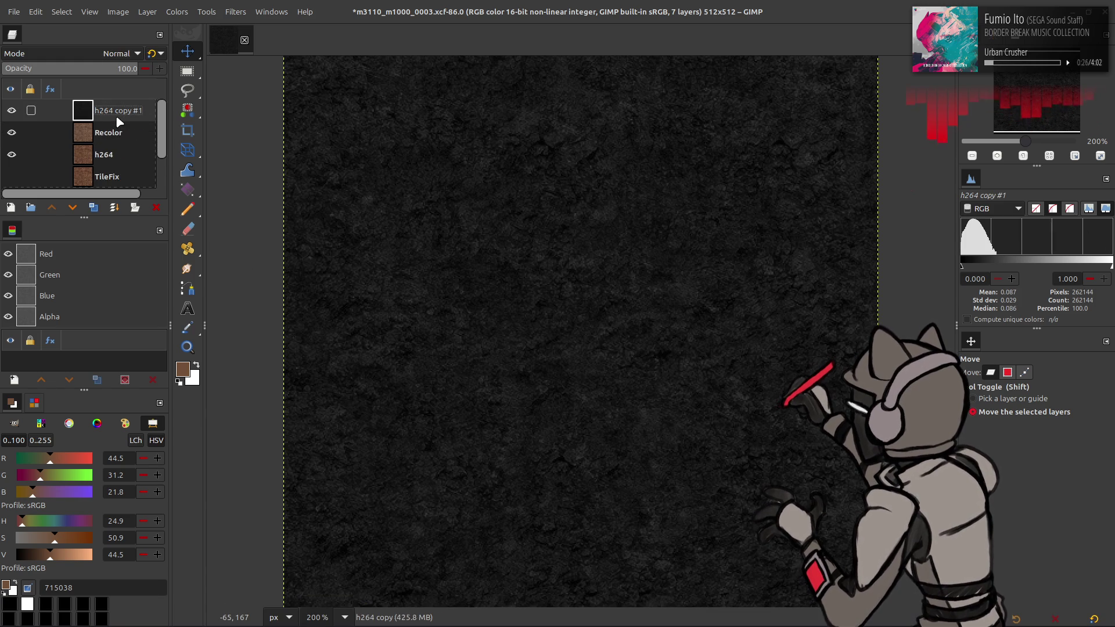
Stretch the merged layer's contrast with non-linear components toggled
click(177, 12)
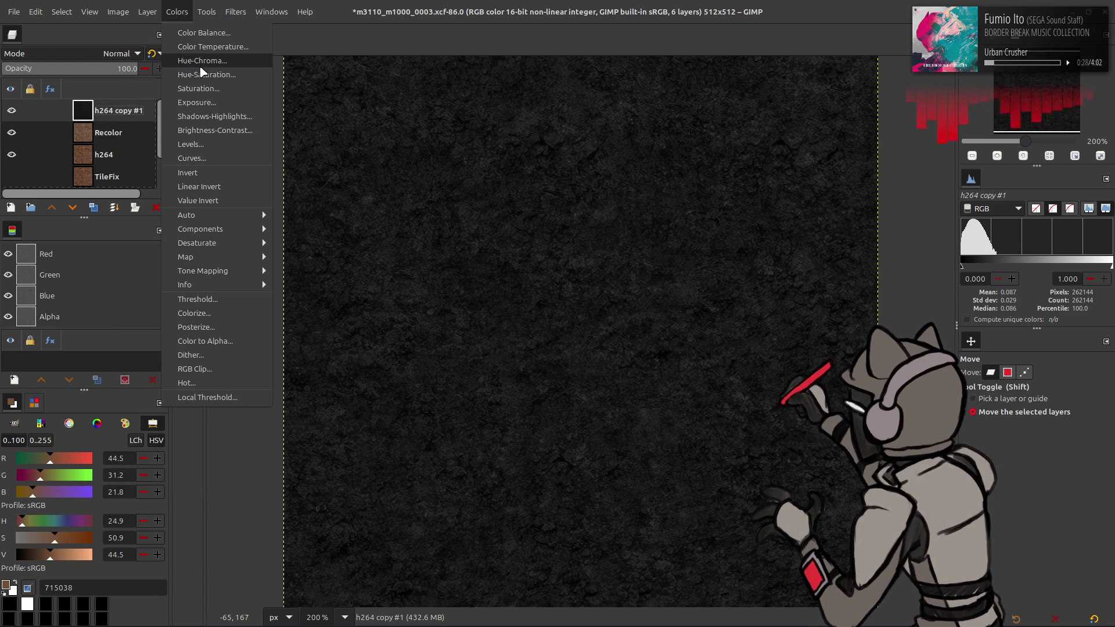
mouse_move(238, 215)
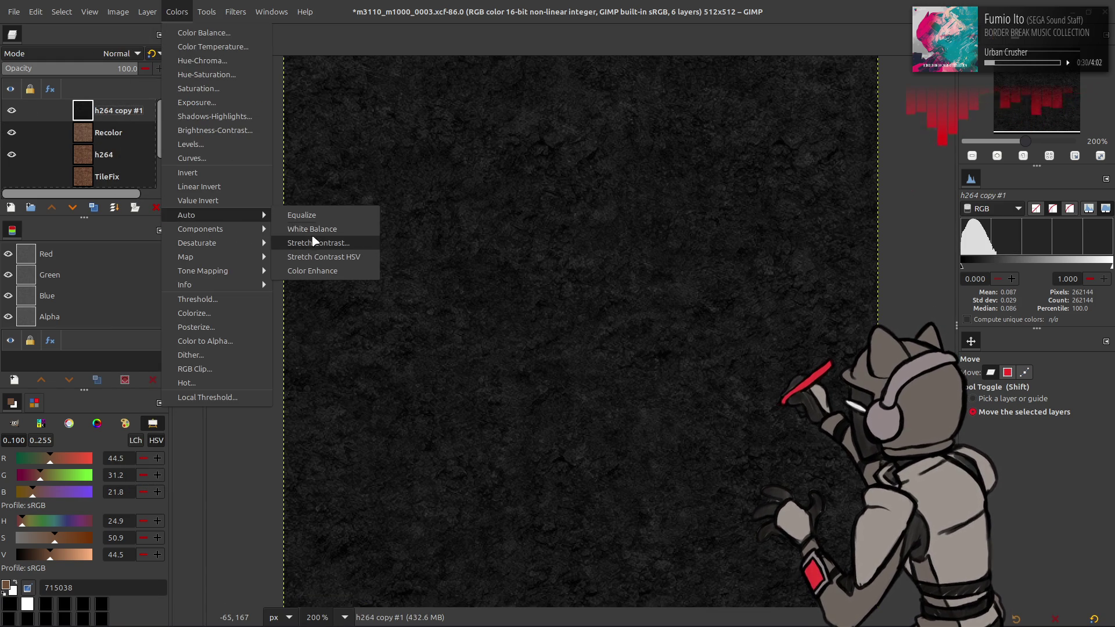
click(313, 240)
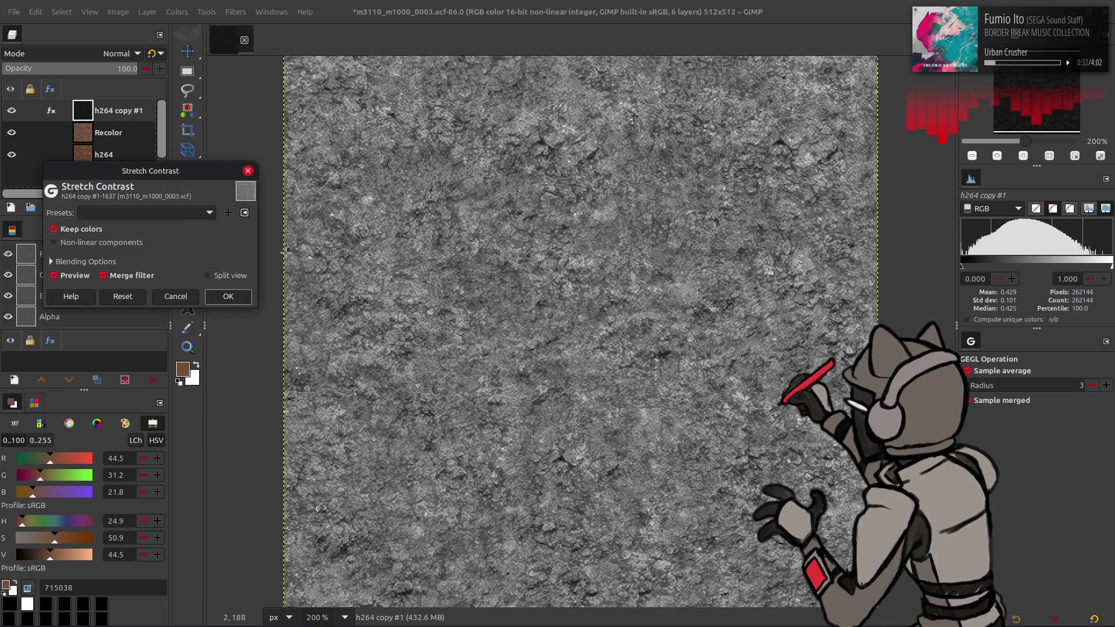
click(148, 243)
click(229, 296)
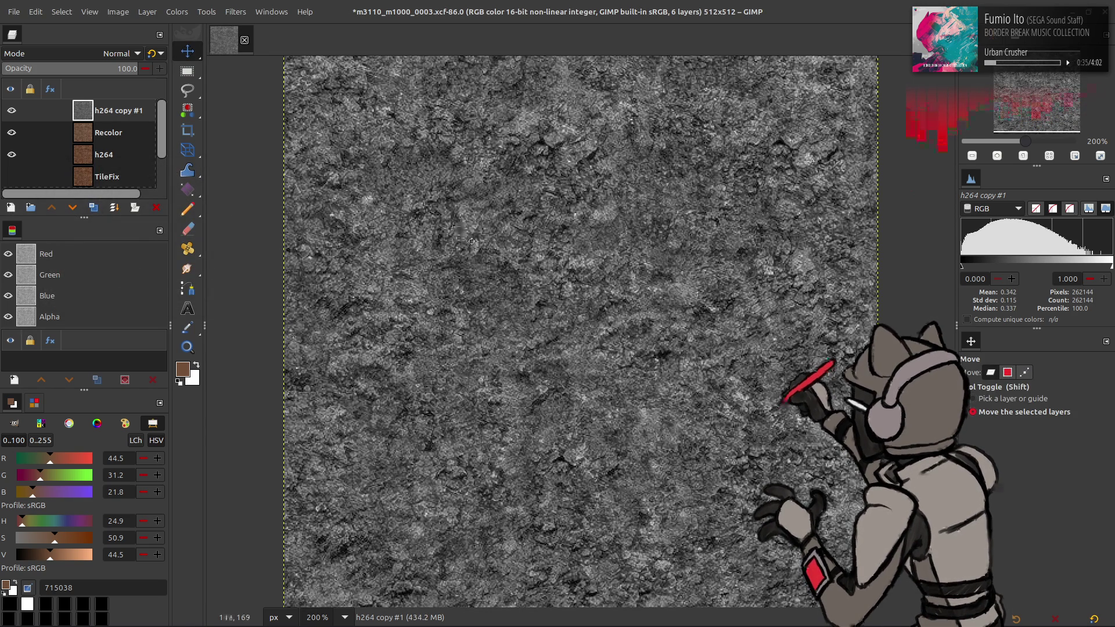
Load the last-used Curves preset, stretch contrast a second time, and save the XCF
click(177, 12)
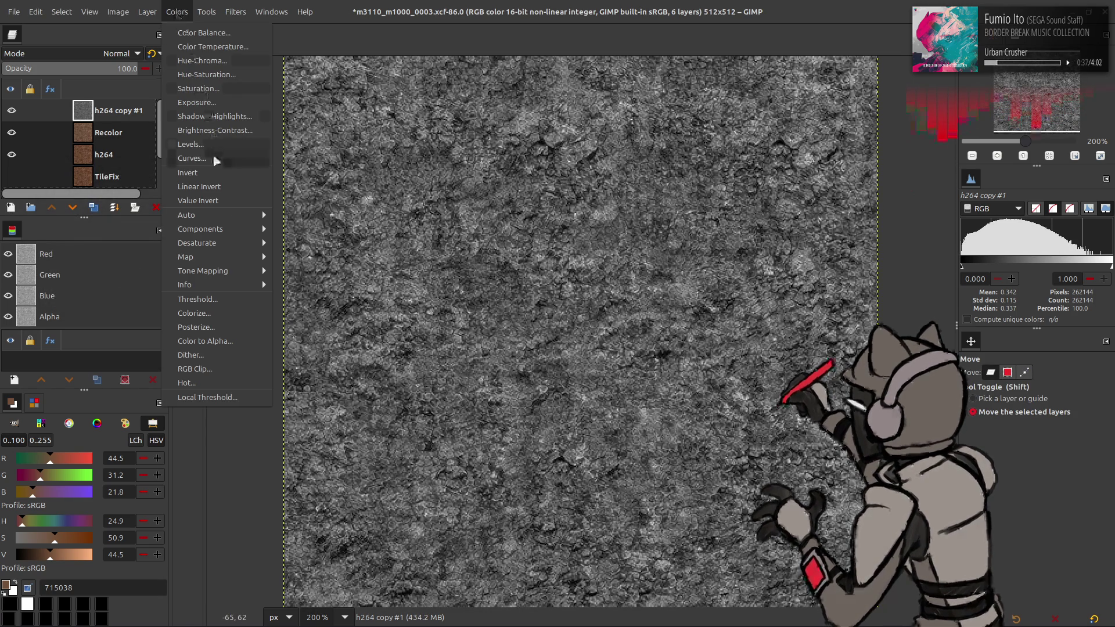
click(201, 157)
click(201, 159)
click(192, 174)
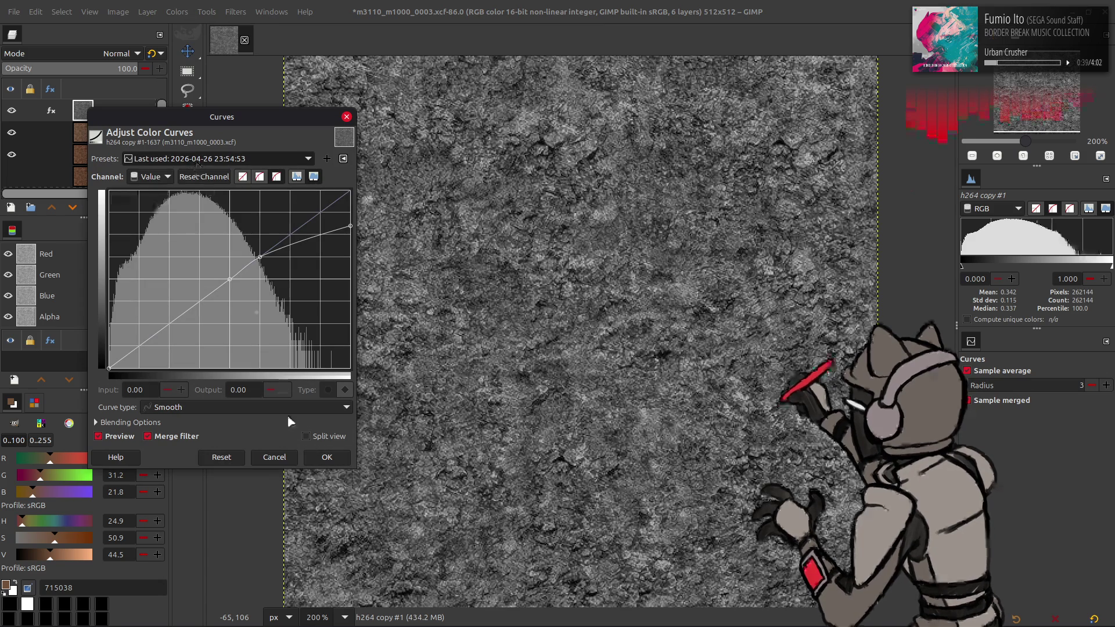
click(177, 11)
mouse_move(243, 215)
click(296, 242)
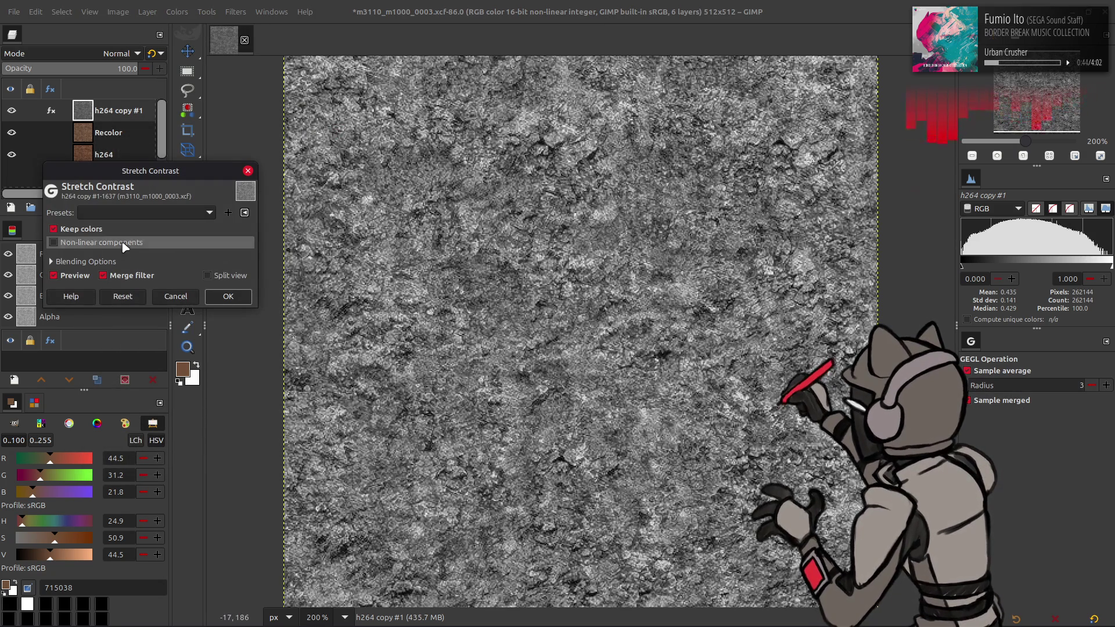
click(235, 301)
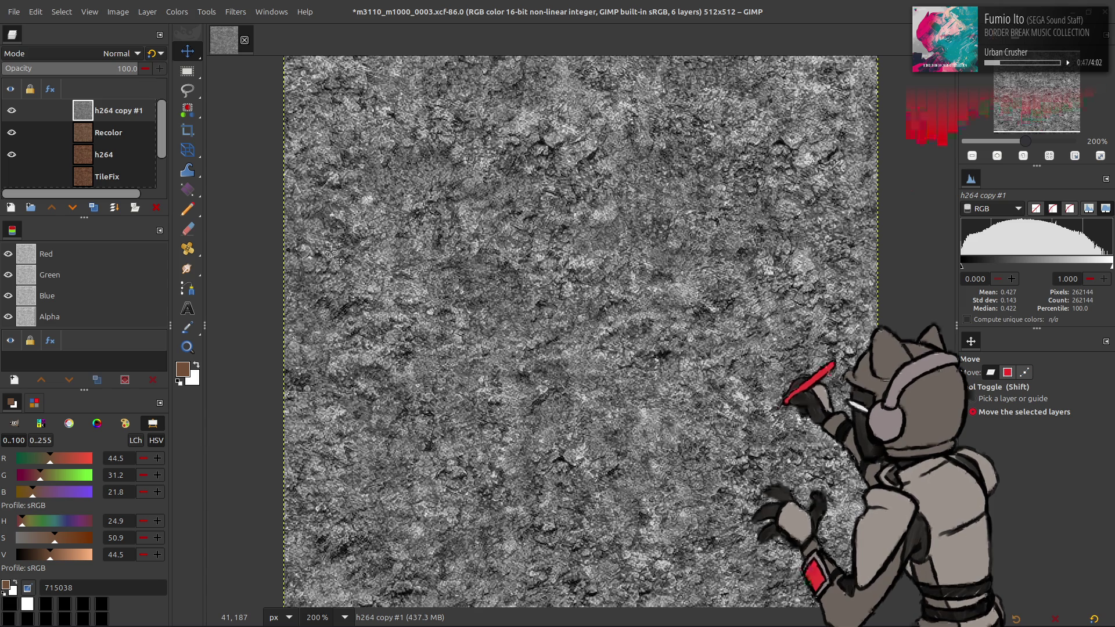
key(ctrl+s)
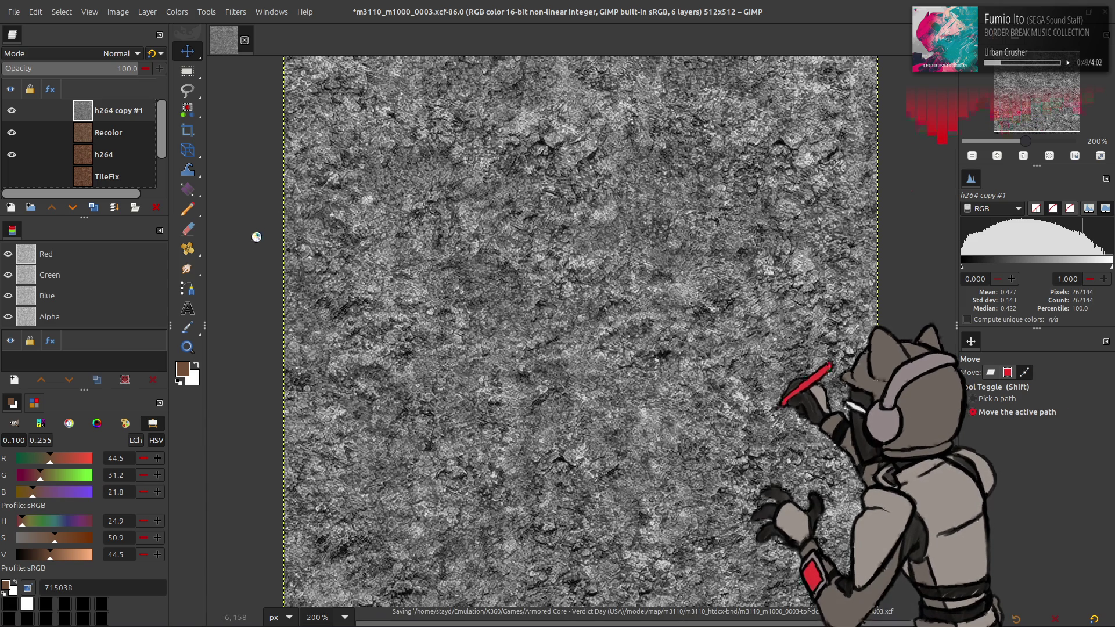
Rename the h264 copy #1 layer to 'Spec Base' and duplicate it
double_click(122, 112)
text(Spec B)
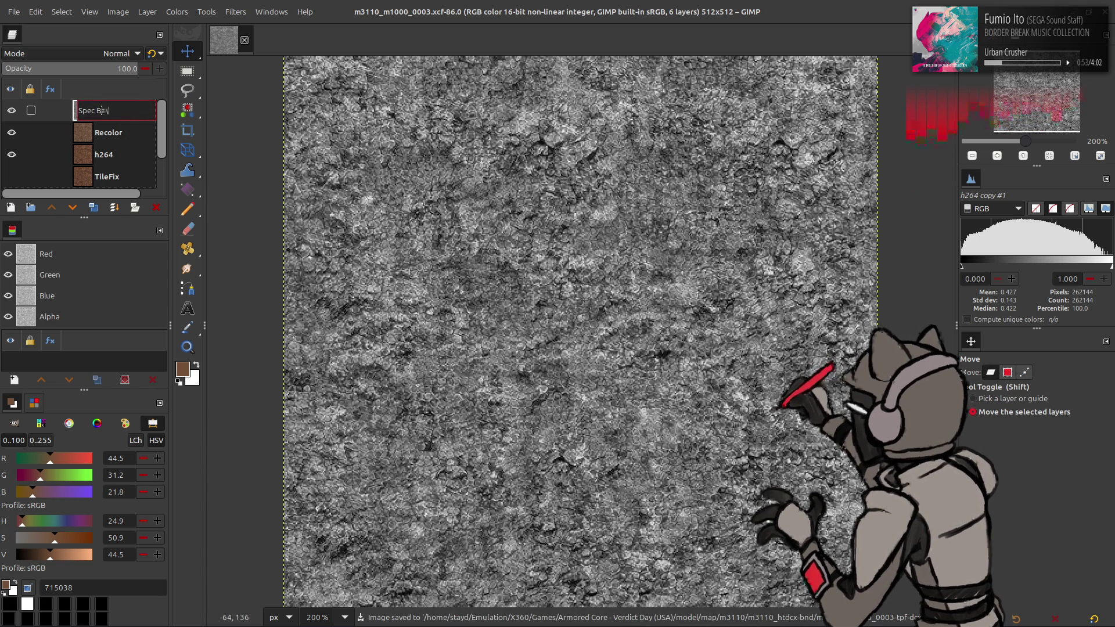
text(ase)
key(Return)
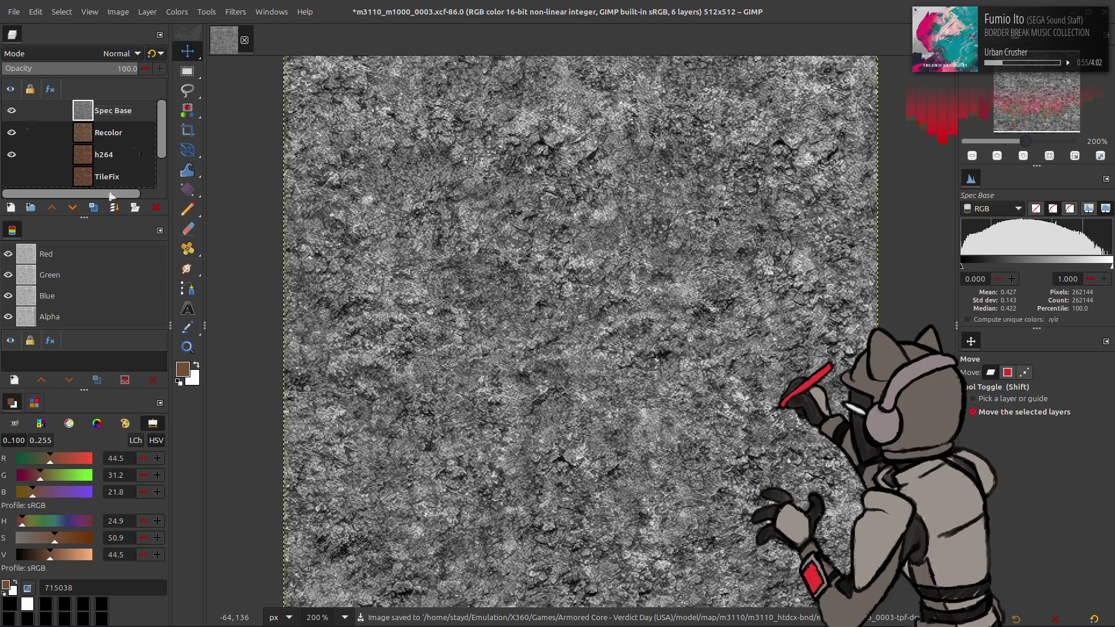
click(93, 208)
Apply the G'MIC Colour Space Swap filter to the Spec Base copy
click(177, 12)
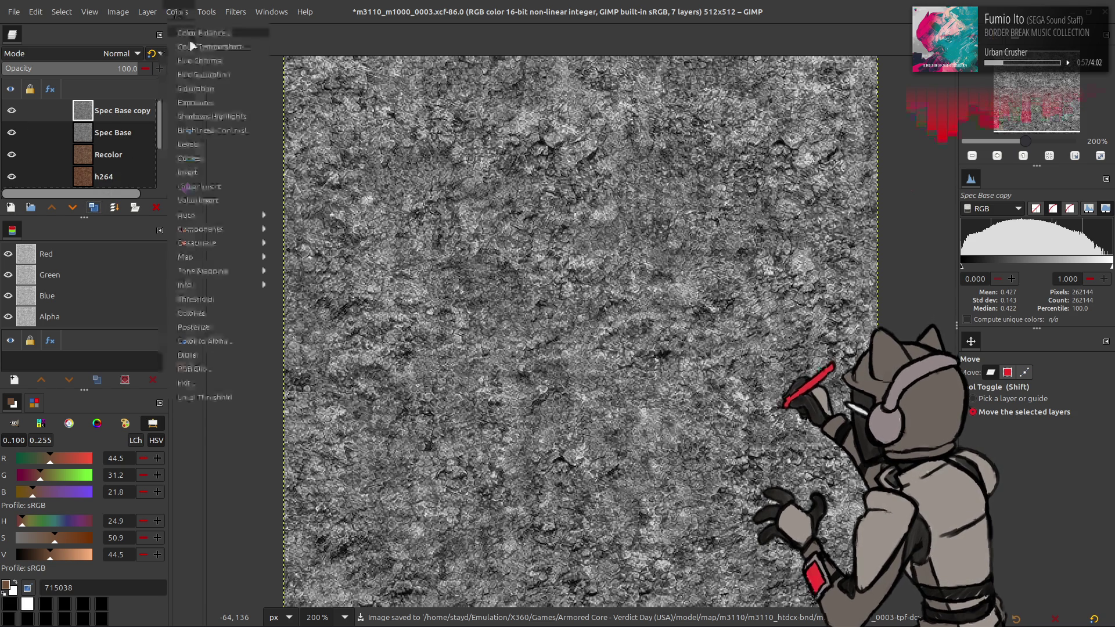
click(256, 301)
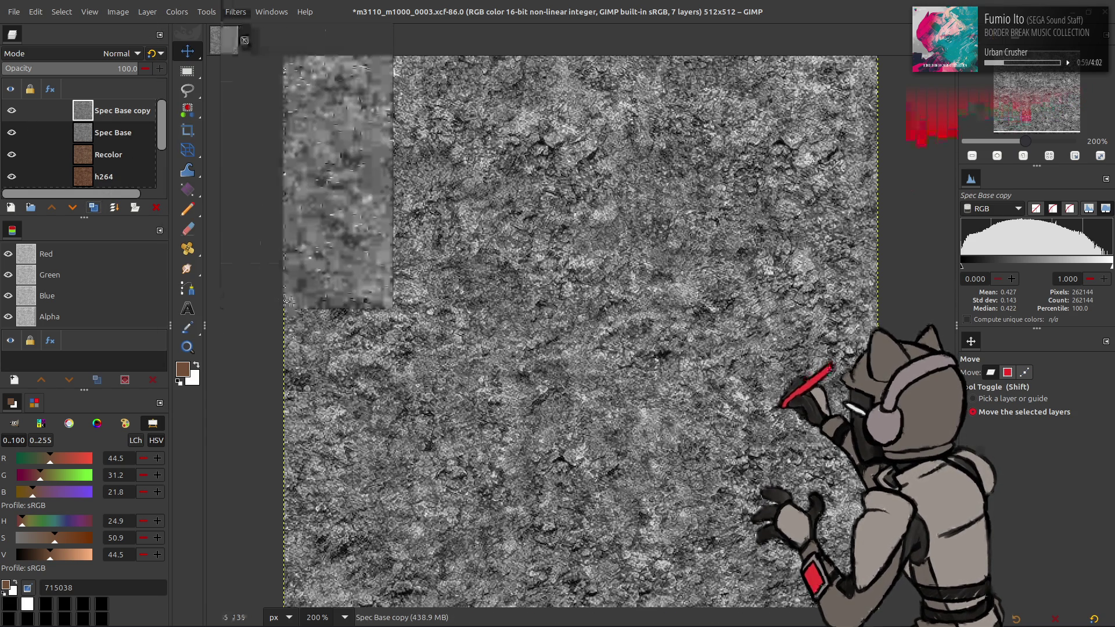
click(563, 209)
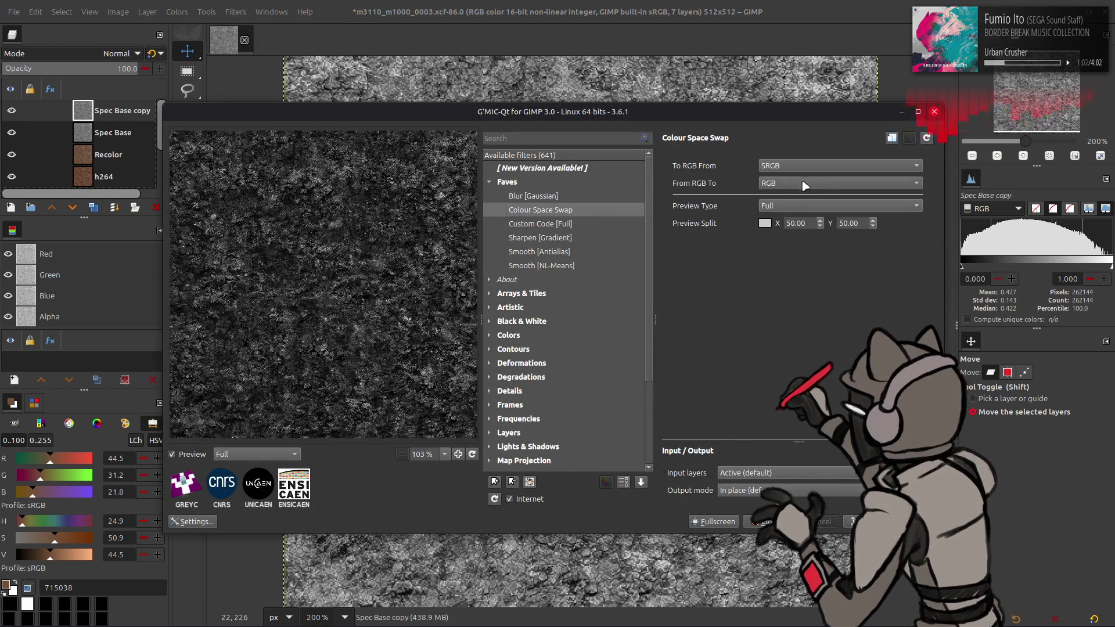
click(789, 521)
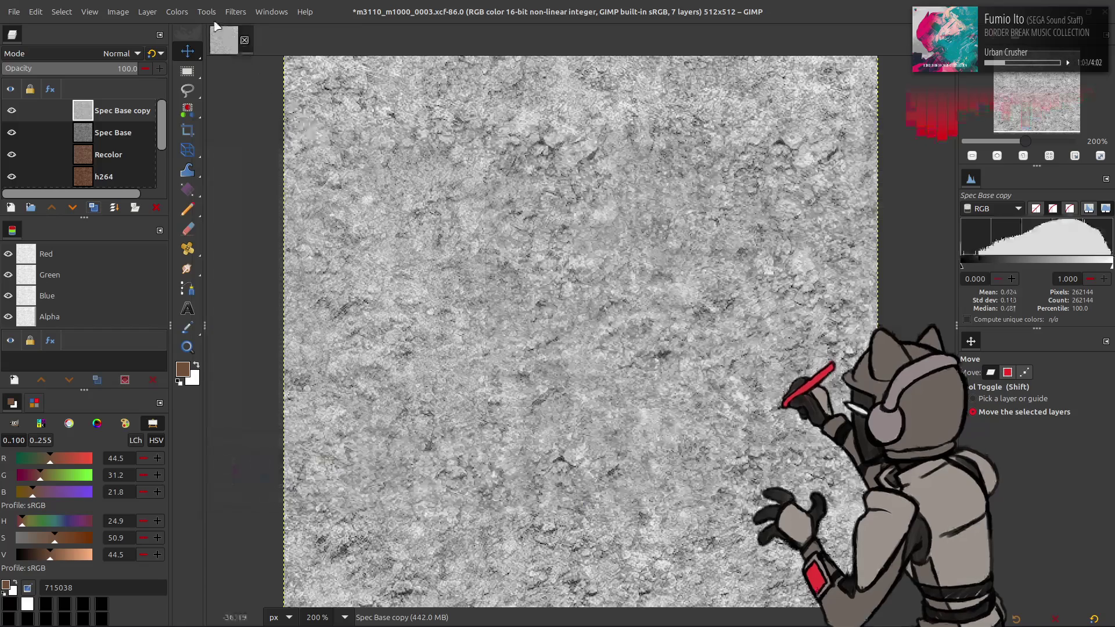
Scale the Spec Base copy layer to 256×256
click(147, 11)
click(204, 206)
double_click(544, 297)
text(256)
click(636, 403)
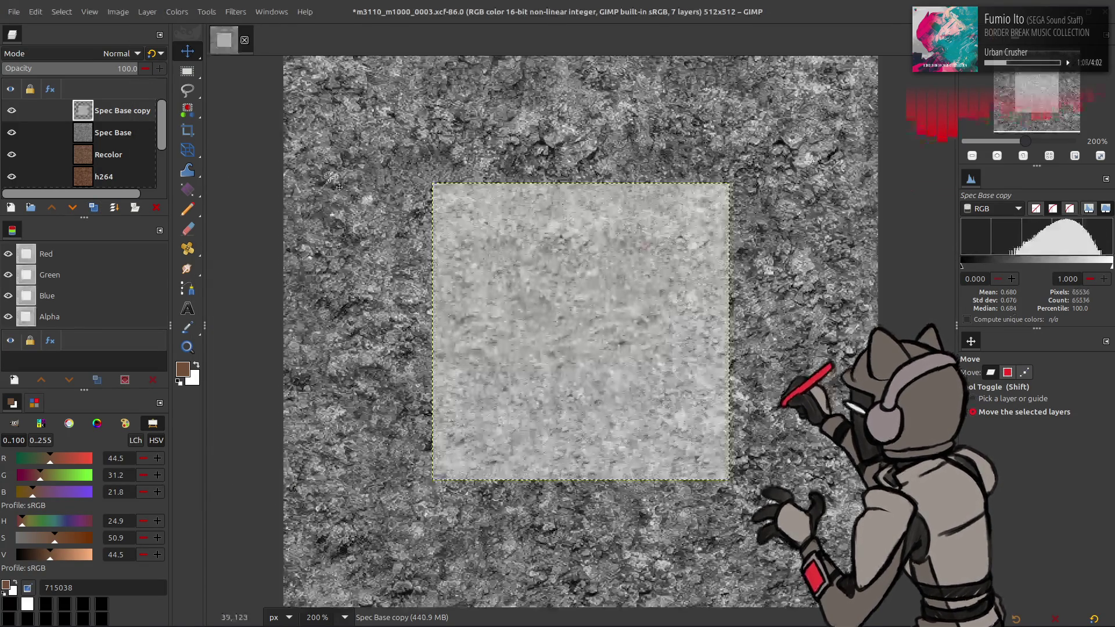
Reapply the G'MIC Colour Space Swap to the scaled 256×256 layer
click(236, 11)
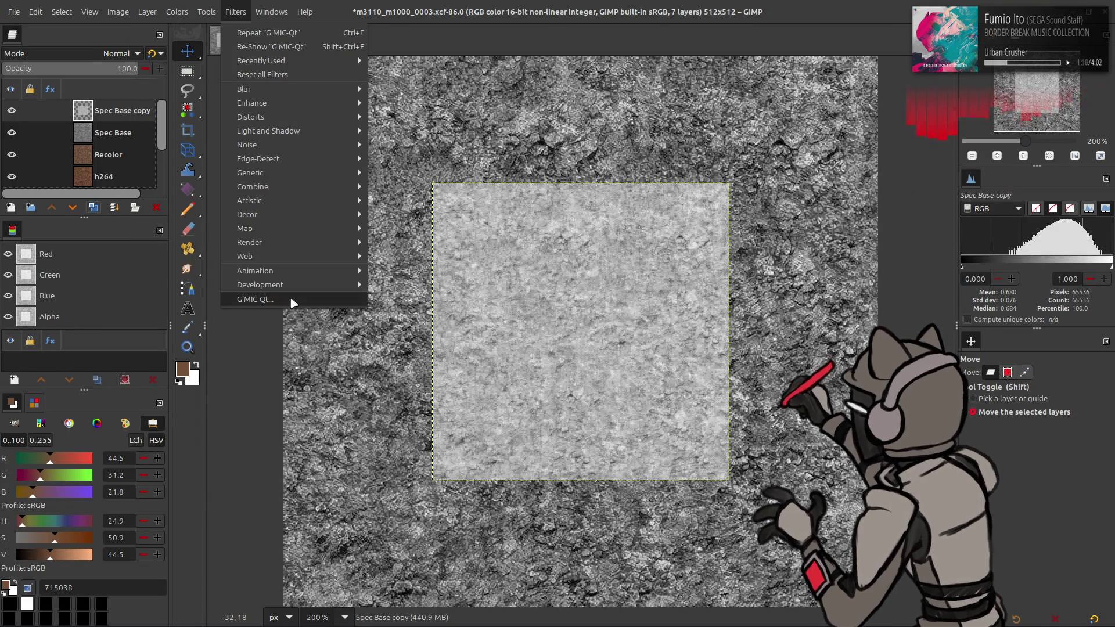
click(256, 299)
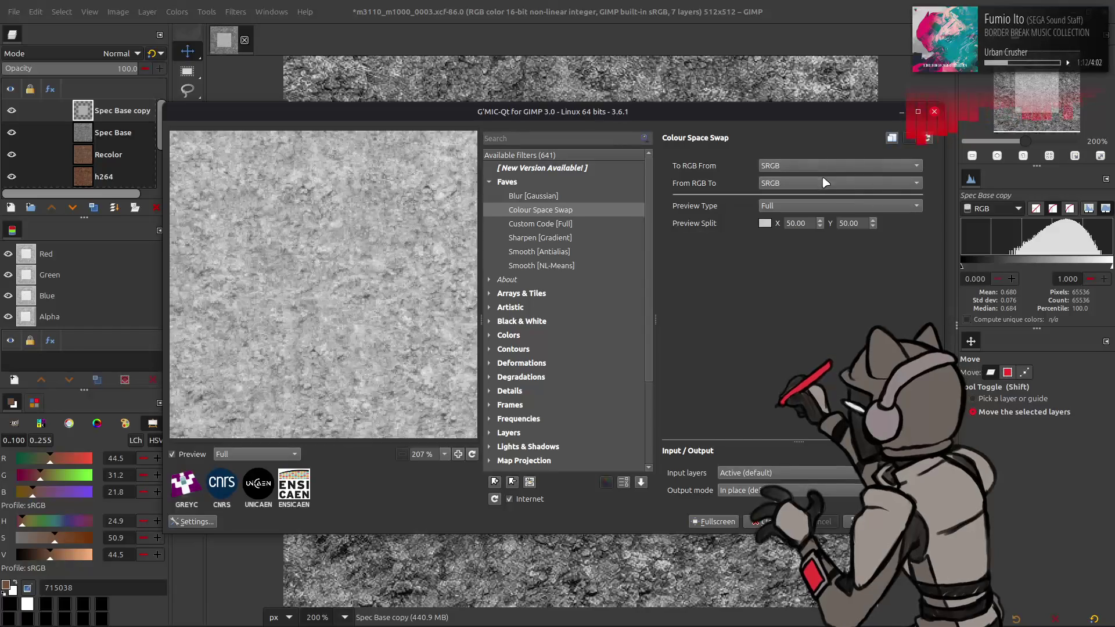
click(767, 522)
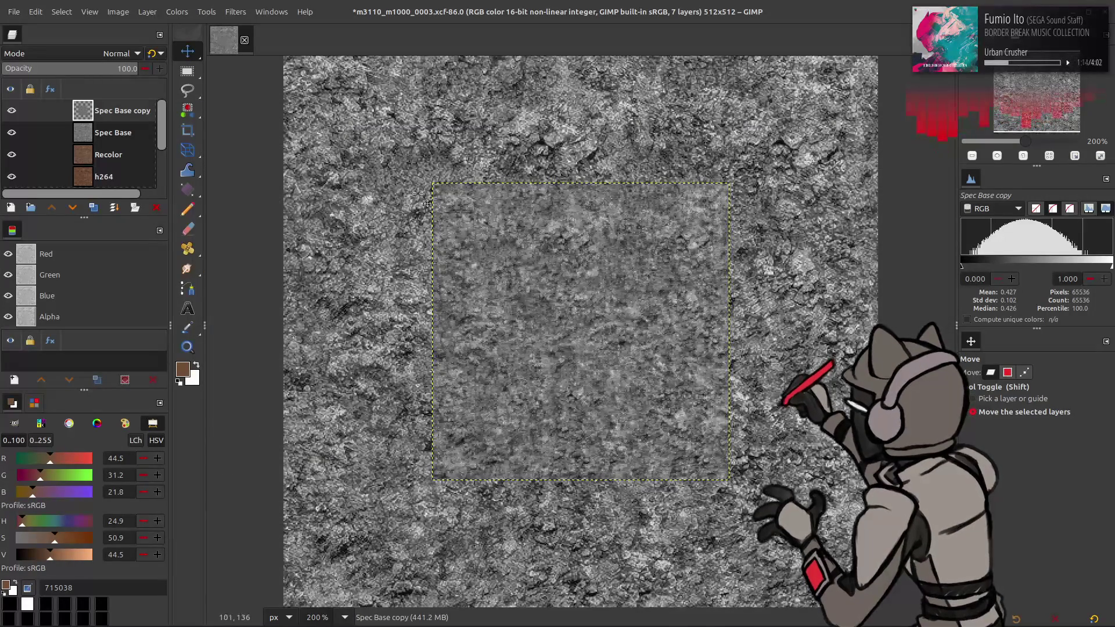
Zoom to 400% and stretch the contrast of the small Spec Base copy layer
key(3)
click(183, 8)
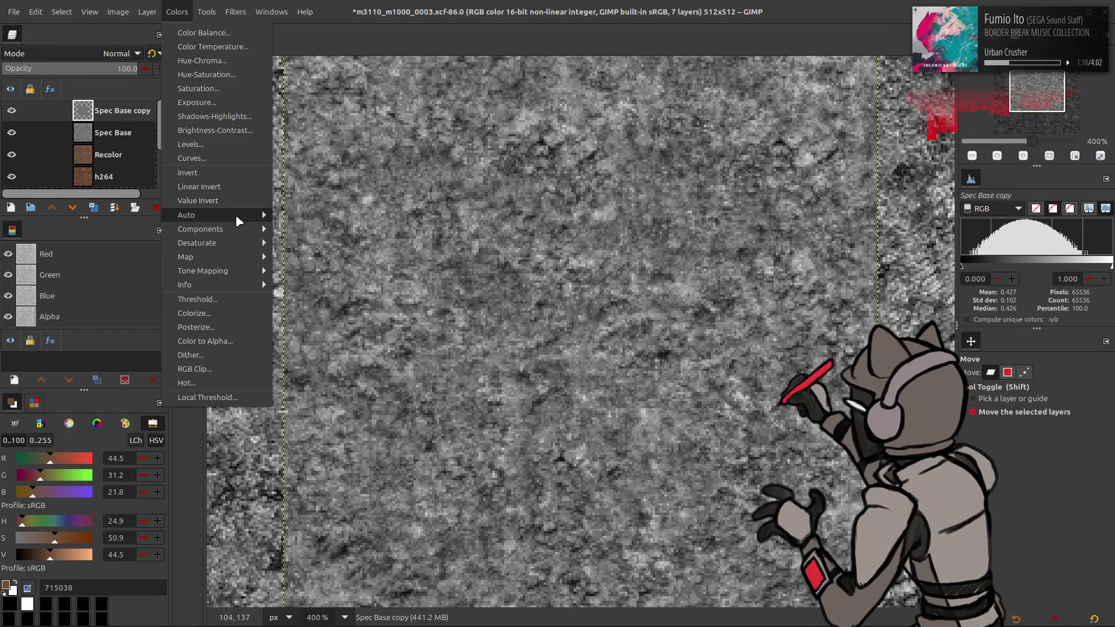
mouse_move(238, 221)
click(313, 239)
click(228, 297)
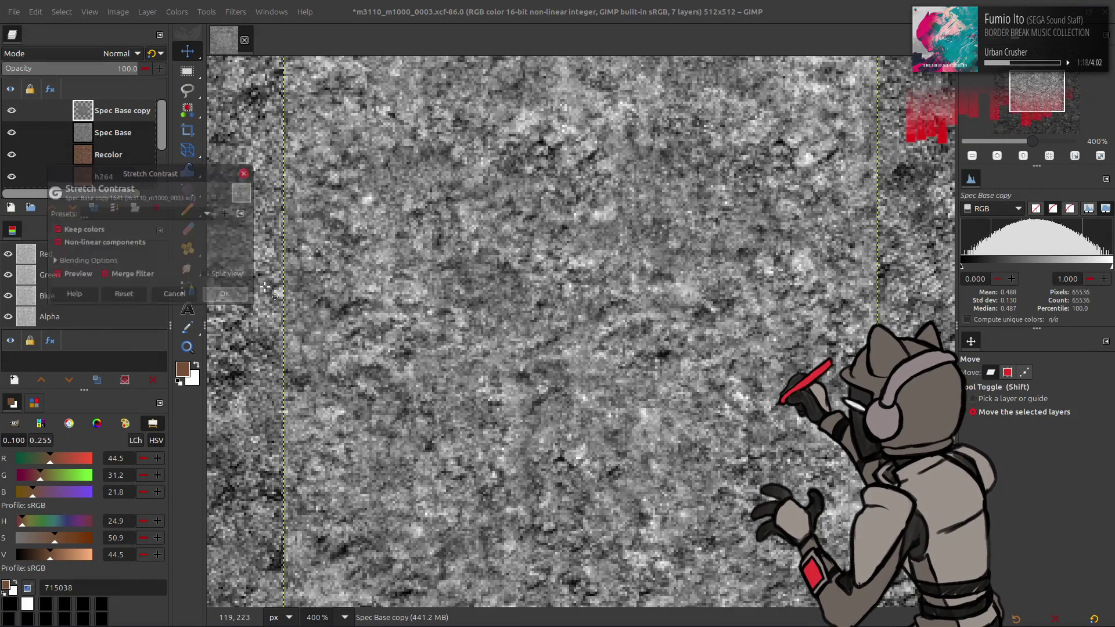
Rename the Spec Base copy layer to 'Spec'
double_click(118, 110)
text(Spec)
key(Return)
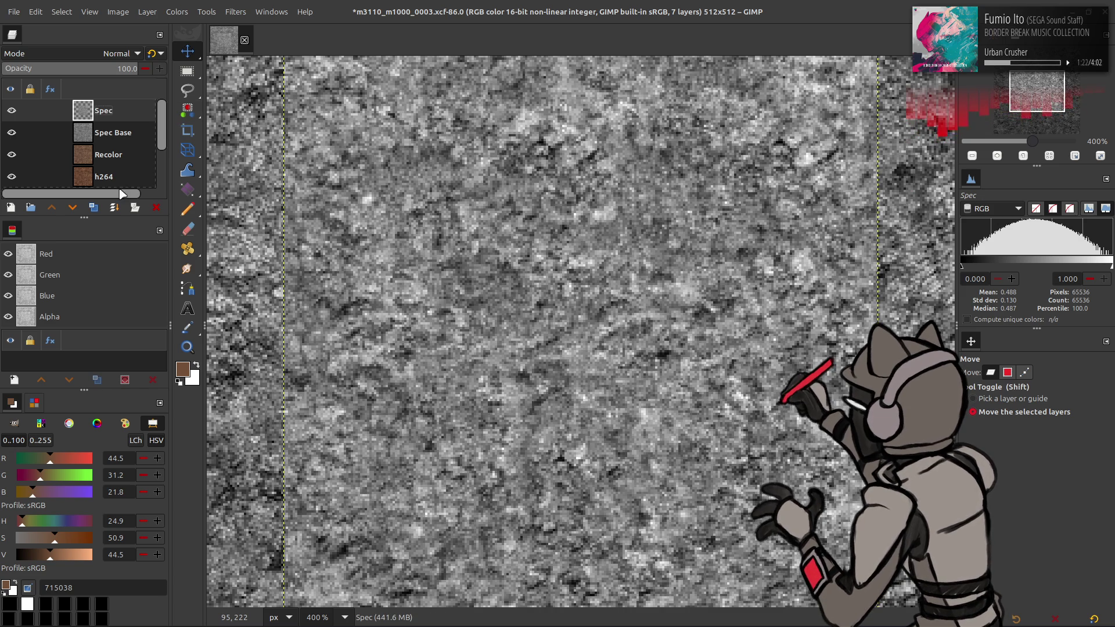
Duplicate Spec twice, Gaussian-blur the top copy with G'MIC, and set it to Grain extract
click(93, 207)
click(94, 207)
click(235, 11)
click(349, 289)
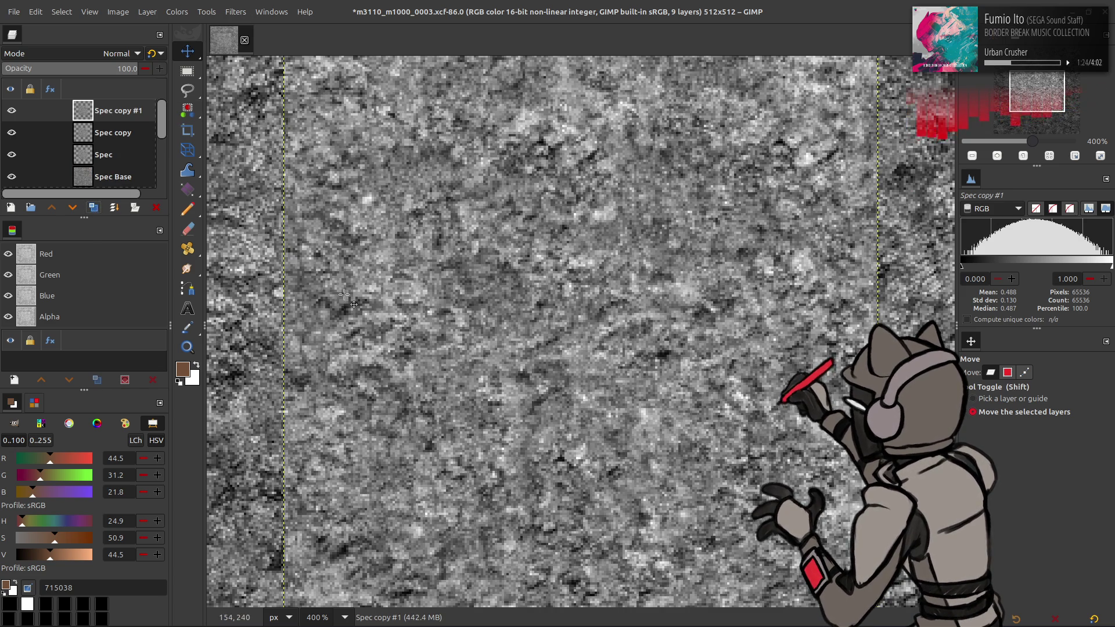
click(540, 196)
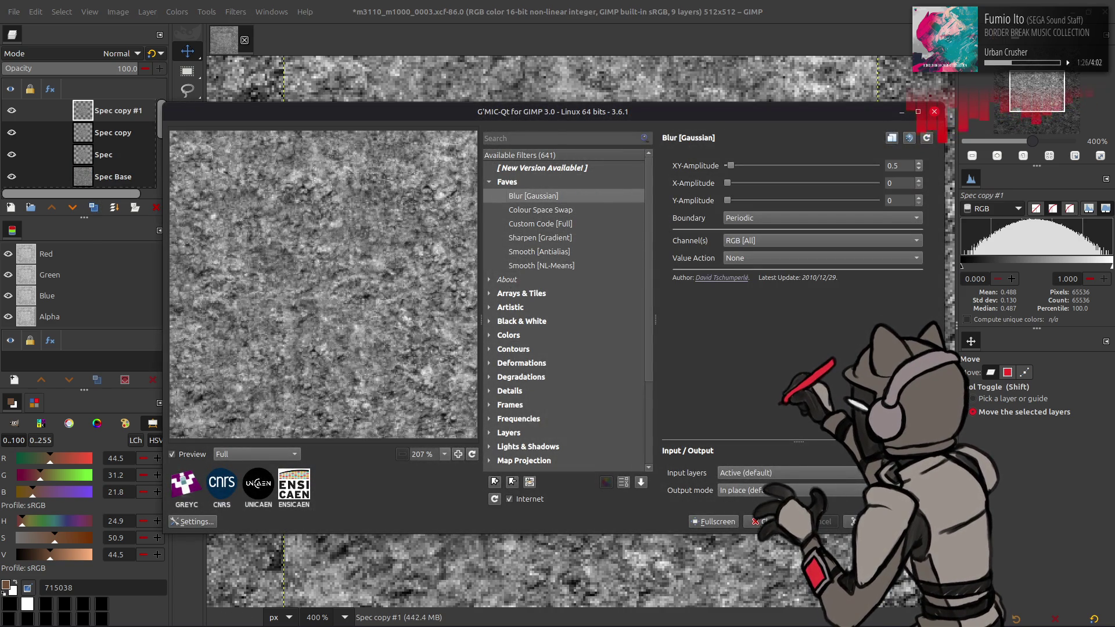
click(871, 521)
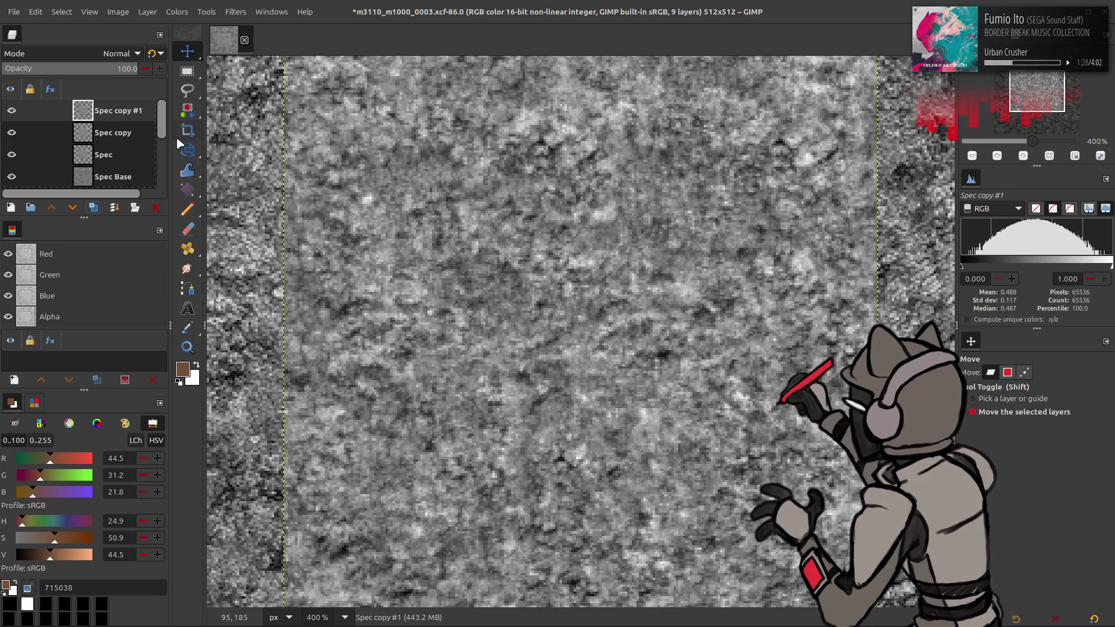
click(102, 53)
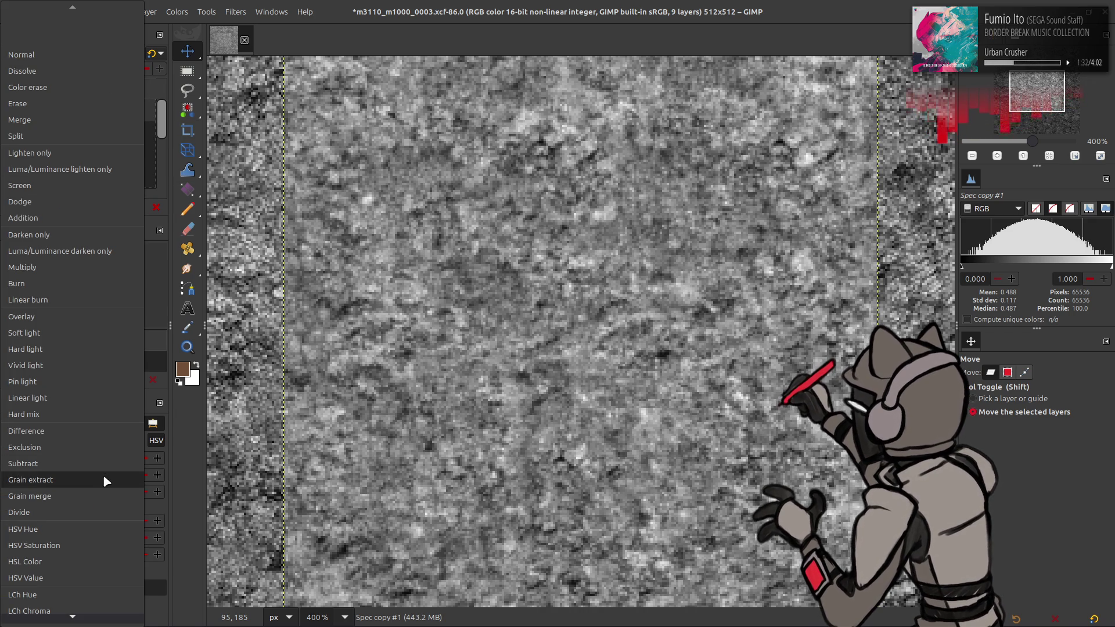
click(107, 479)
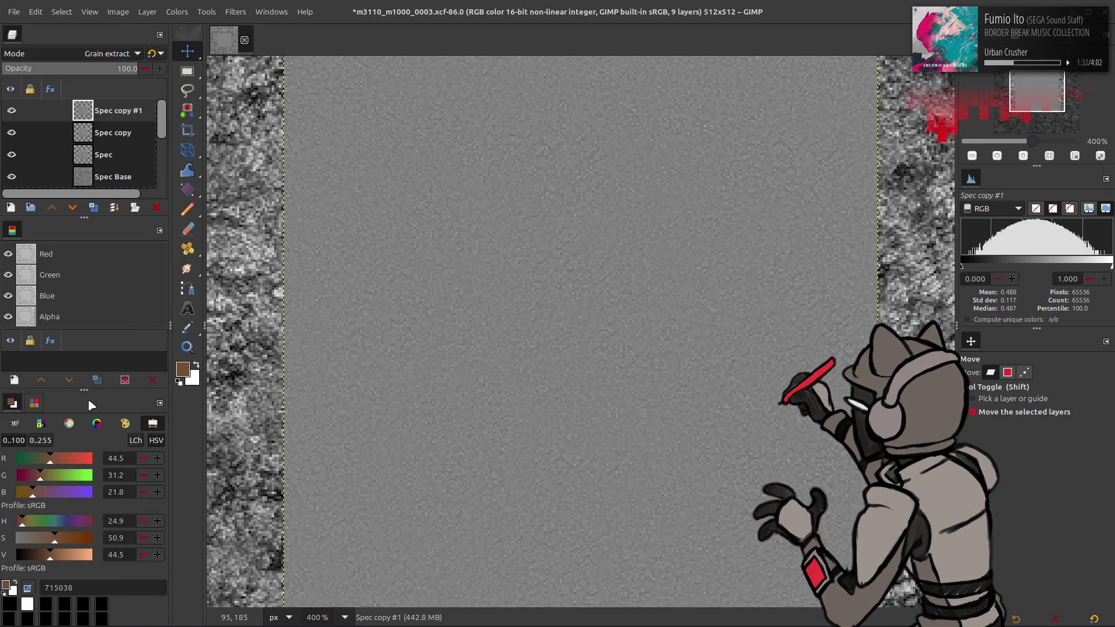
Delete Spec copy #1, set Spec copy to Grain merge, and merge it down into Spec
right_click(108, 122)
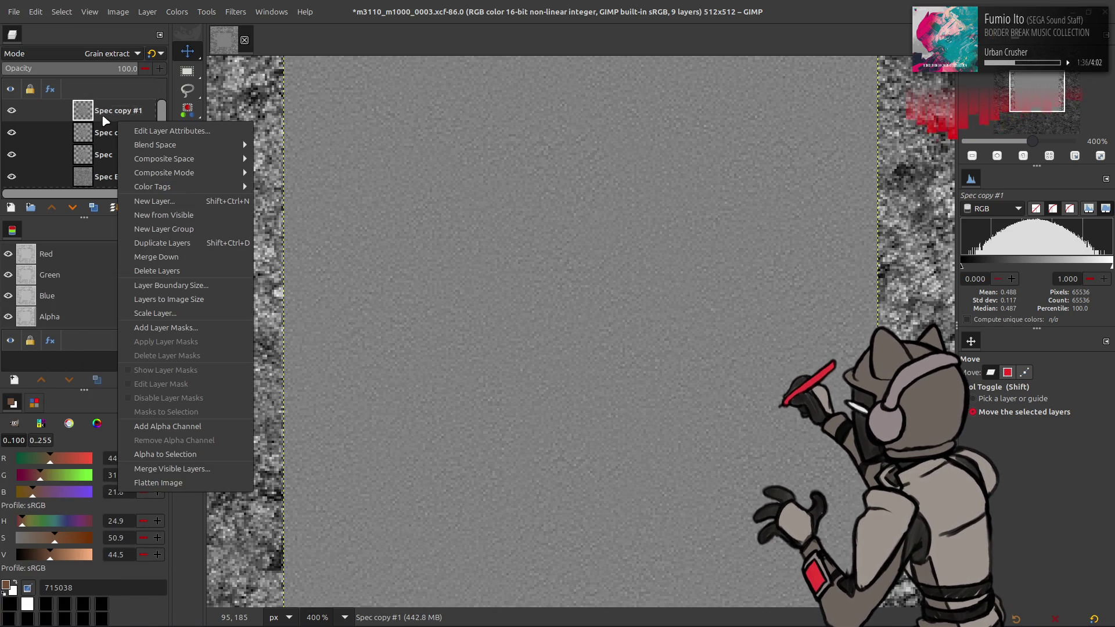
click(157, 271)
click(103, 53)
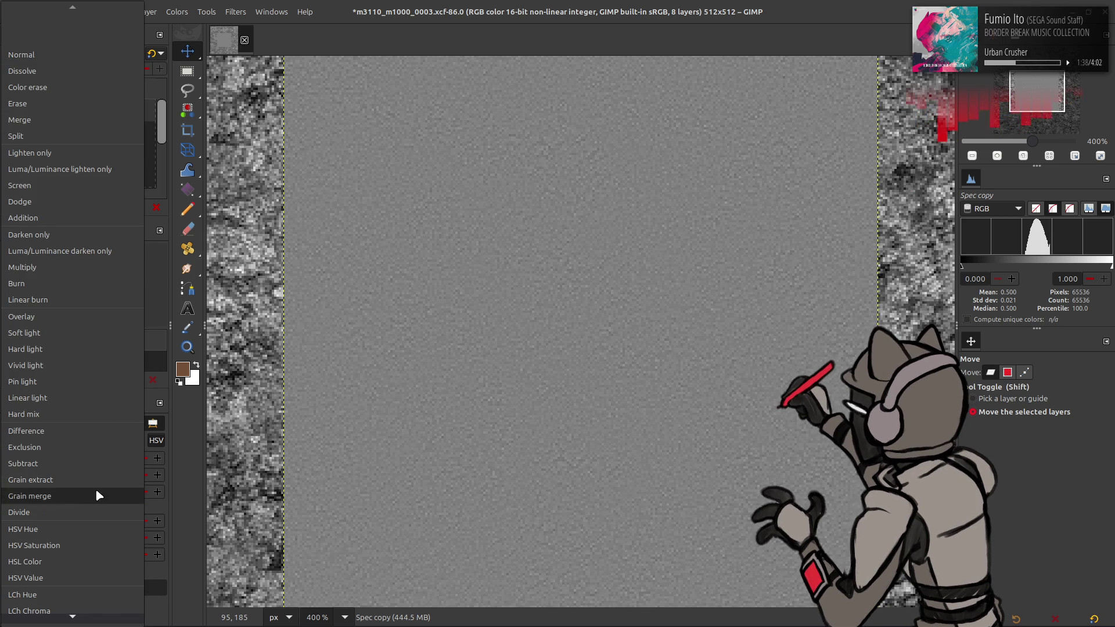
click(99, 495)
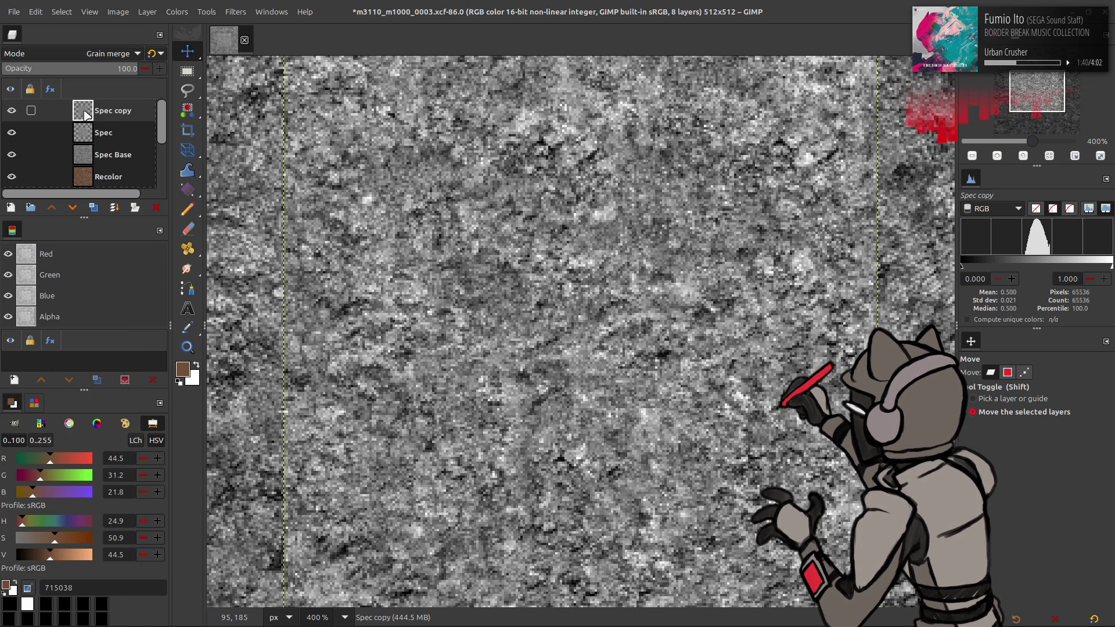
key(ctrl+m)
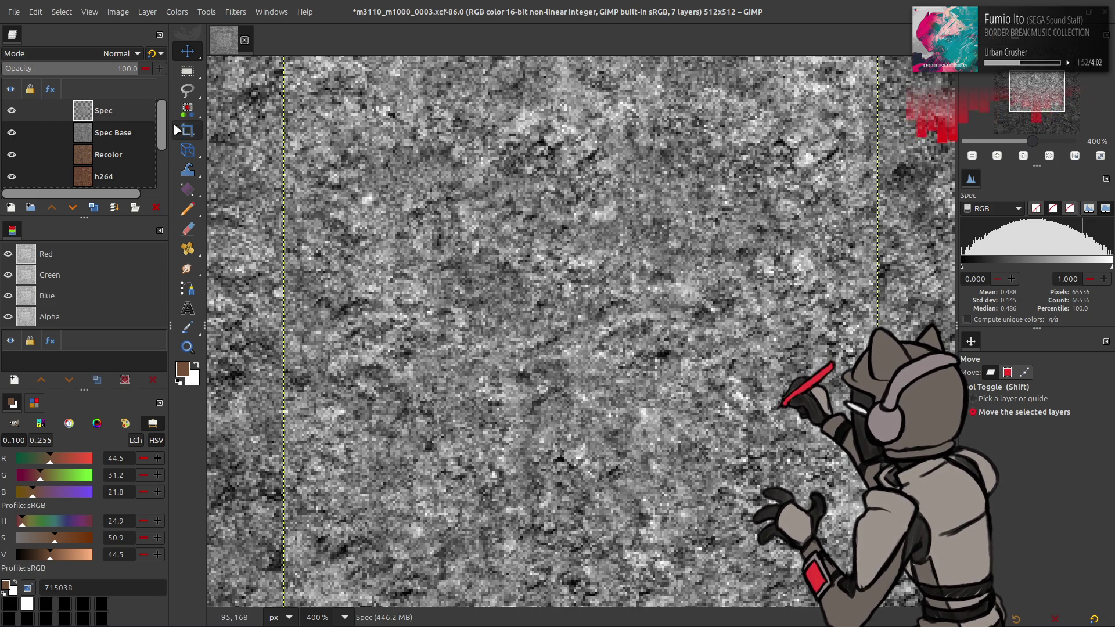
click(12, 110)
click(11, 110)
click(11, 111)
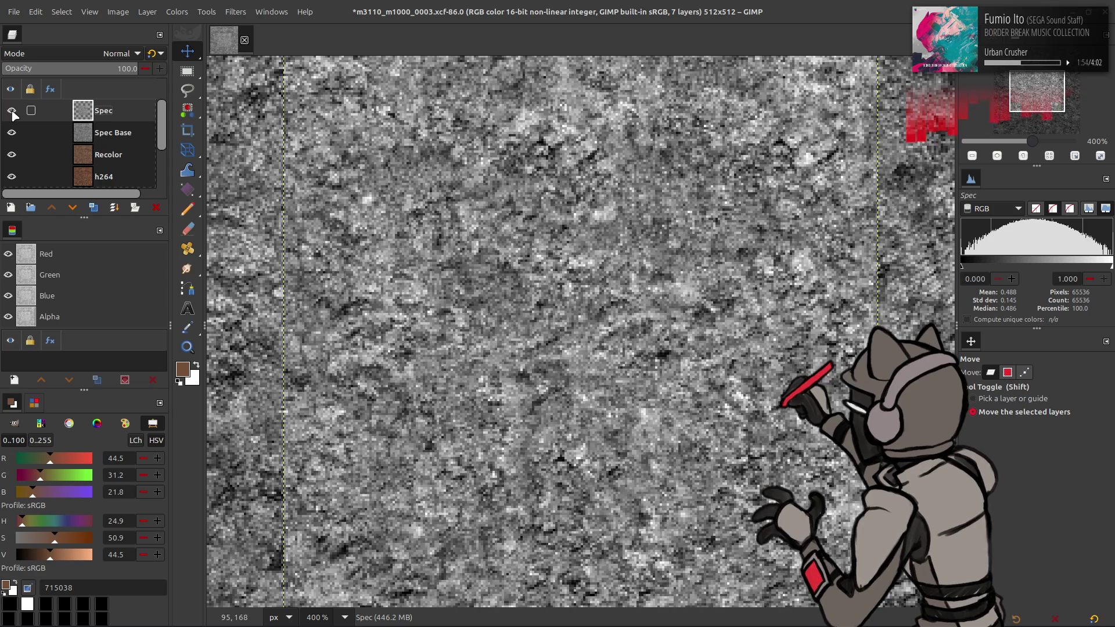
Try Screen and Multiply blending on Spec copies, discarding the extra copy
click(94, 207)
click(94, 207)
click(121, 53)
click(35, 170)
click(156, 207)
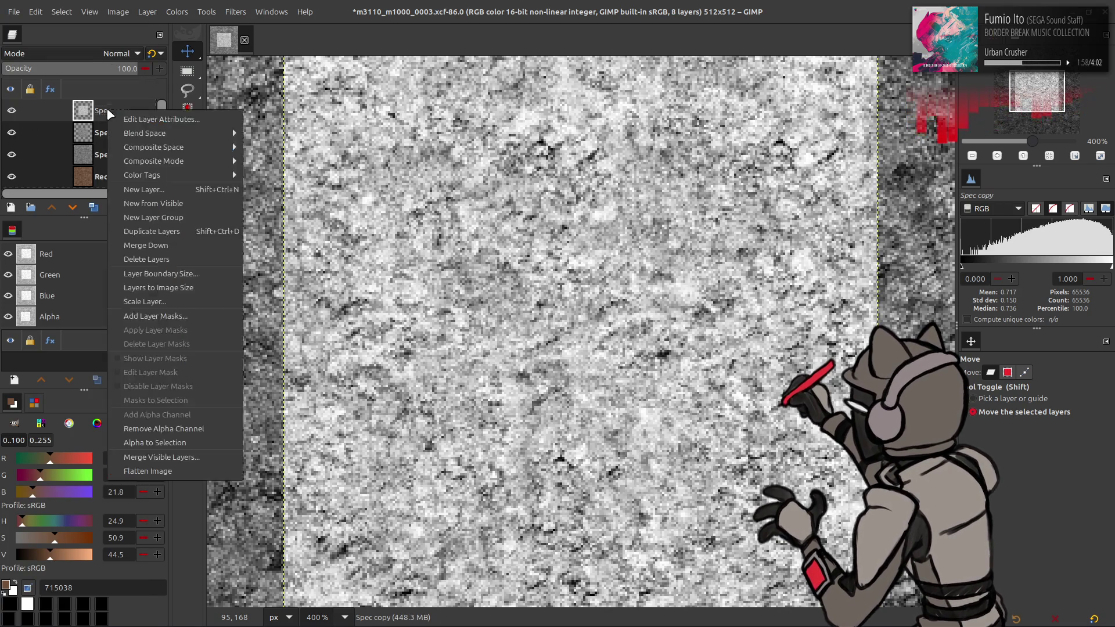
click(108, 53)
click(70, 266)
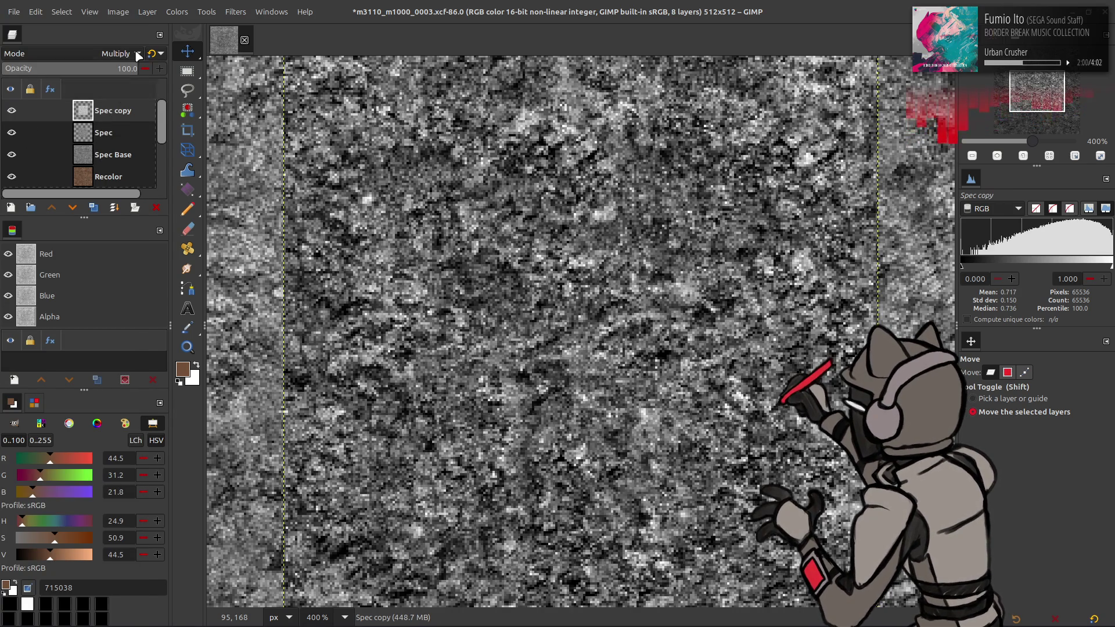
click(105, 134)
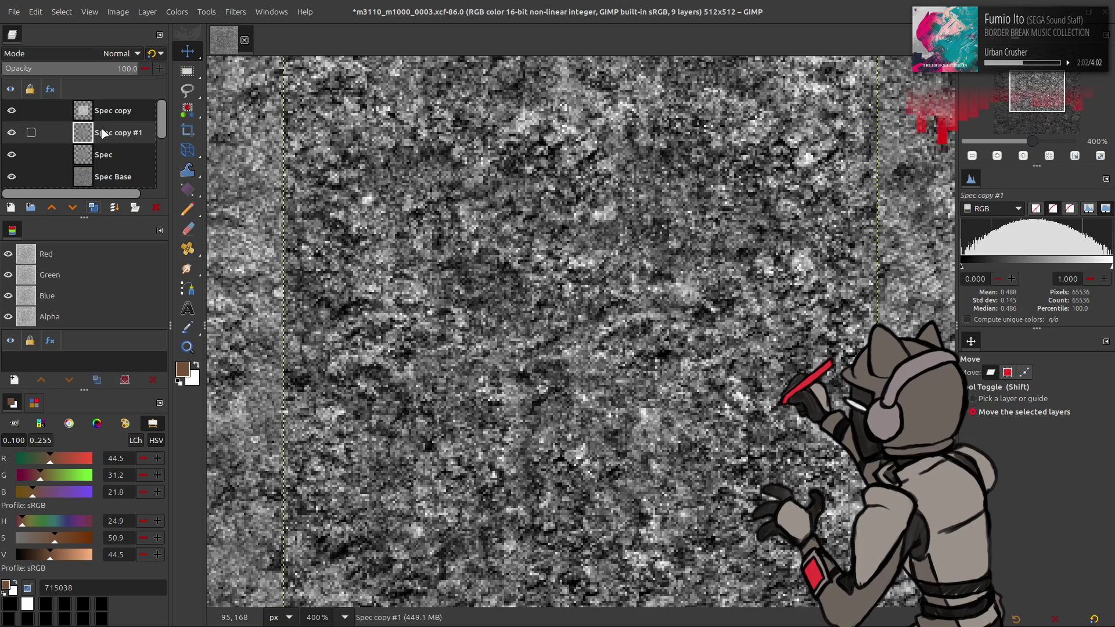
Stack Multiply and Screen copies of Spec, merging them down to boost contrast
click(93, 207)
right_click(103, 111)
click(111, 199)
click(98, 209)
click(99, 209)
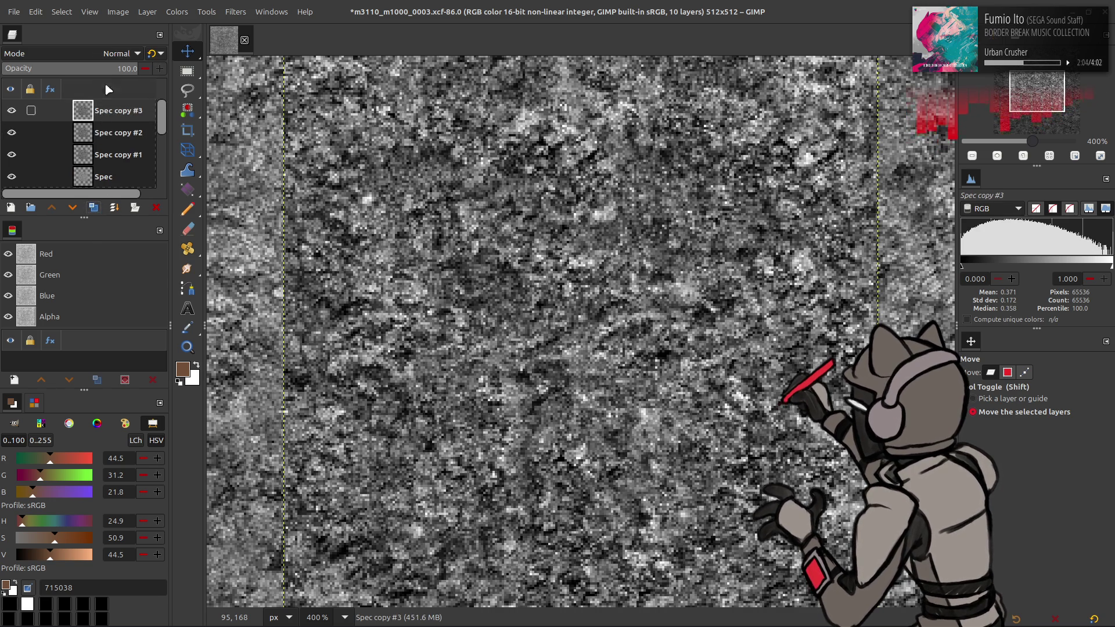
click(117, 53)
click(65, 266)
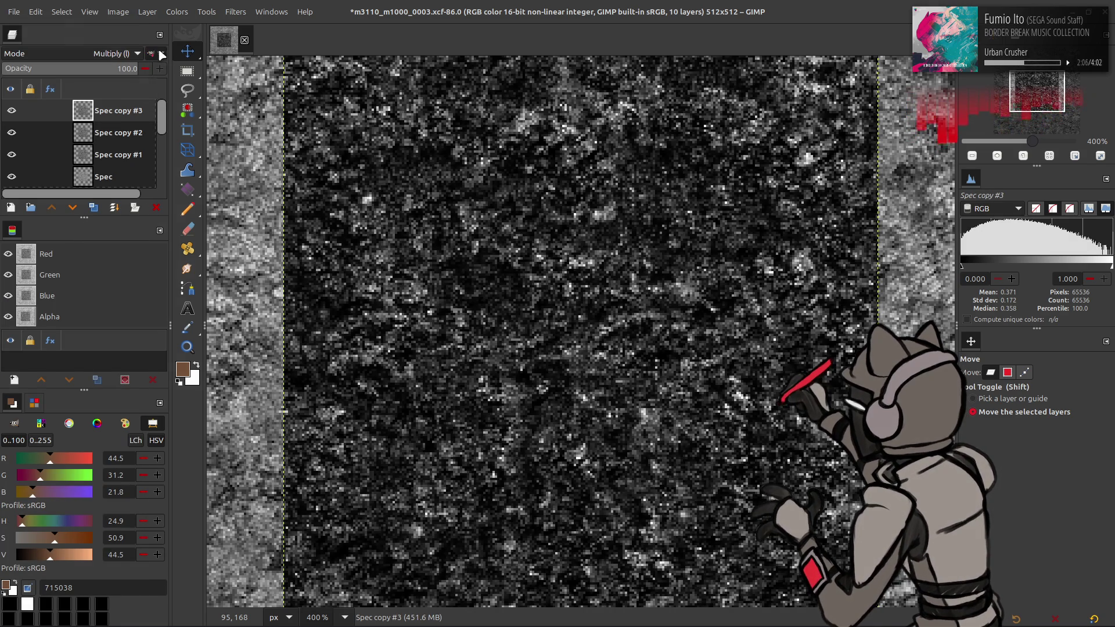
key(ctrl+shift+m)
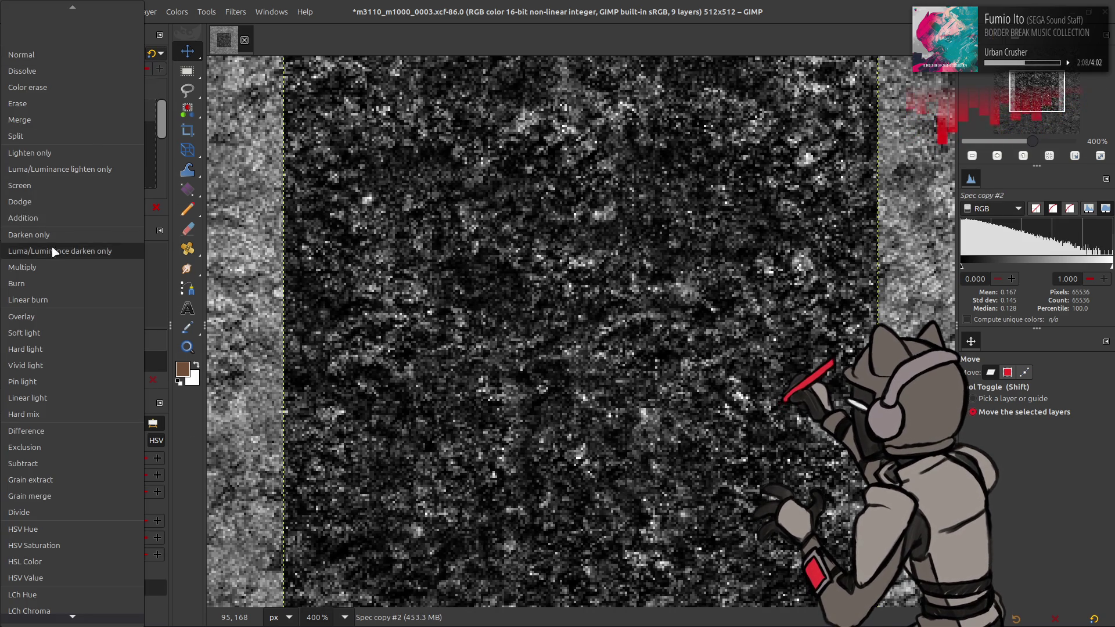
click(53, 187)
key(ctrl+z)
key(ctrl+z)
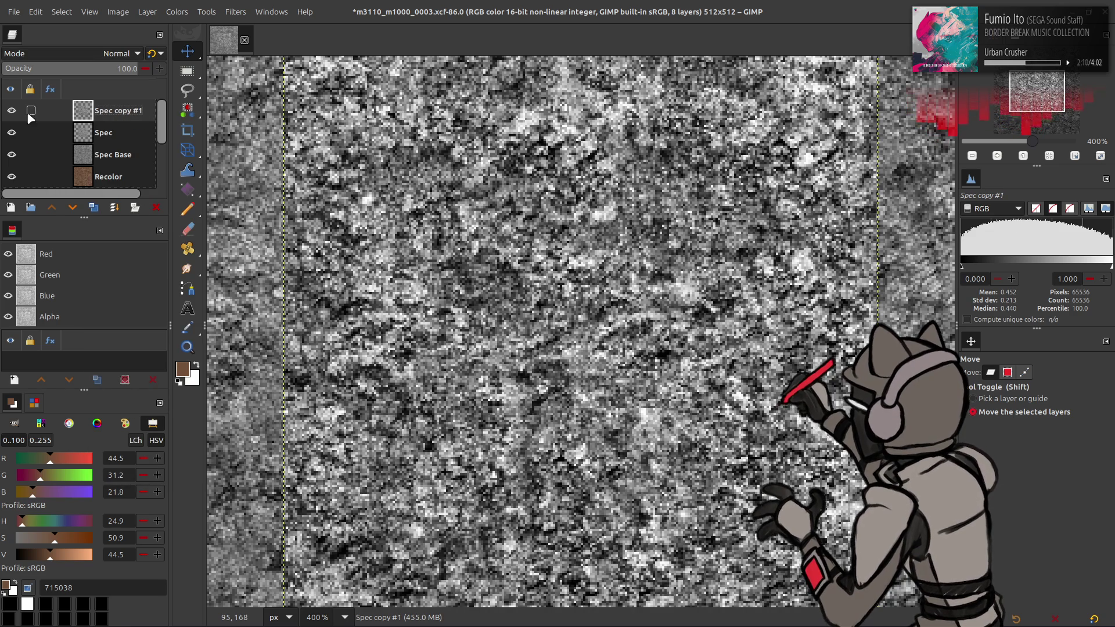
Compare the result, merge it into Spec, and save the seven-layer project
click(11, 111)
click(11, 111)
click(12, 111)
click(12, 110)
click(12, 111)
click(12, 110)
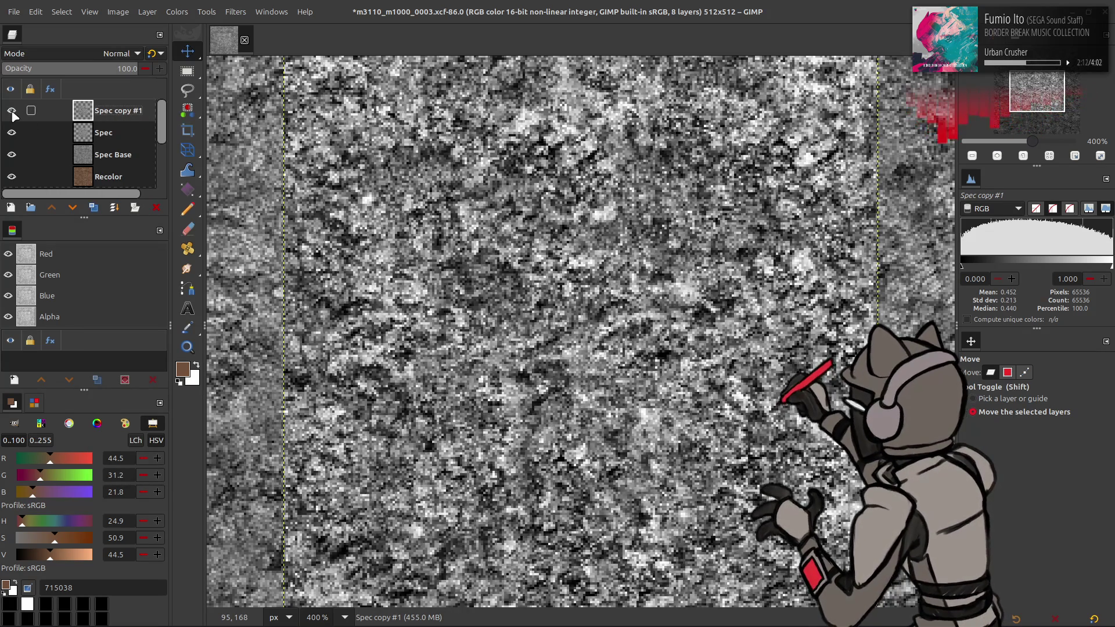
key(ctrl+z)
key(ctrl+s)
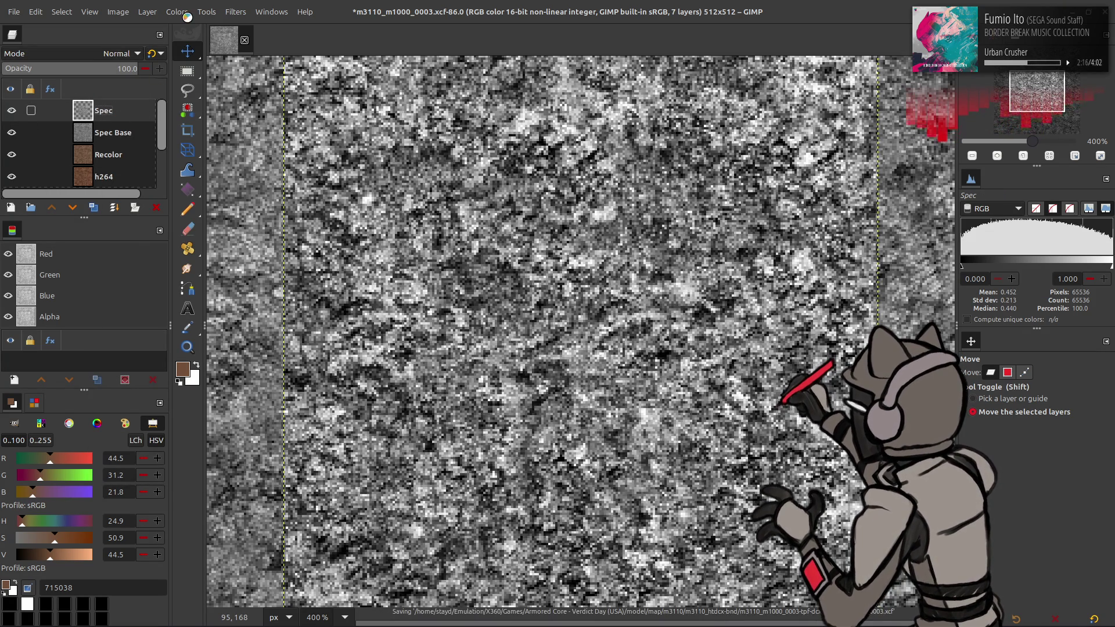
click(178, 13)
click(191, 162)
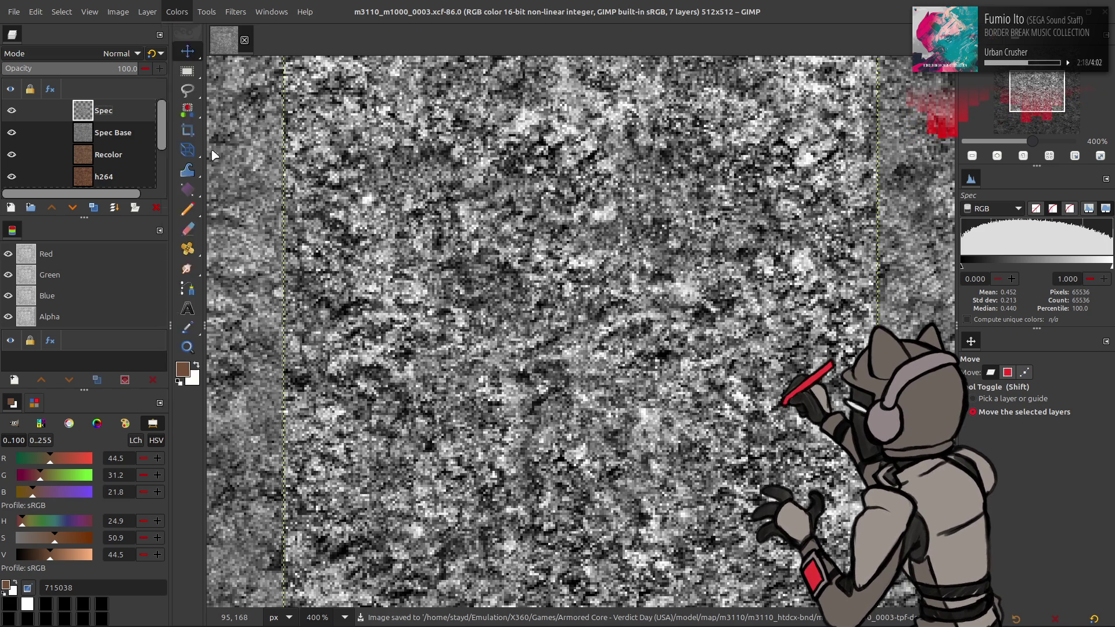
Tint Spec deep blue with Levels outputs red high 5, green 24.8, blue 50 to 5, and save
scroll(106, 150, down, 1)
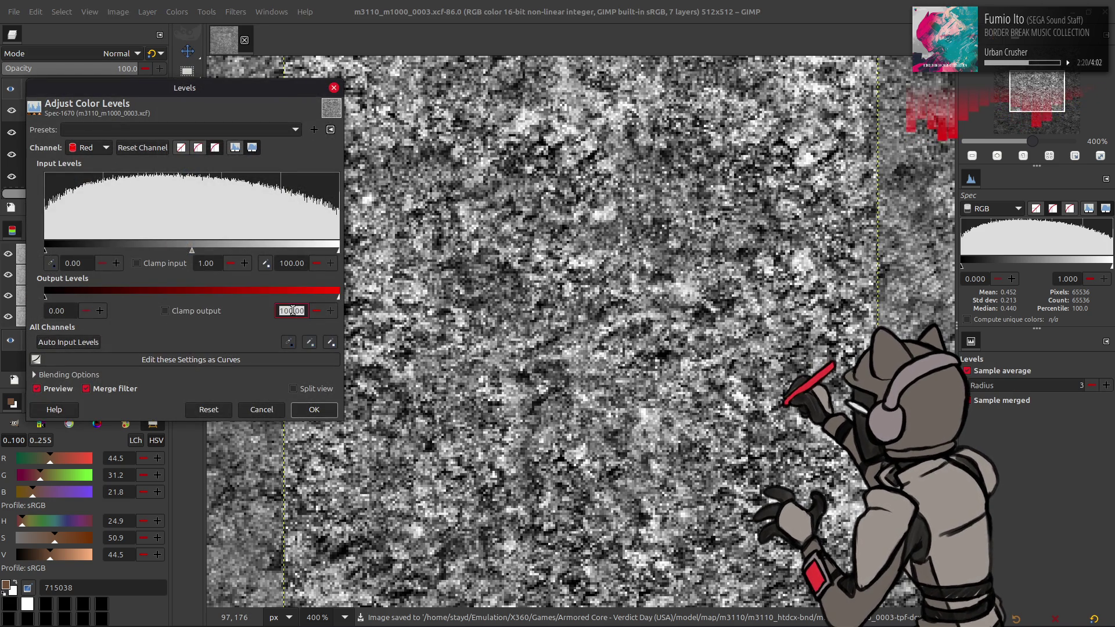
key(Return)
scroll(87, 148, down, 1)
text(24.8)
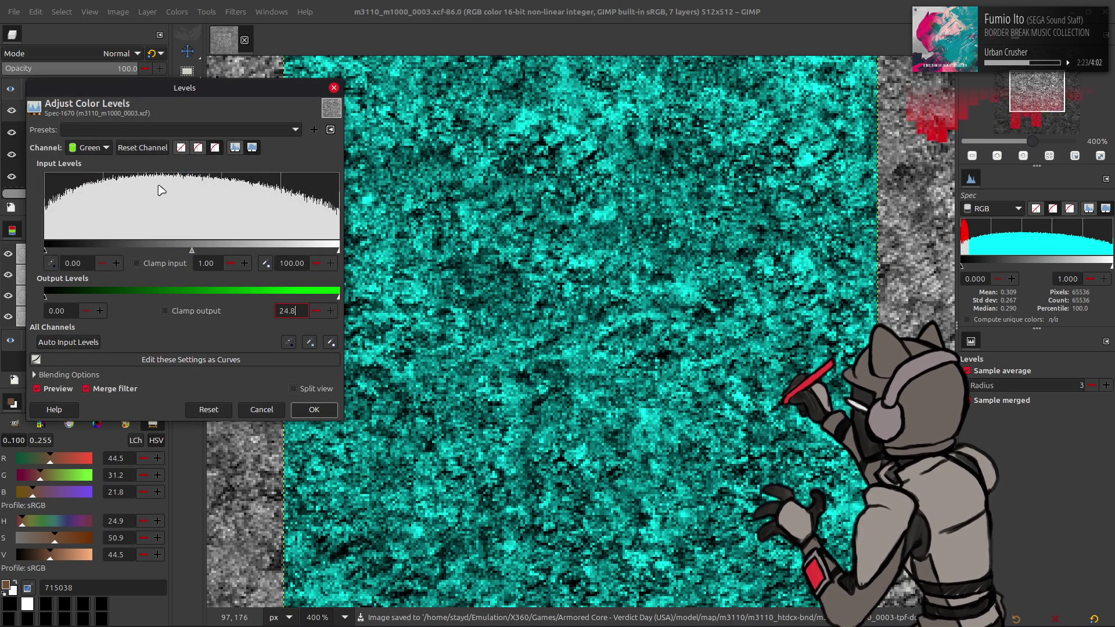
key(Return)
scroll(106, 150, down, 1)
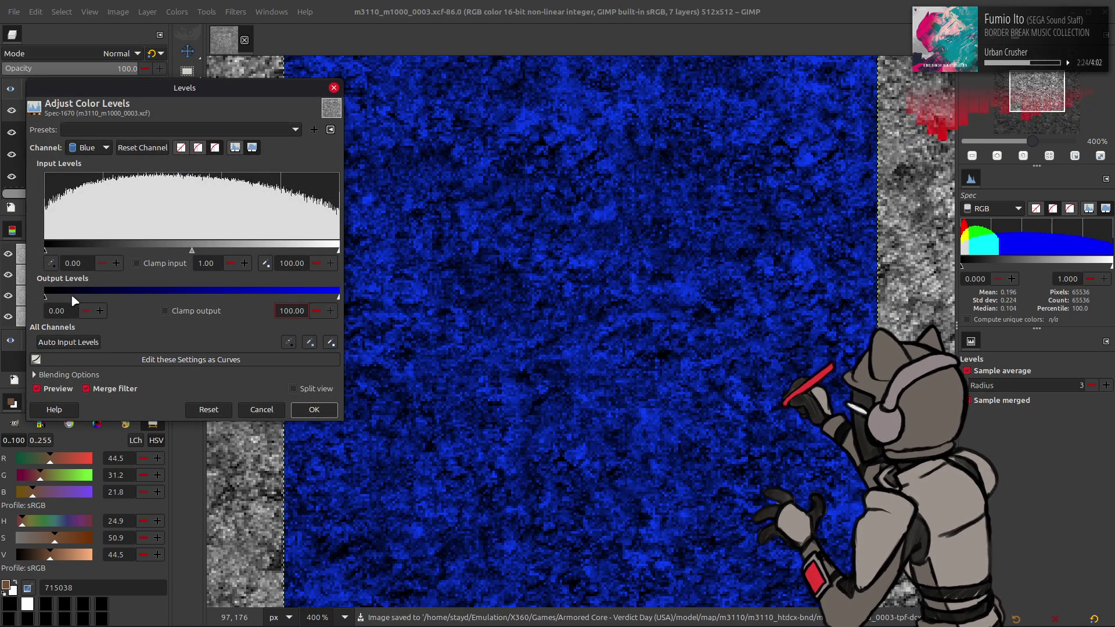
text(50)
click(292, 311)
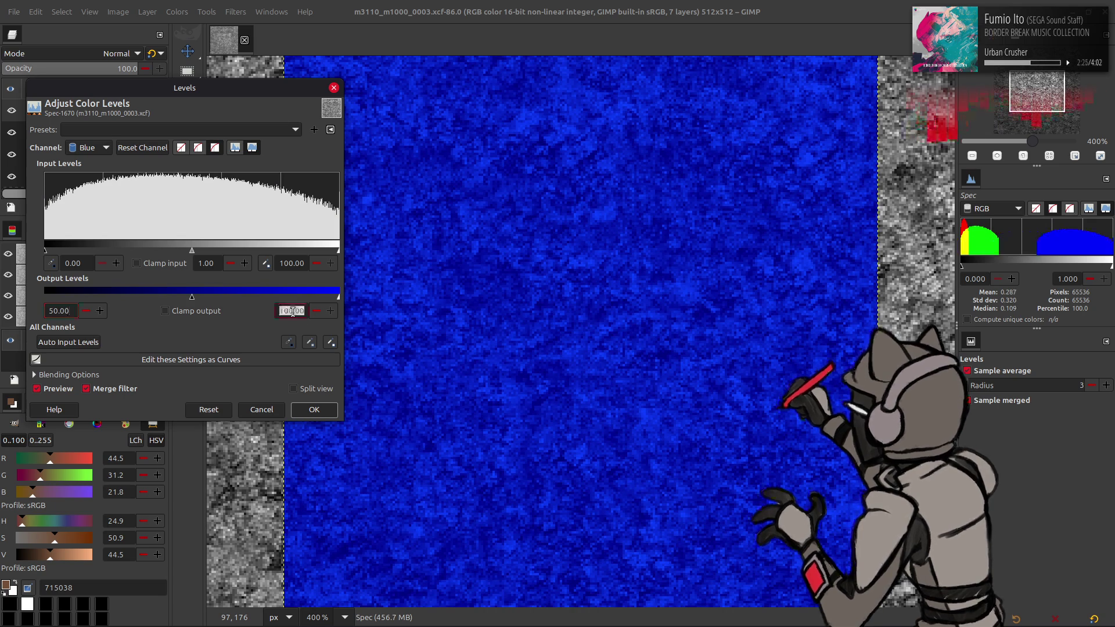
click(310, 409)
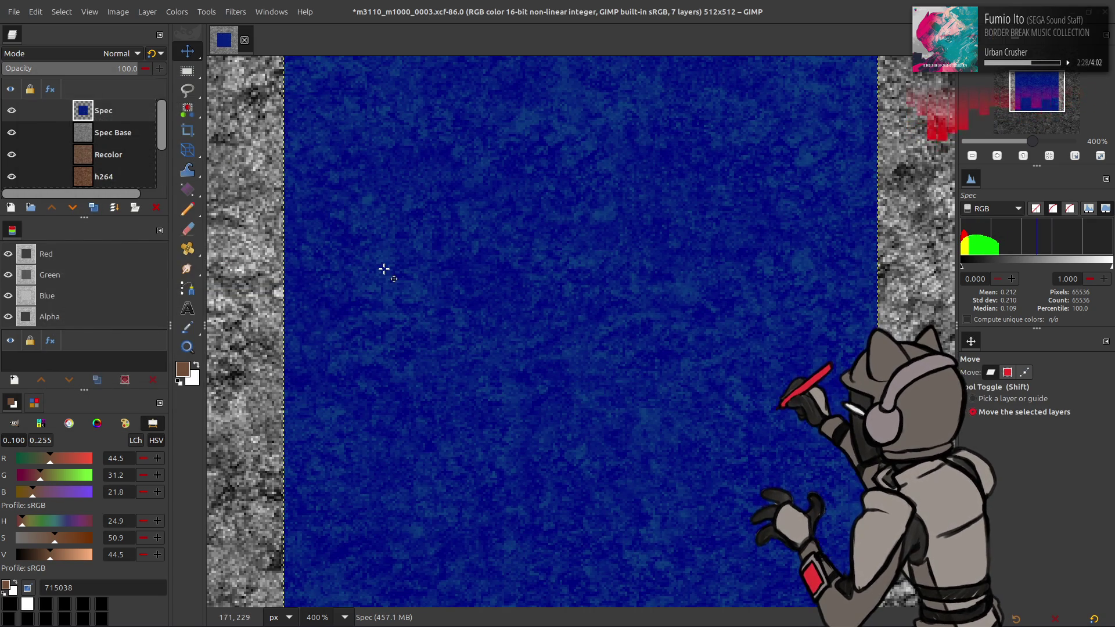
key(ctrl+s)
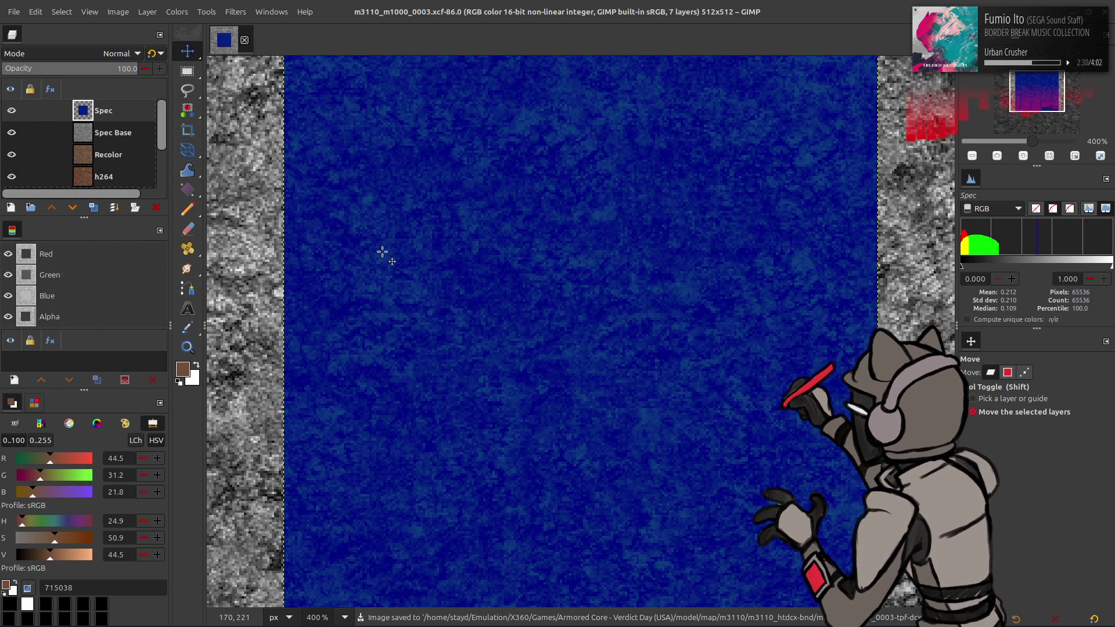
key(alt+Tab)
key(alt+Tab)
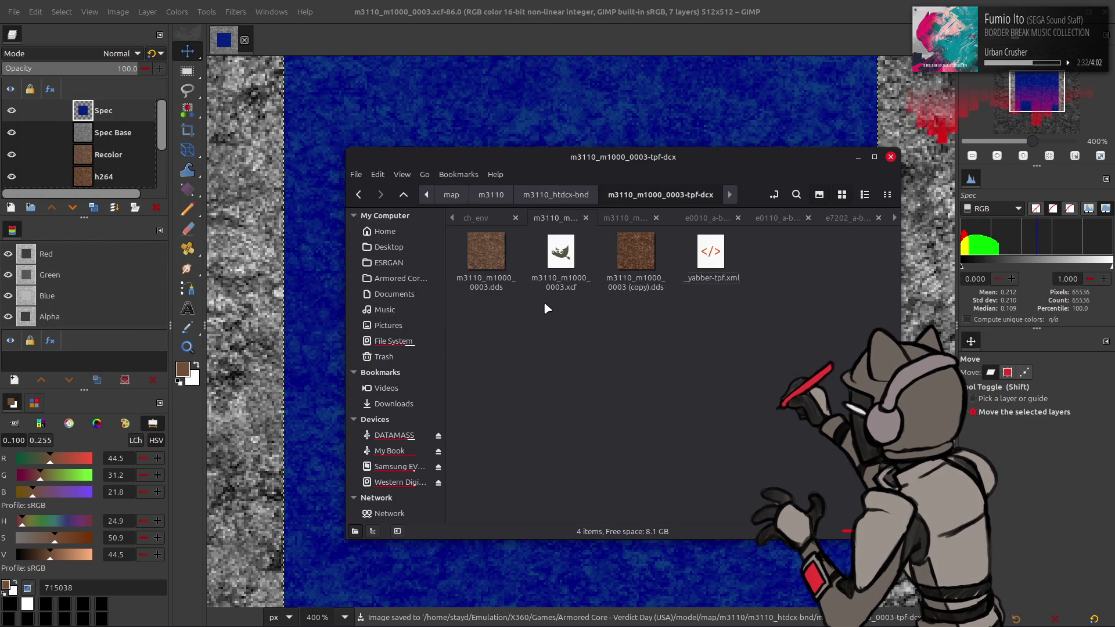
Make a backup copy of m3110_m1000_0003_s.dds in its folder
double_click(549, 446)
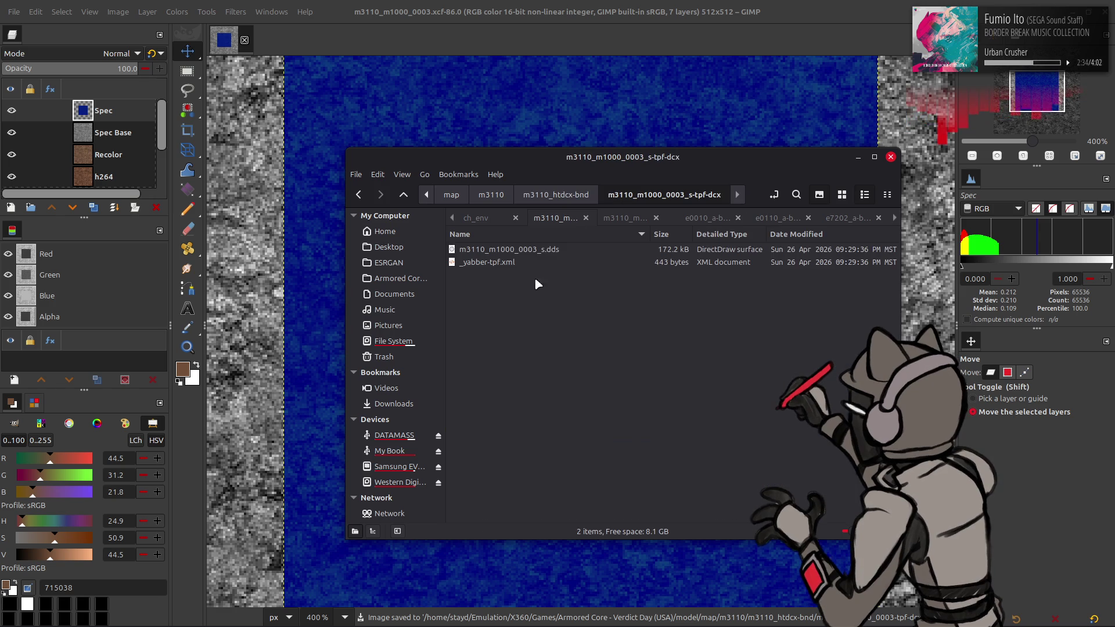
click(546, 254)
key(ctrl+c)
key(ctrl+v)
click(842, 194)
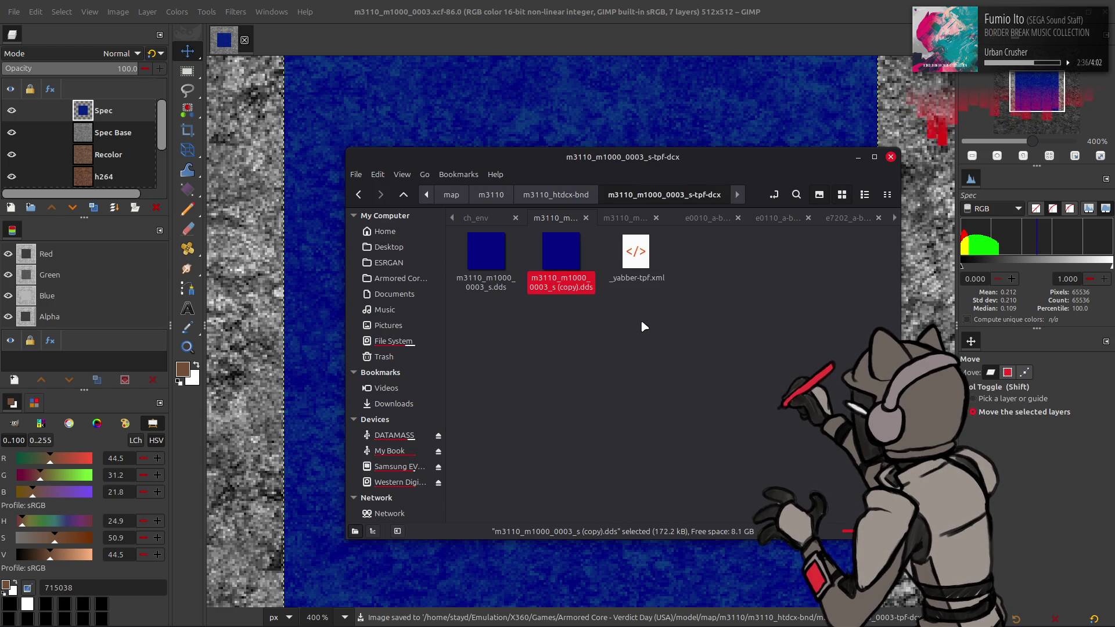
Export the image over m3110_m1000_0003_s.dds using the current DDS settings
click(220, 6)
click(13, 12)
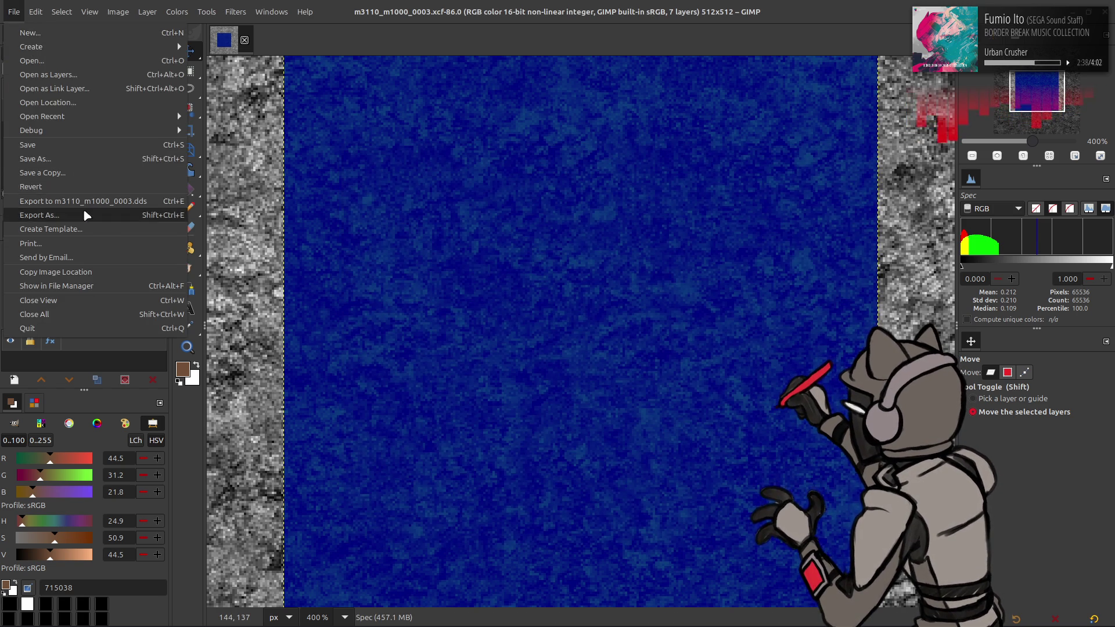
click(69, 214)
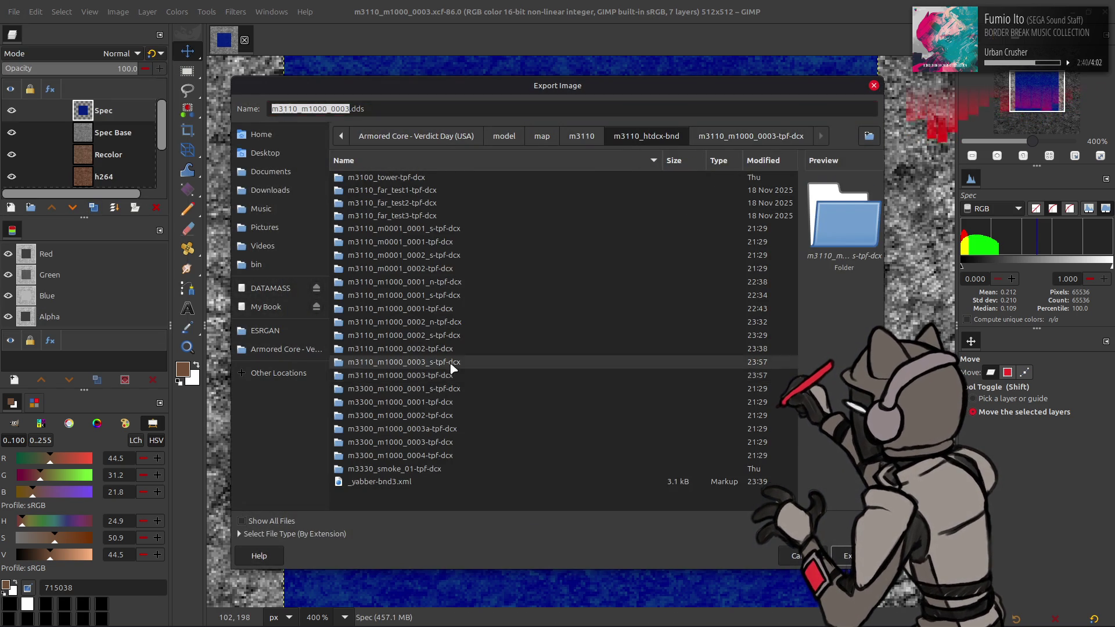
double_click(448, 361)
click(424, 177)
click(846, 556)
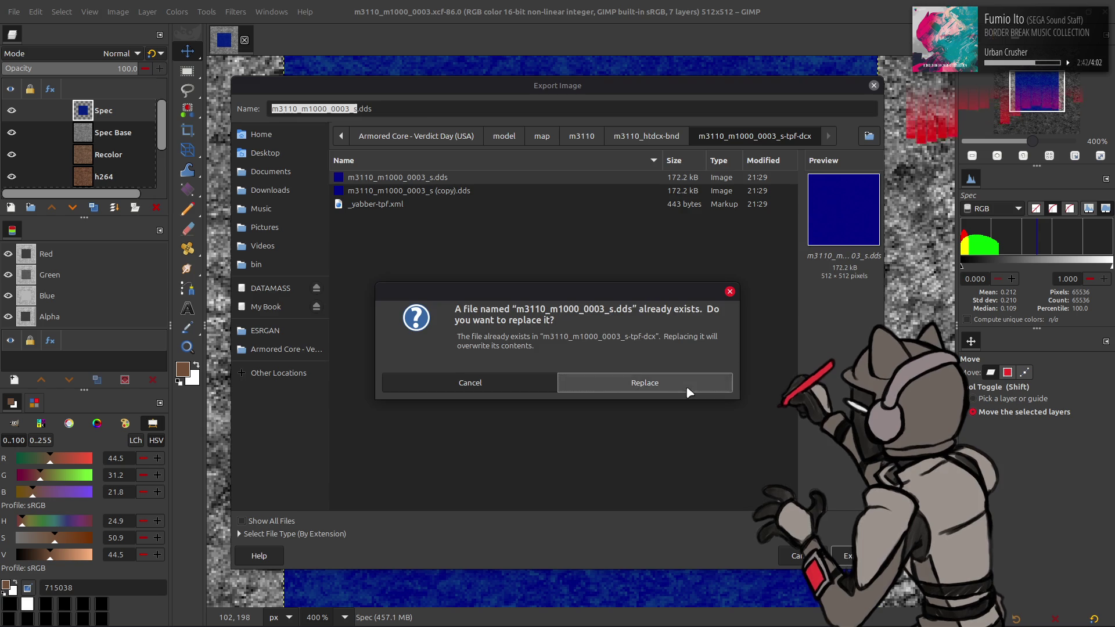
click(639, 381)
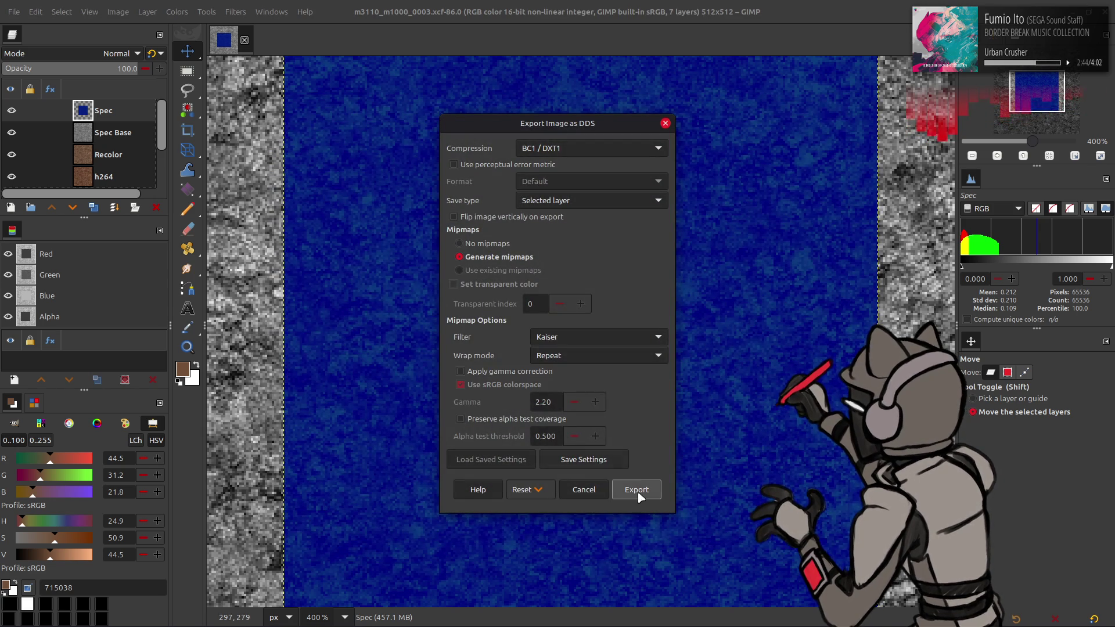
click(636, 490)
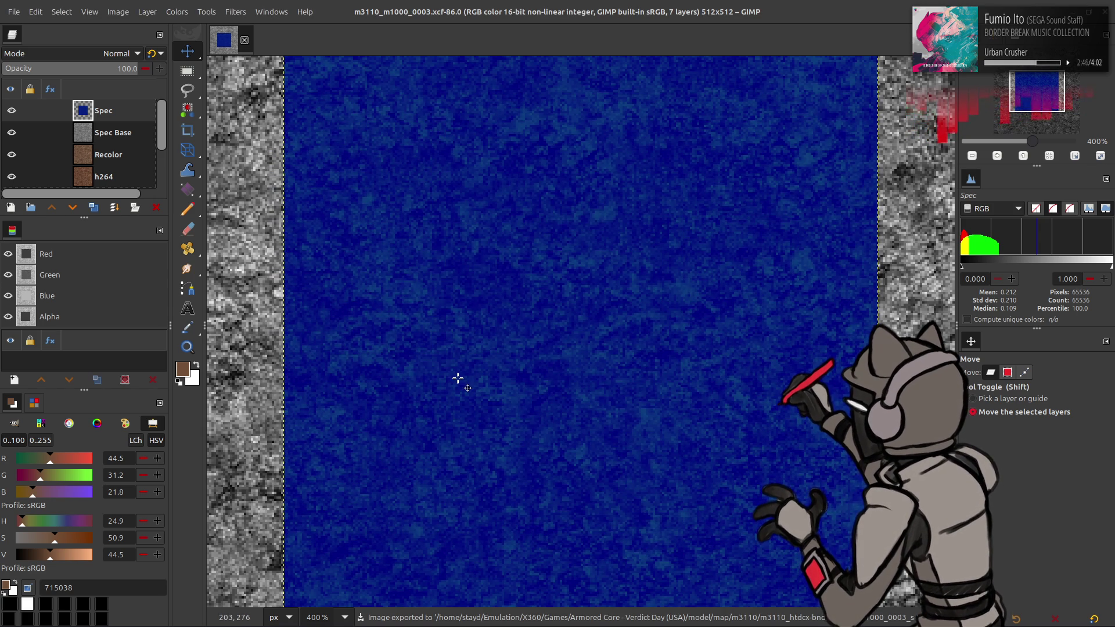
Hide the Spec, Spec Base and Recolor layers, save, then reactivate Recolor
key(2)
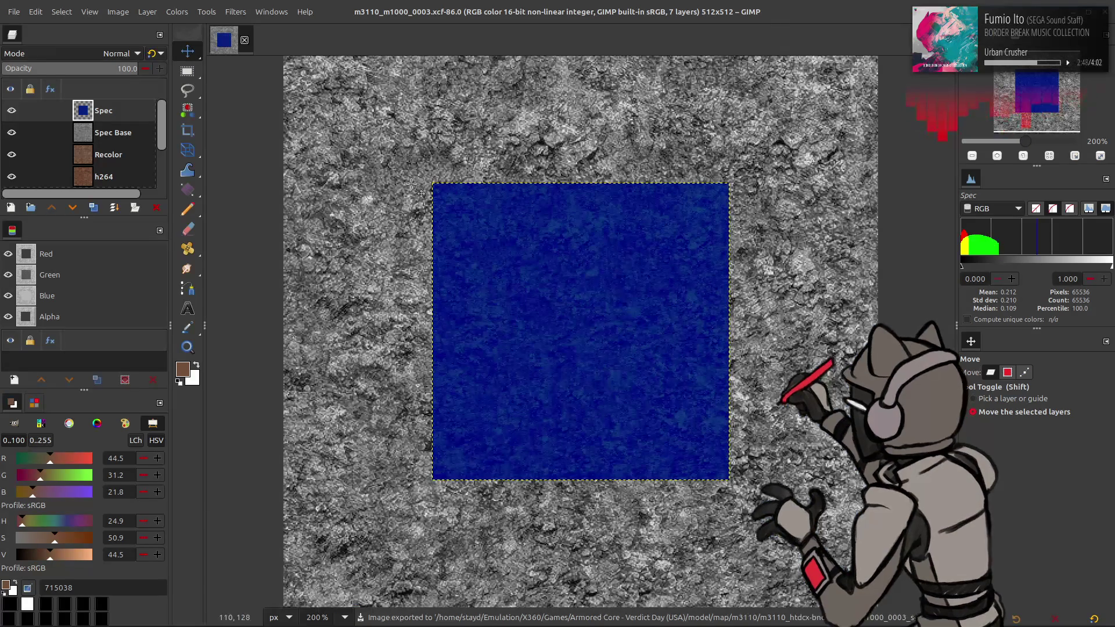
scroll(393, 176, down, 1)
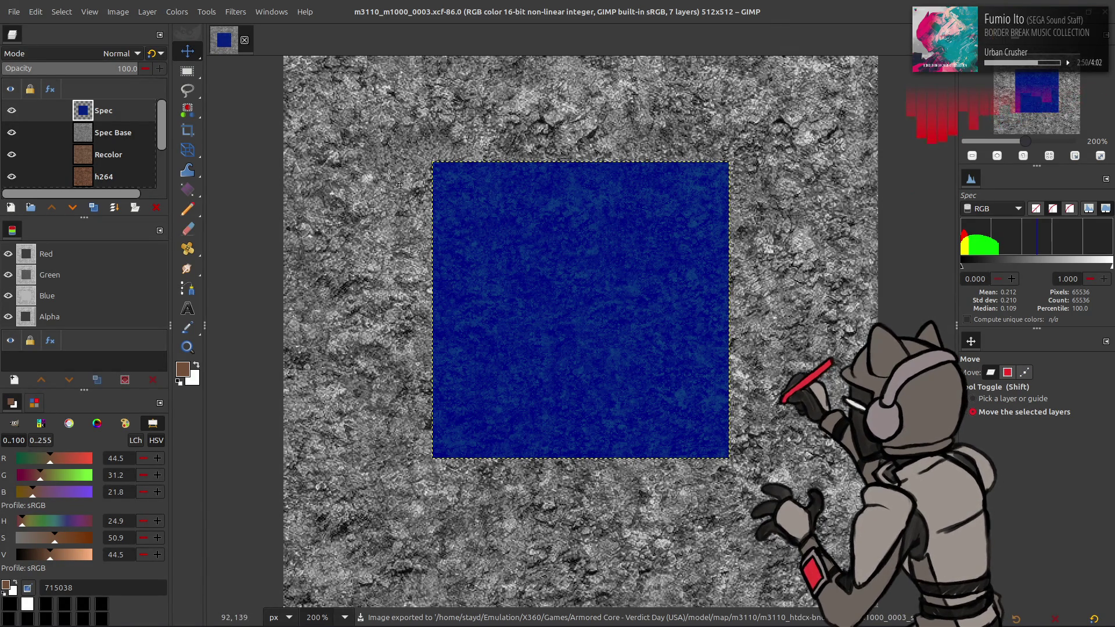
click(11, 110)
click(11, 133)
click(12, 153)
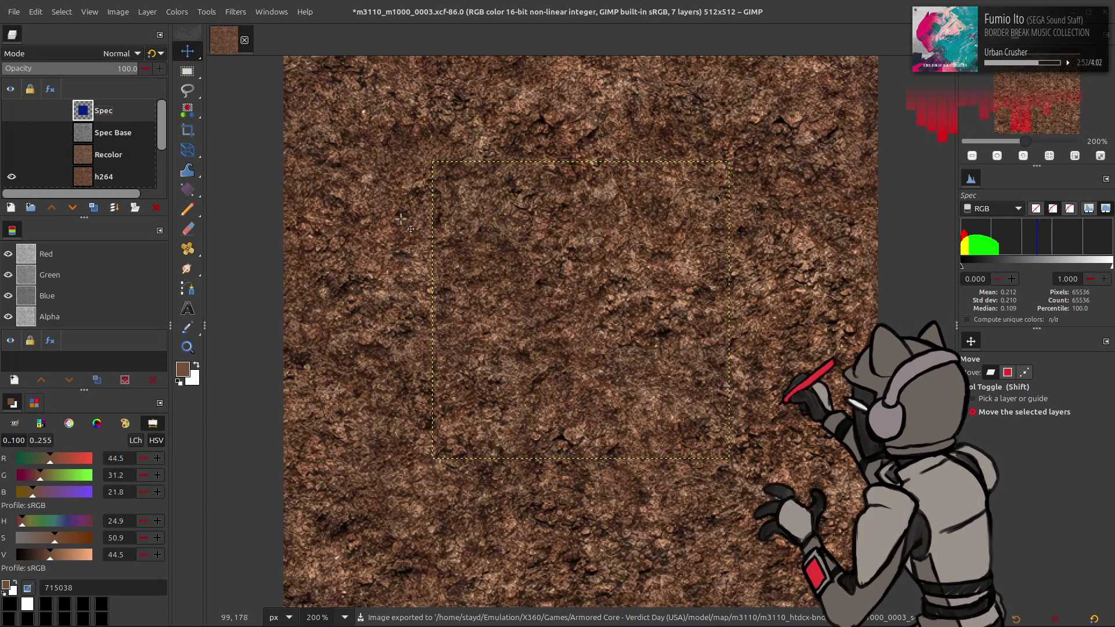
key(ctrl+s)
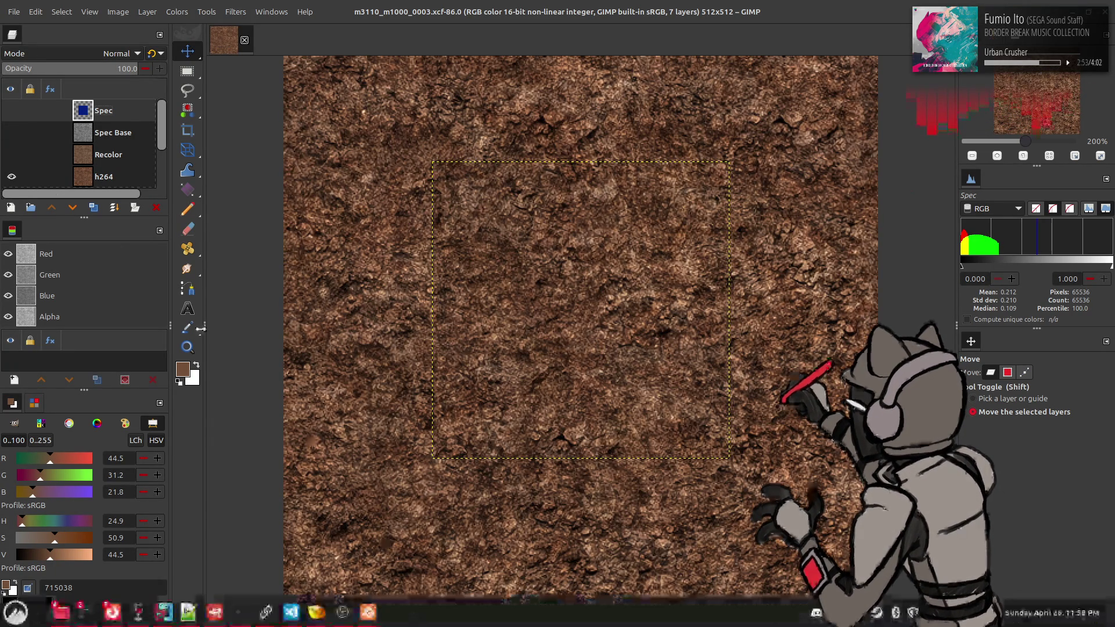
click(12, 154)
click(109, 155)
Select the rock_a object in Blender and link UV 0 to g_BumpmapTexture's InUV input
mouse_move(447, 615)
click(384, 613)
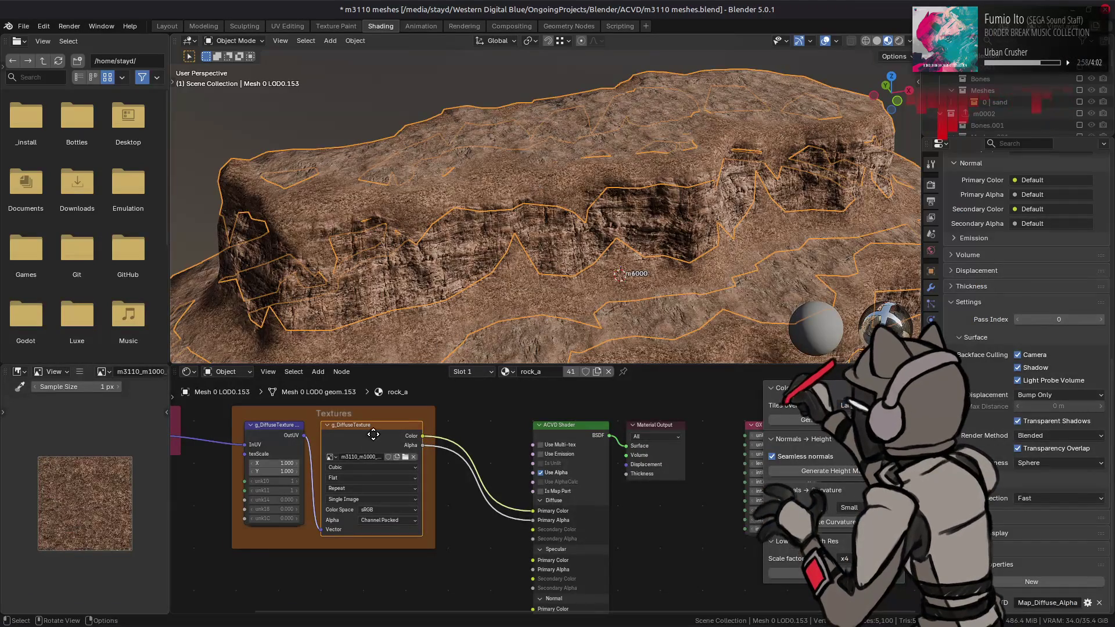
click(464, 245)
click(456, 521)
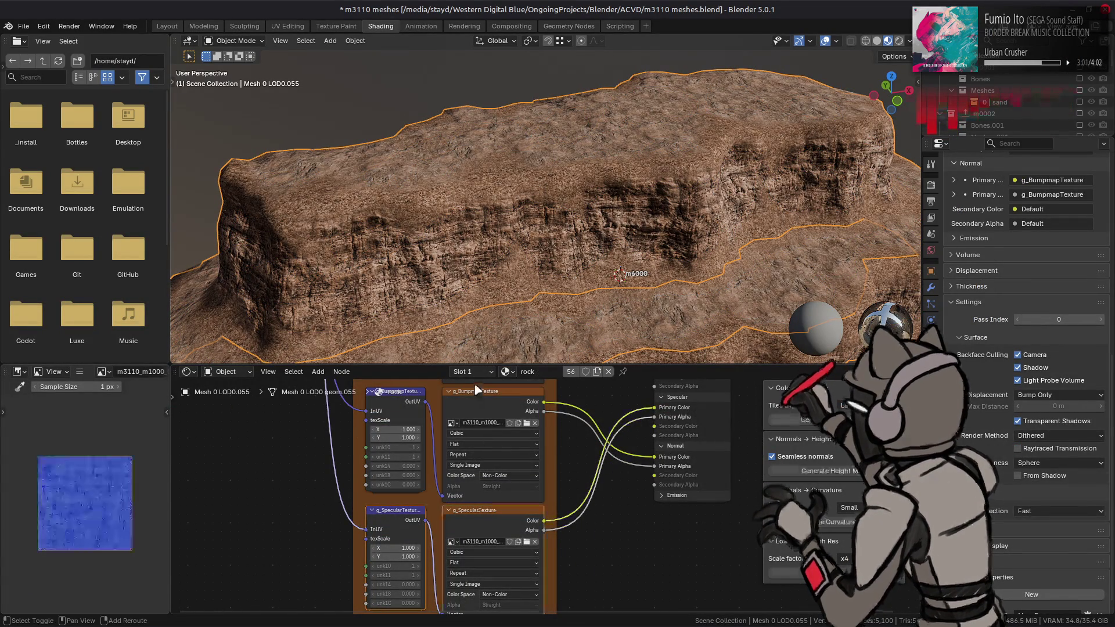
click(398, 413)
right_click(399, 412)
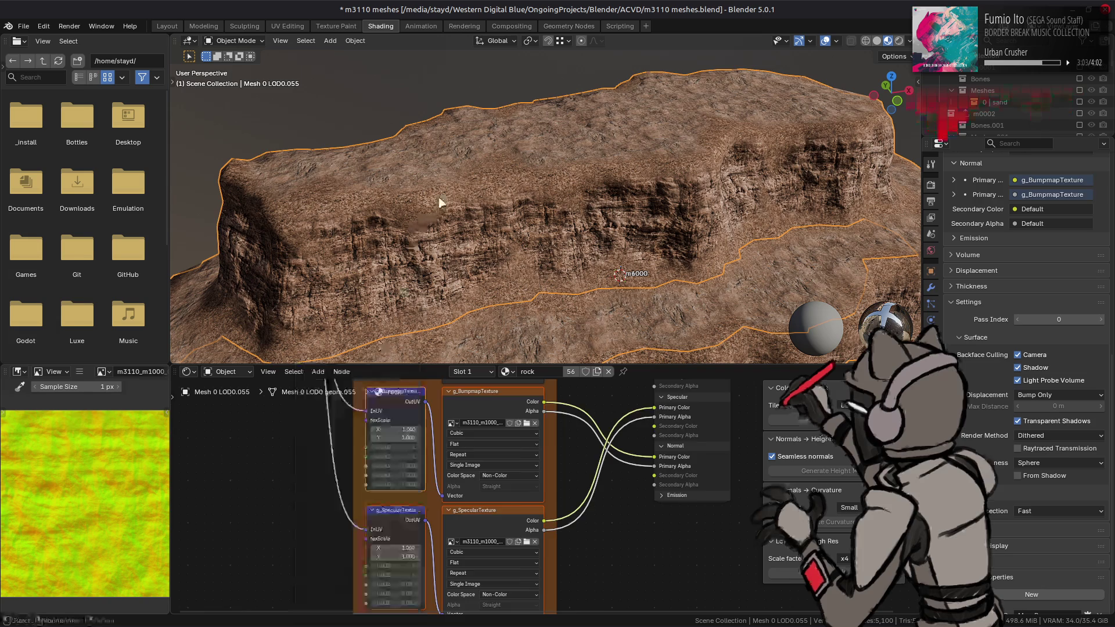
click(438, 205)
right_click(495, 500)
click(451, 501)
middle_drag(451, 500, 568, 494)
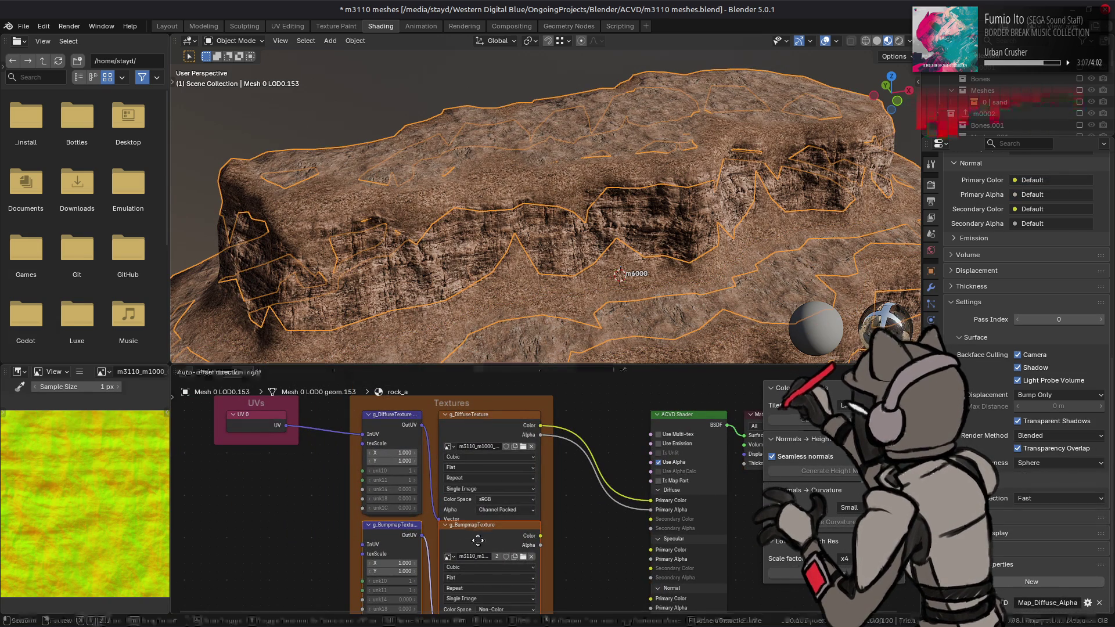
drag(286, 425, 363, 553)
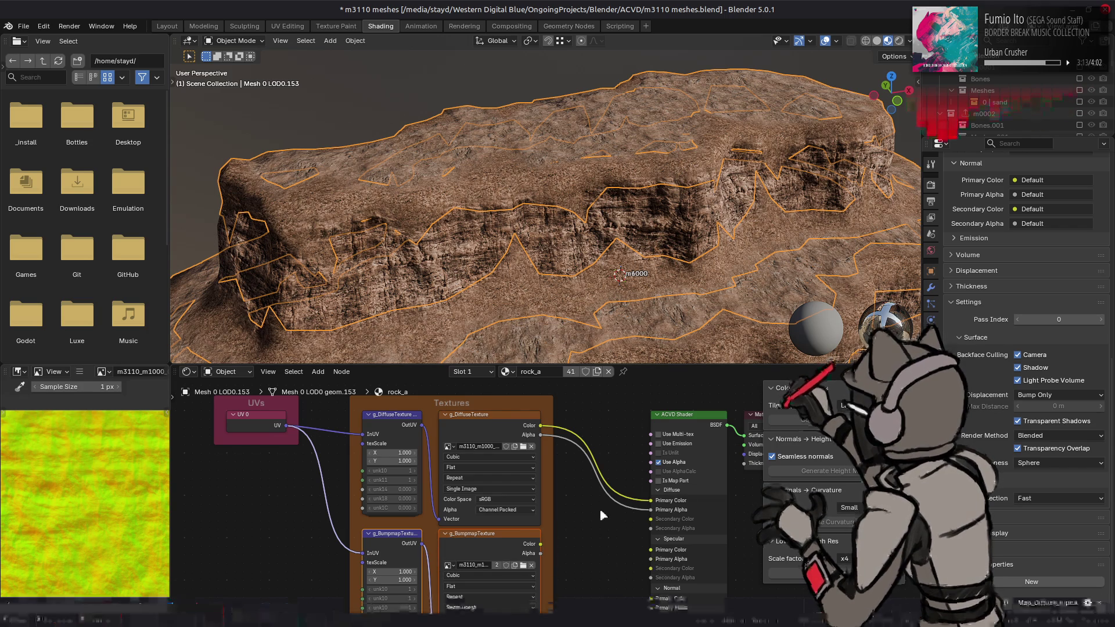
Connect the specular texture's Alpha to the Specular Primary Alpha input
middle_drag(291, 455, 328, 443)
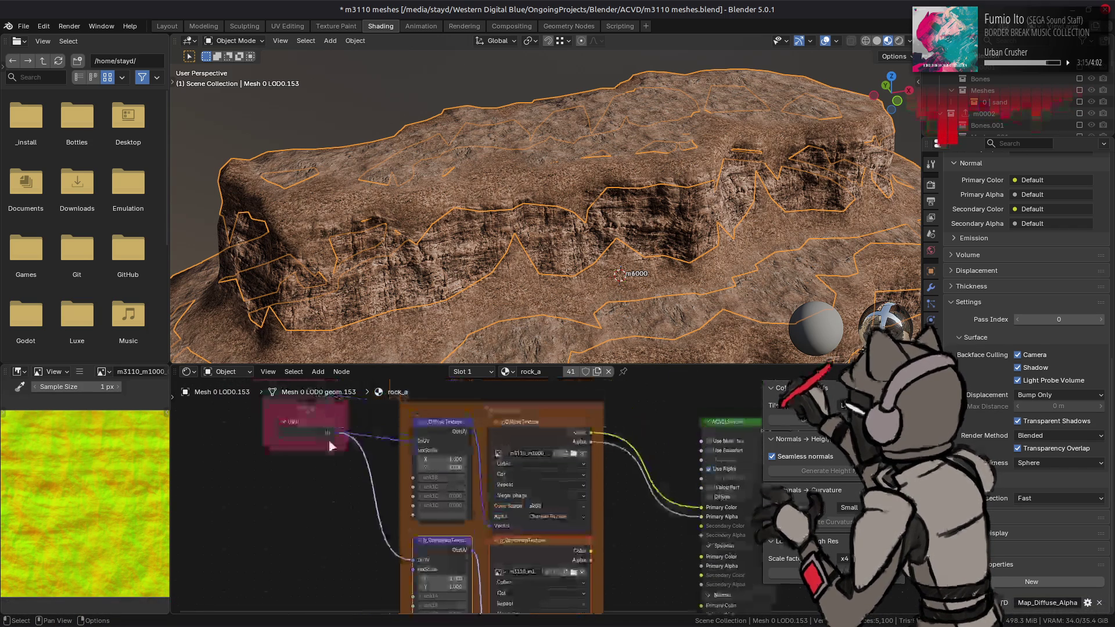
shift+scroll(514, 534, down, 5)
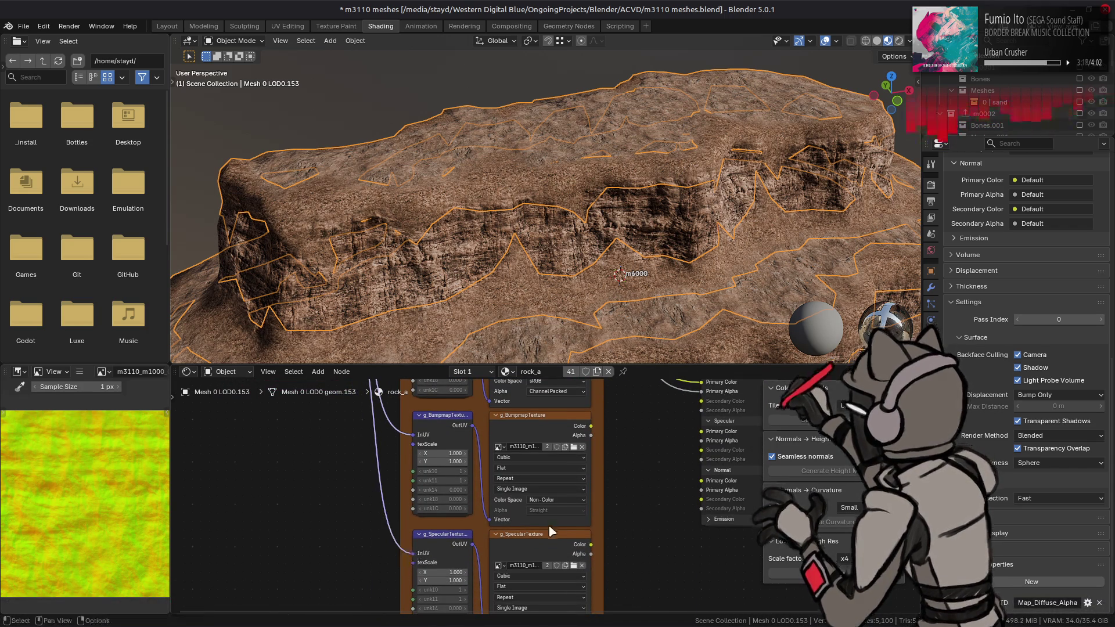
ctrl+scroll(514, 534, right, 4)
mouse_move(500, 548)
mouse_down()
mouse_move(554, 509)
mouse_move(609, 435)
mouse_move(610, 445)
mouse_up()
middle_drag(461, 562, 502, 519)
Load m3110_m1000_0003_s.dds into g_SpecularTexture and set it to Non-Color
click(522, 526)
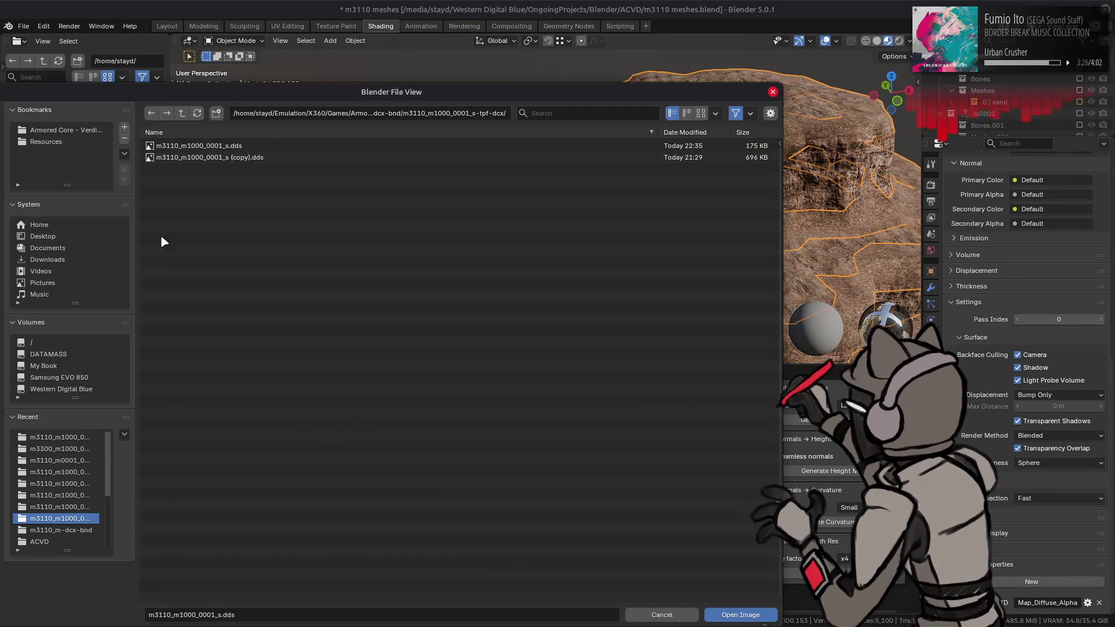
click(188, 114)
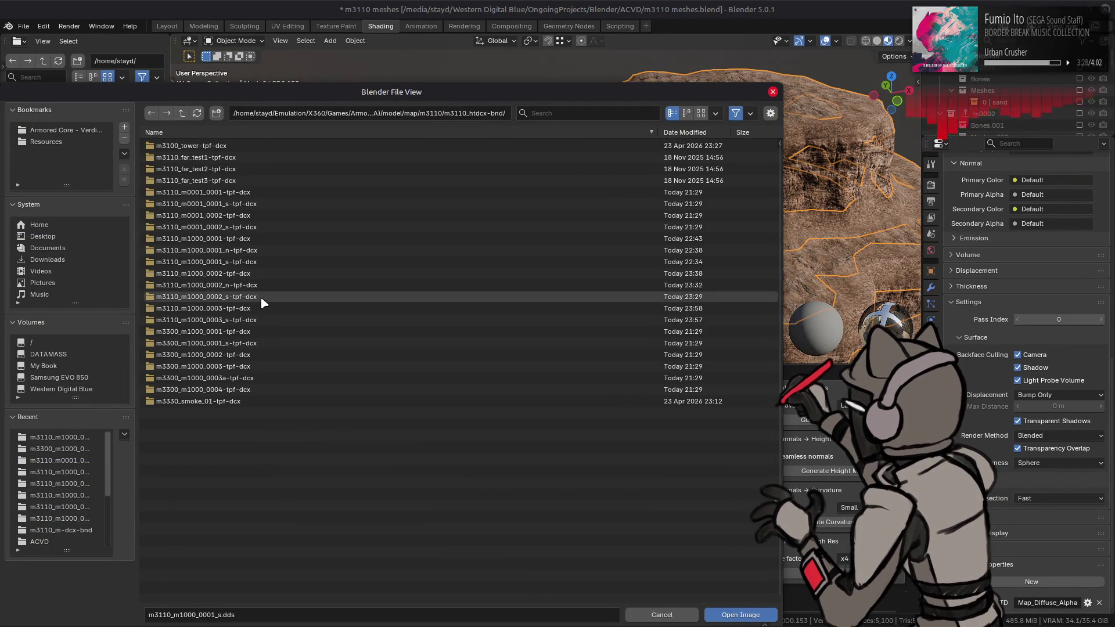
click(254, 321)
double_click(256, 150)
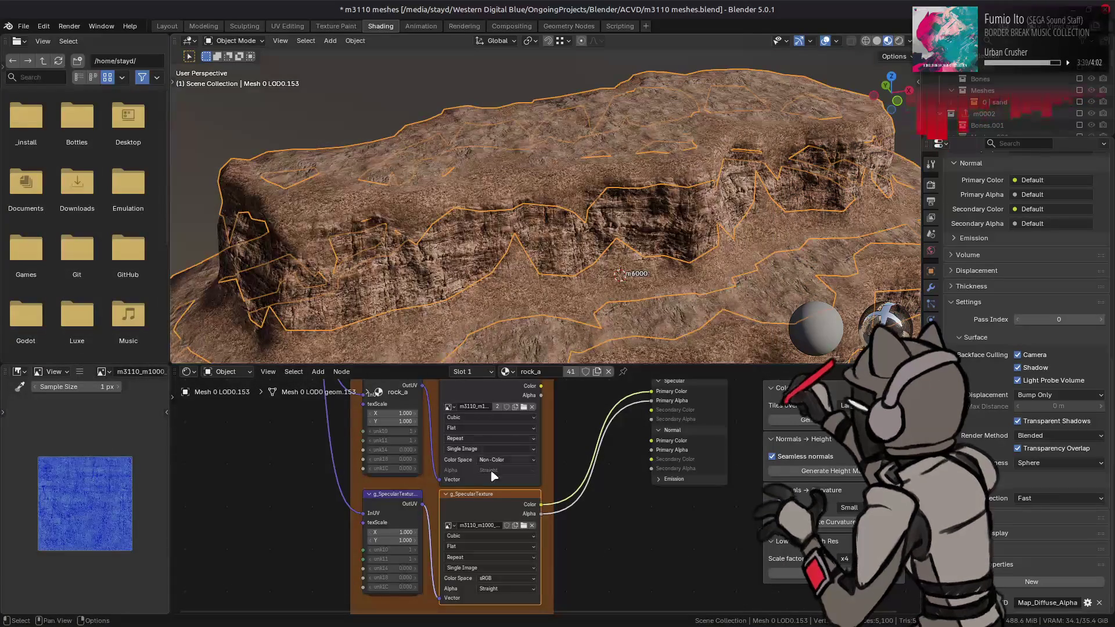
click(526, 577)
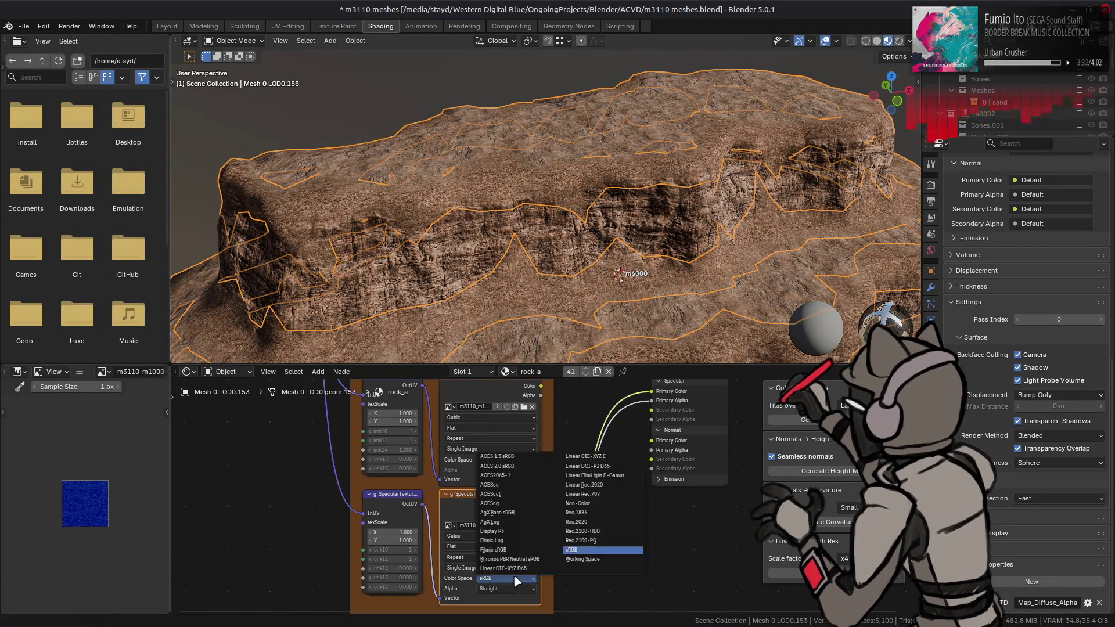
click(578, 504)
Inspect the rock surface close up and save the blend file
mouse_move(563, 291)
middle_down()
mouse_move(607, 249)
mouse_move(629, 254)
mouse_move(552, 257)
mouse_move(572, 241)
mouse_move(587, 361)
middle_up()
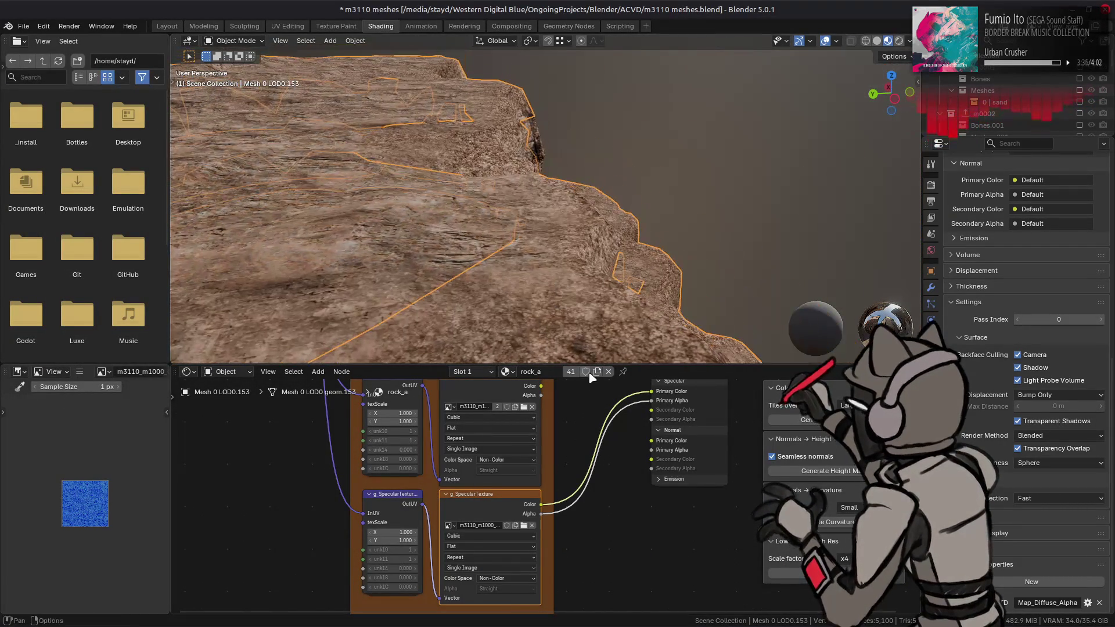
middle_drag(566, 433, 562, 465)
mouse_move(520, 219)
middle_down()
mouse_move(562, 227)
mouse_move(543, 210)
mouse_move(538, 224)
mouse_move(518, 226)
mouse_move(550, 224)
mouse_move(521, 203)
mouse_move(548, 228)
mouse_move(554, 216)
middle_up()
key(ctrl+s)
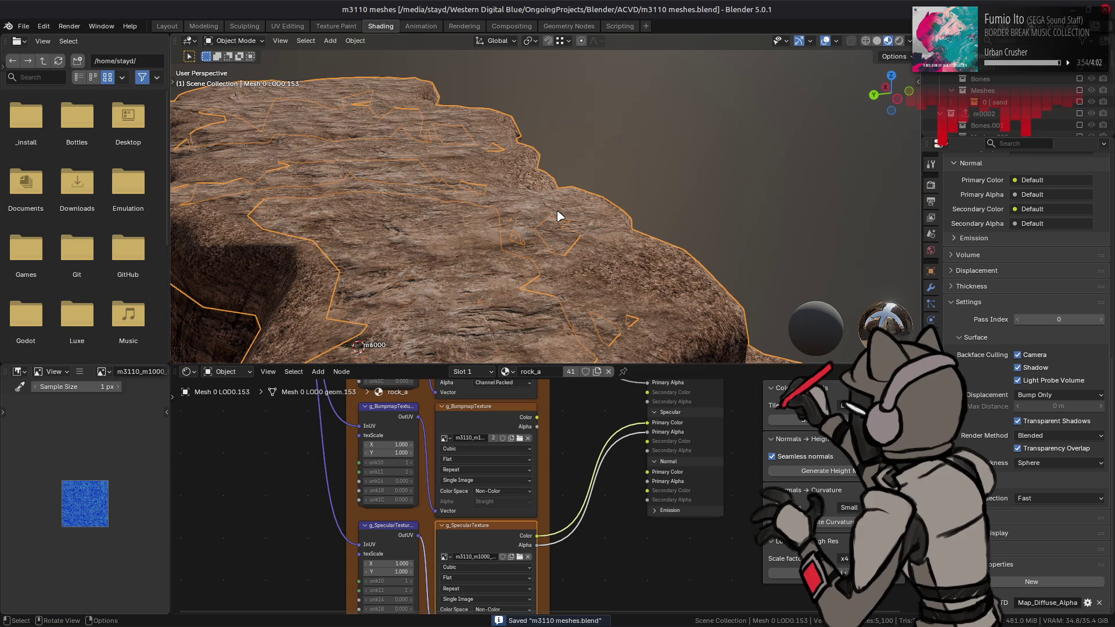
click(490, 553)
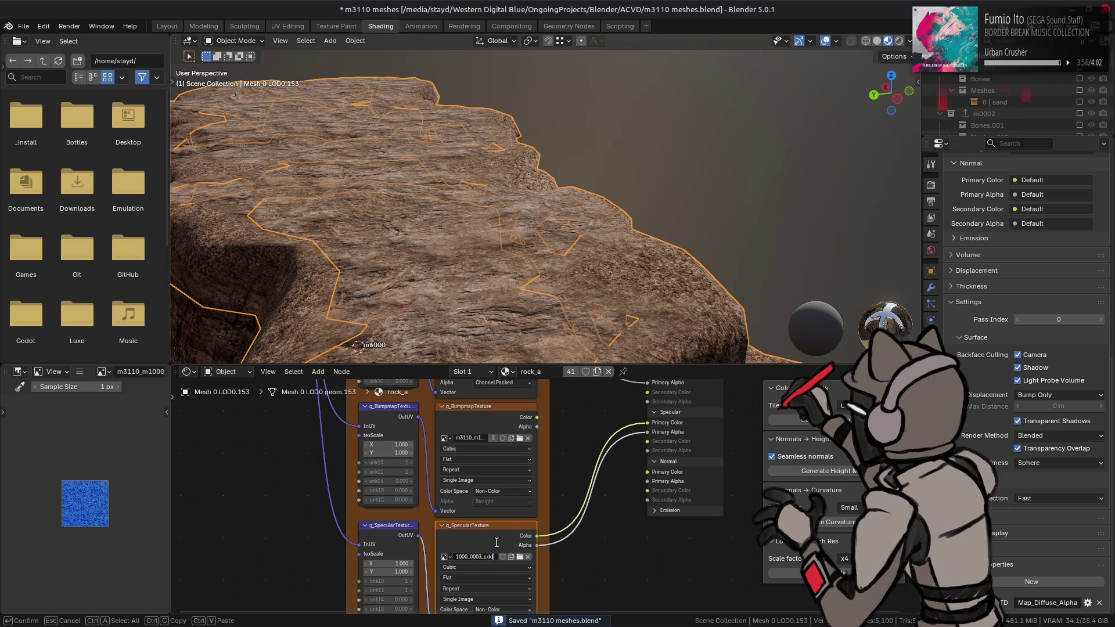
key(Escape)
click(479, 441)
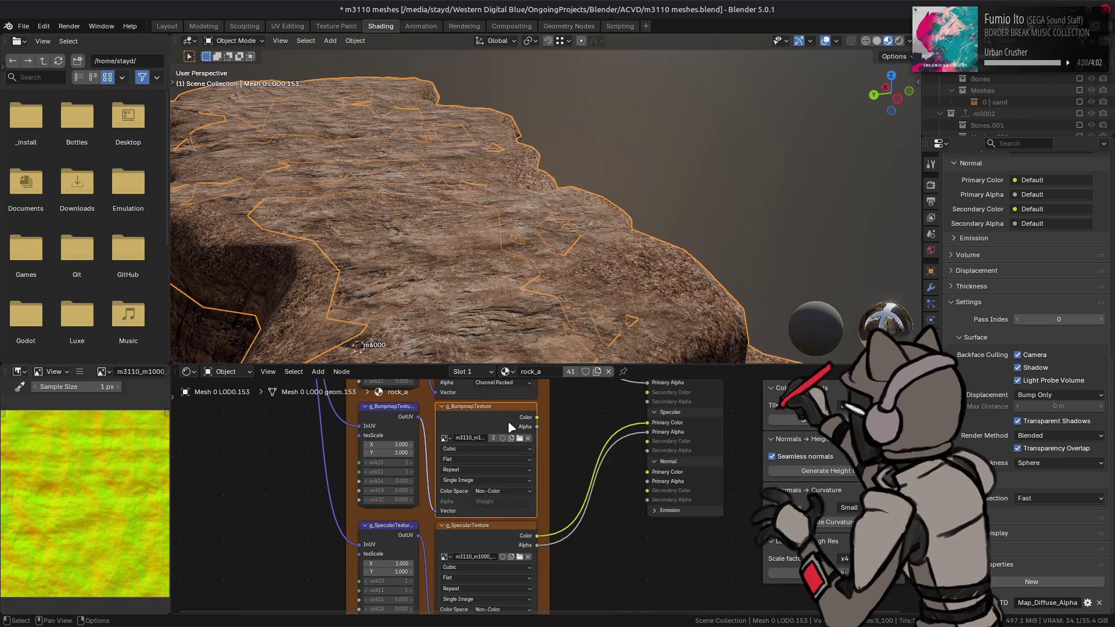
key(ctrl+s)
key(alt+Tab)
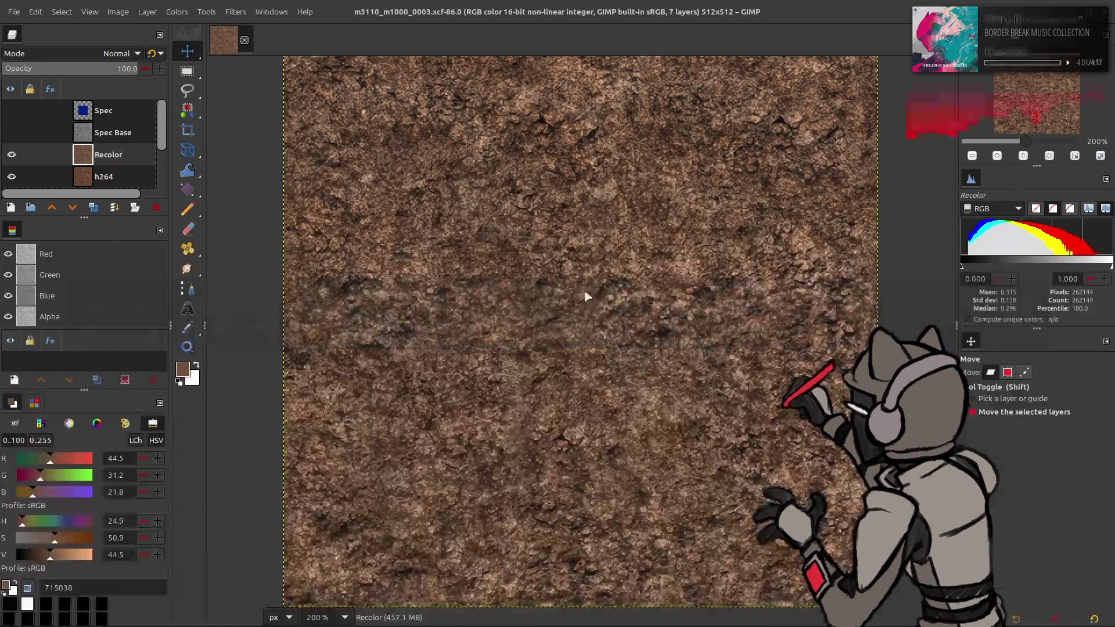
Duplicate the Recolor layer twice and Gaussian-blur the top copy with G'MIC
key(alt+Tab)
key(z)
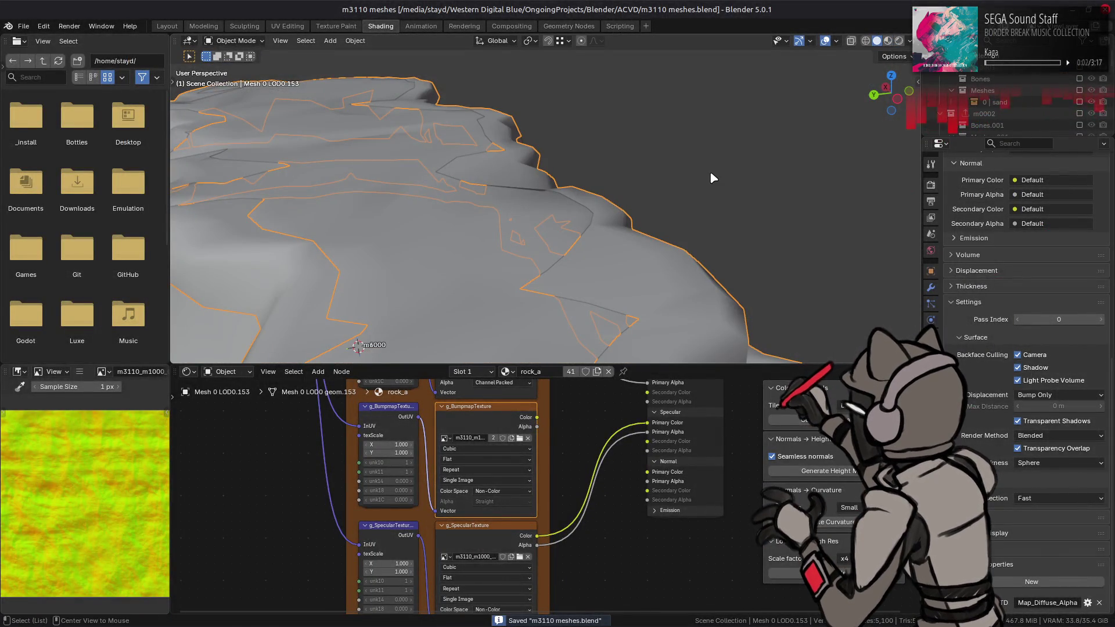
key(alt+Tab)
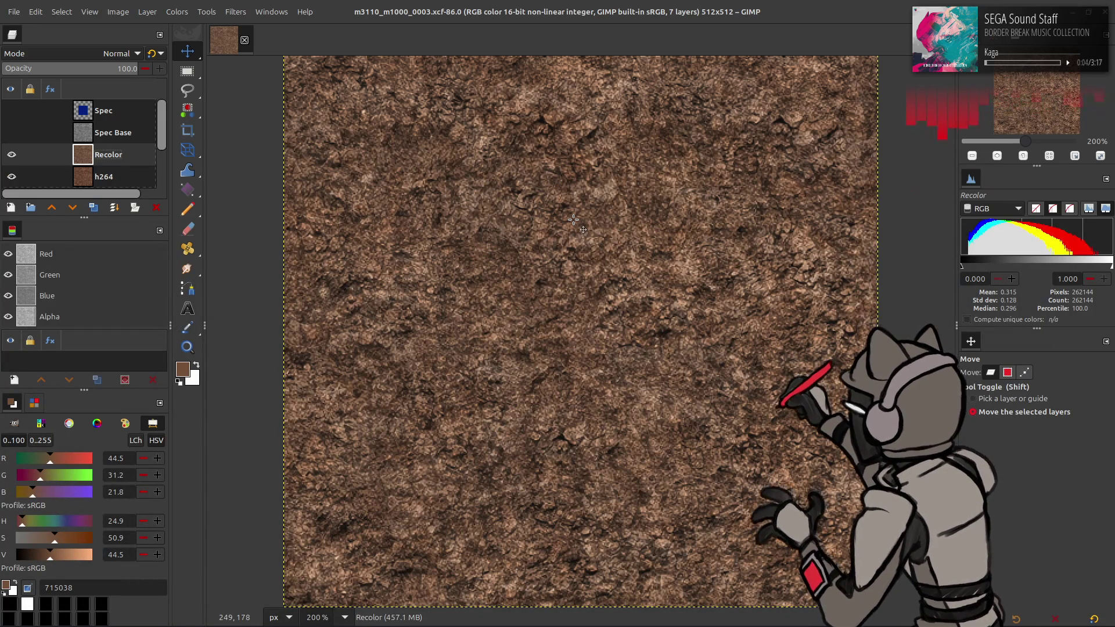
click(94, 208)
click(94, 208)
click(235, 11)
click(267, 297)
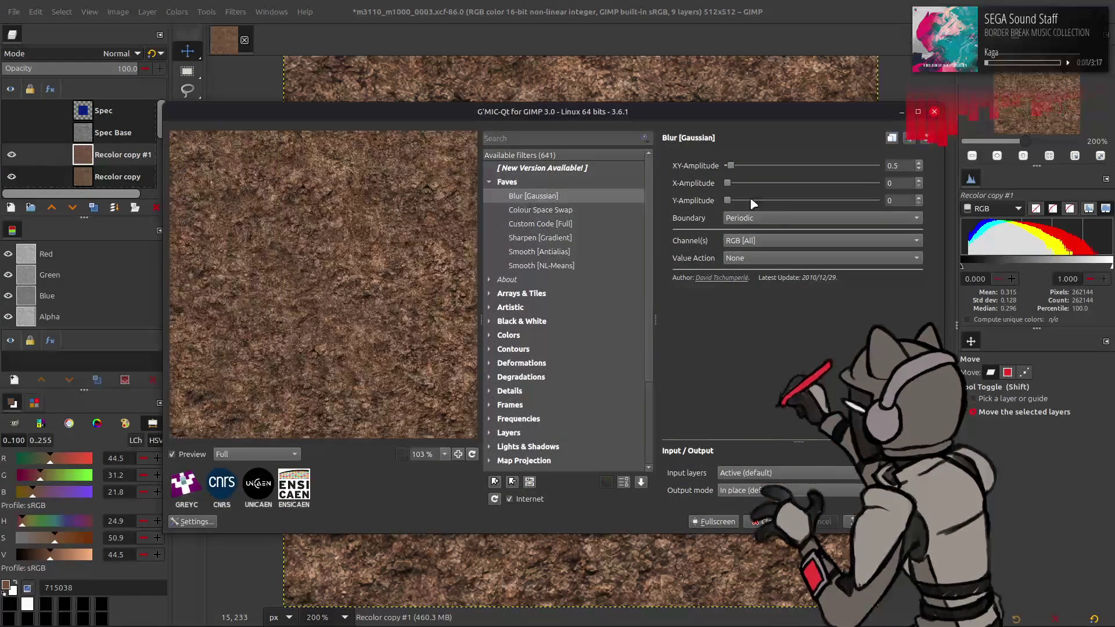
key(Return)
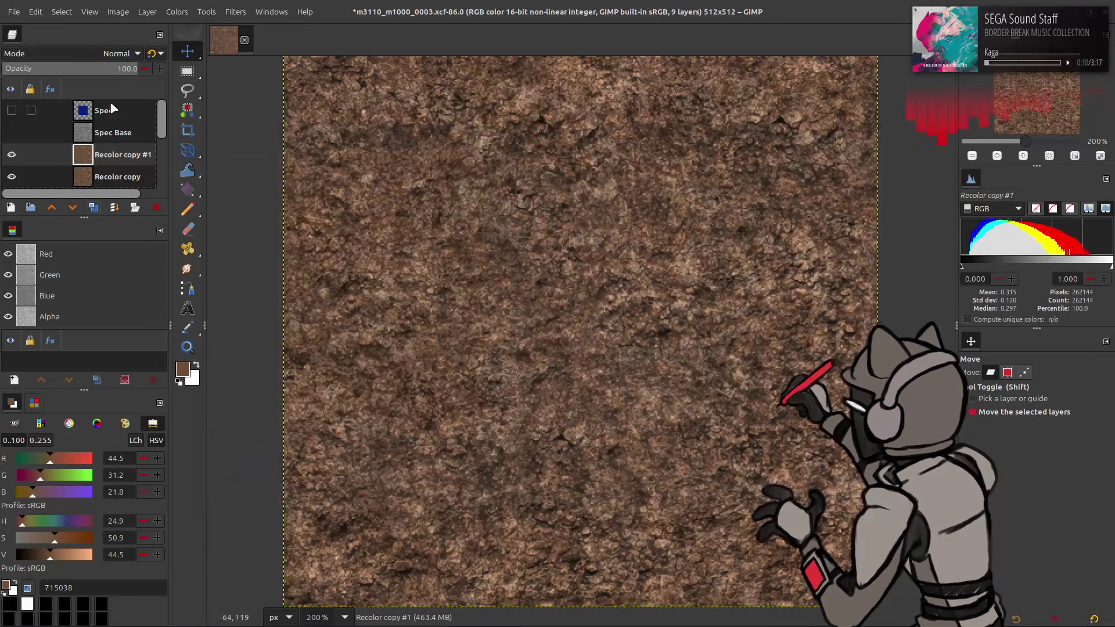
Grain-extract the blurred copy, merge down, Grain-merge into Recolor, and save
click(122, 53)
click(68, 482)
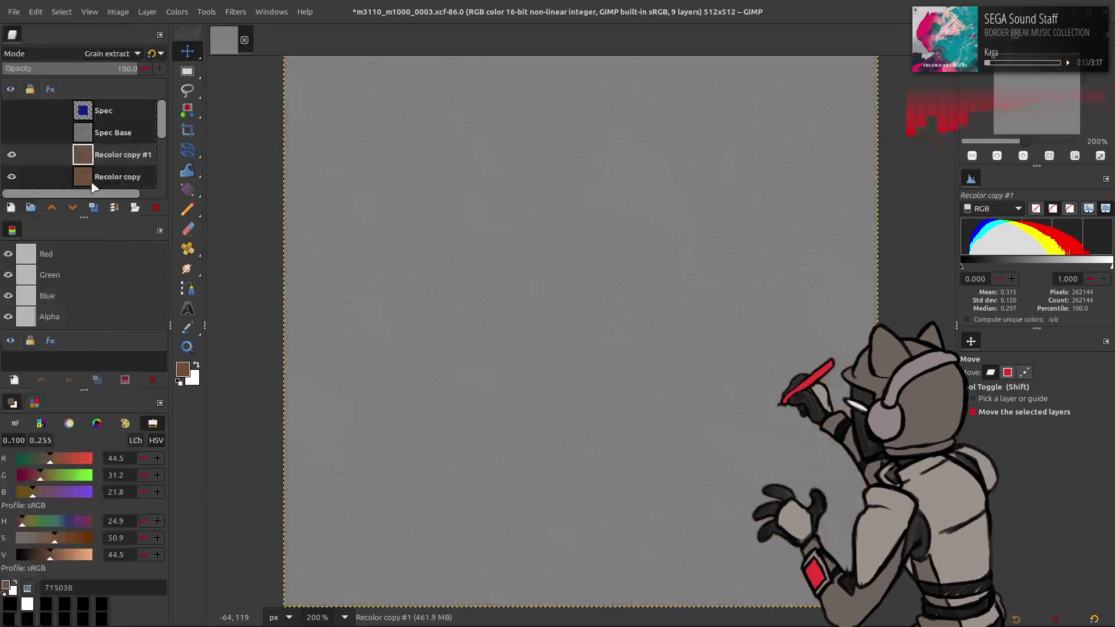
key(ctrl+m)
click(101, 52)
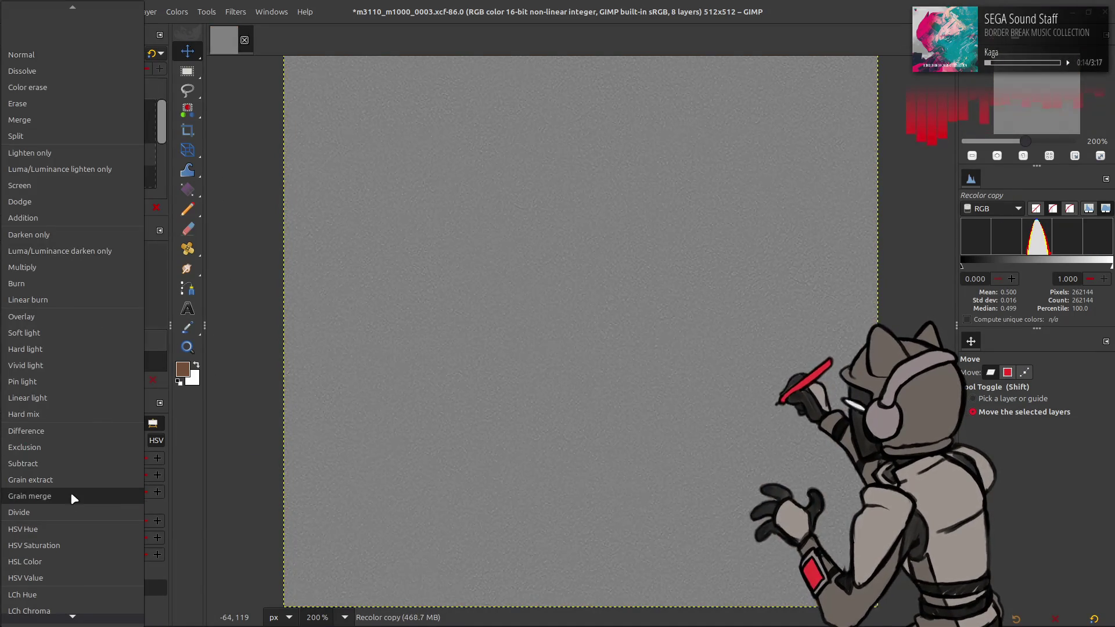
click(71, 491)
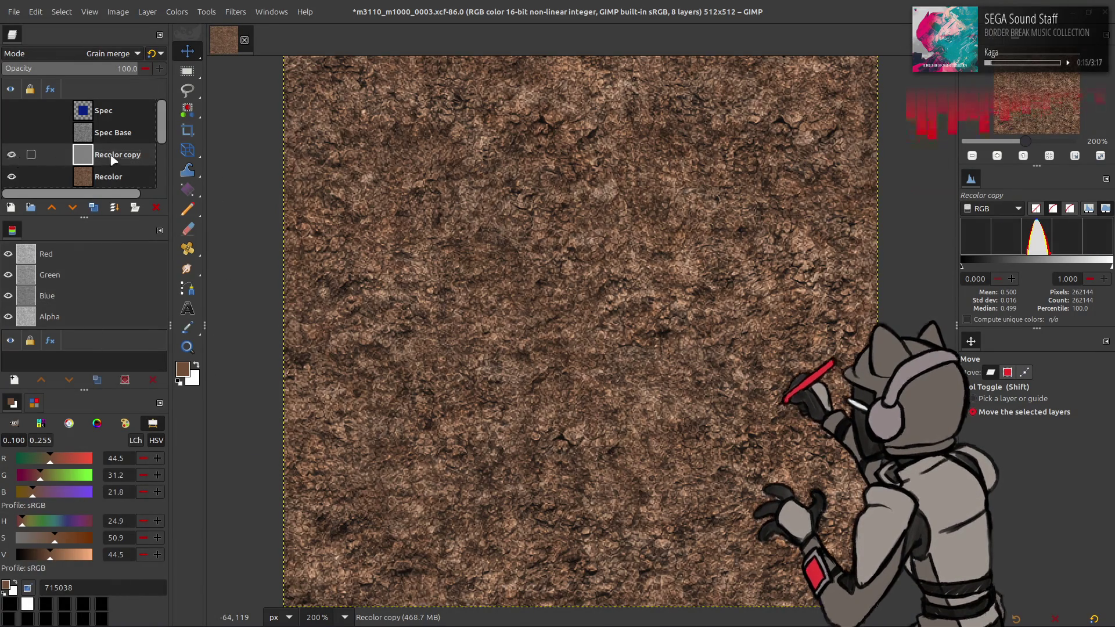
key(ctrl+m)
key(ctrl+s)
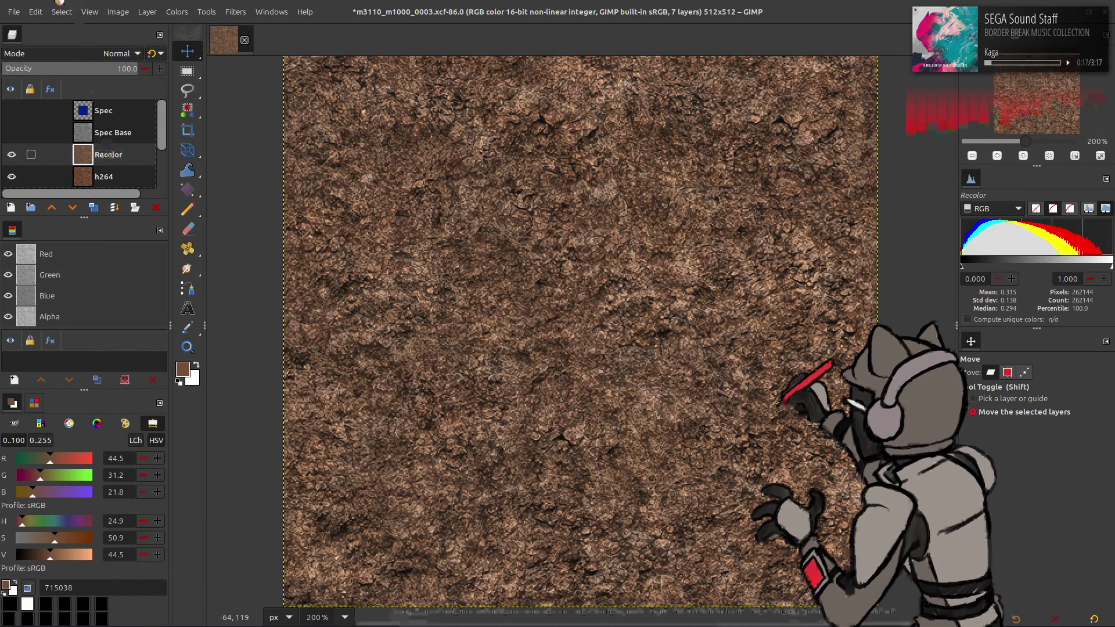
Export the texture over m3110_m1000_0003.dds and view the textured rock in Blender
click(14, 11)
click(78, 216)
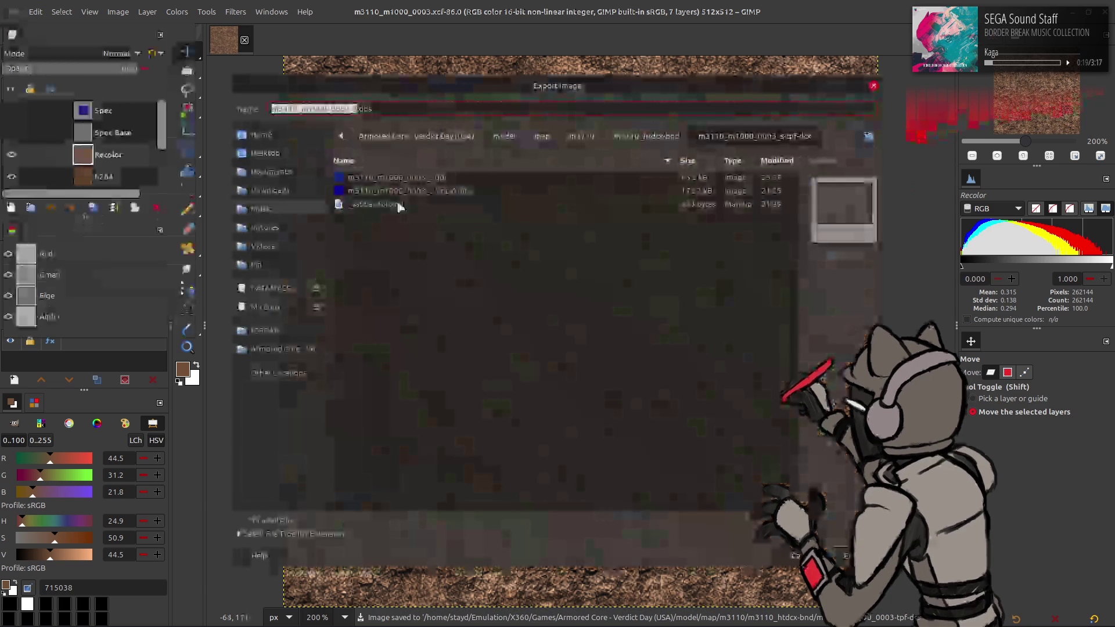
double_click(446, 375)
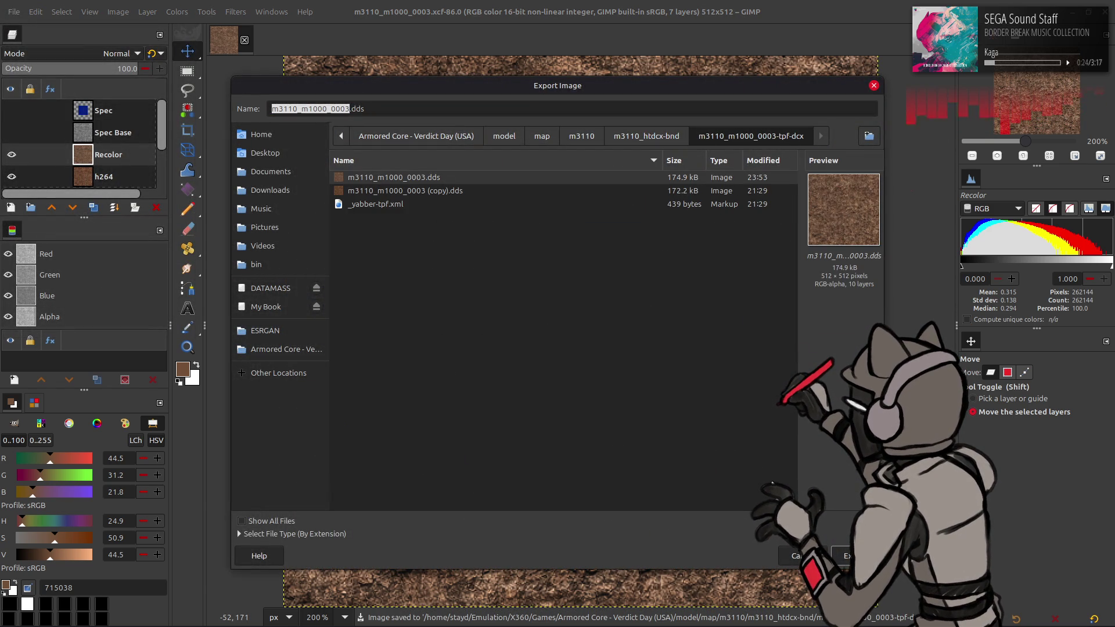
click(849, 556)
click(565, 379)
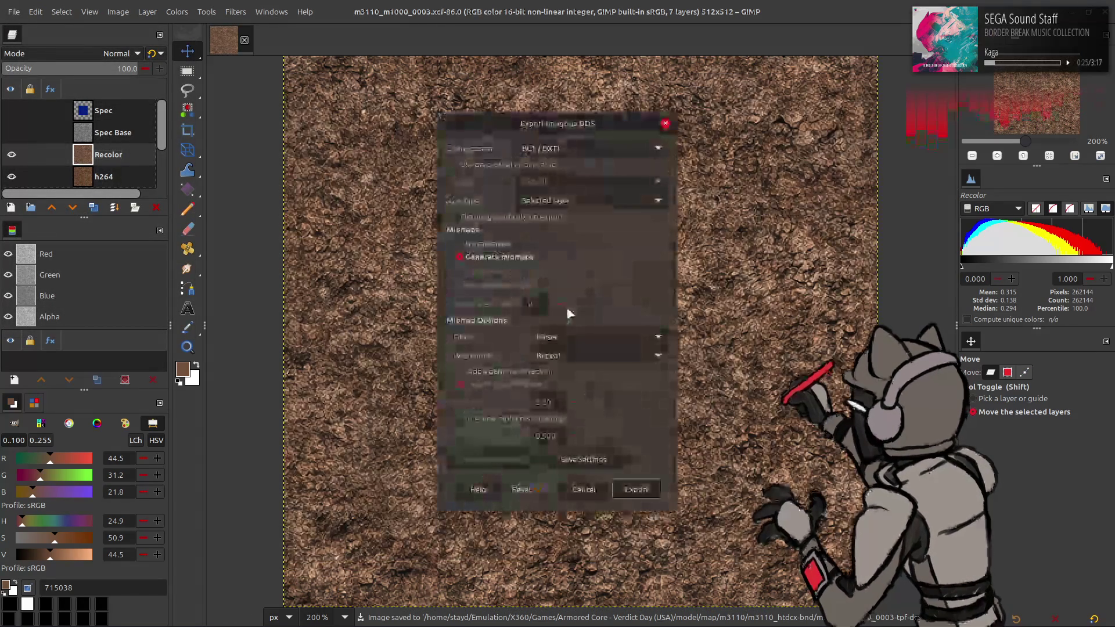
click(636, 489)
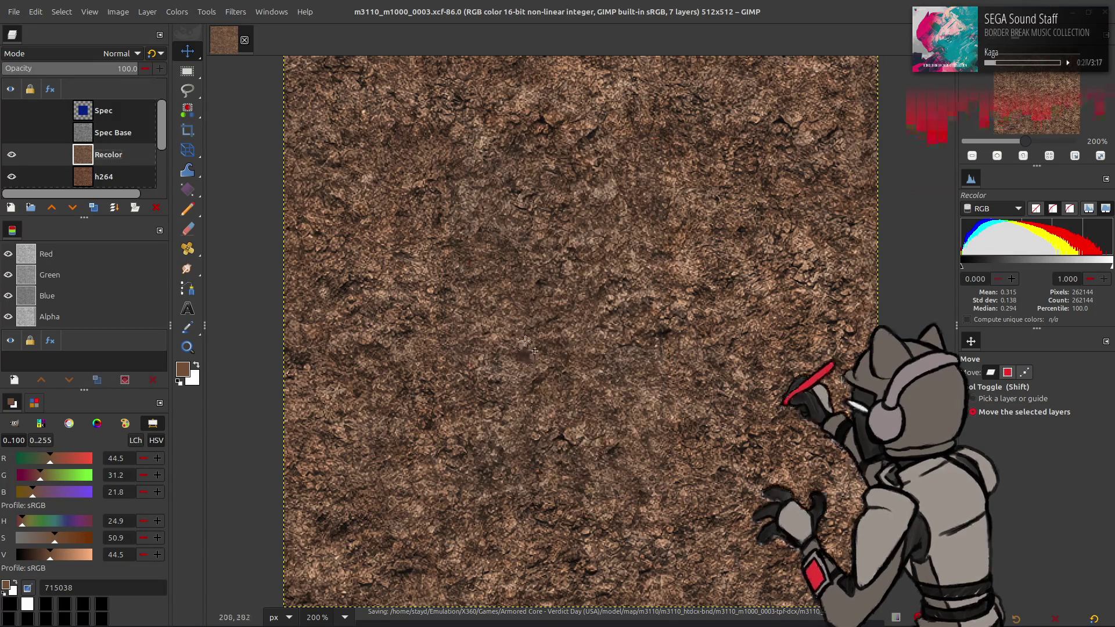
key(alt+Tab)
key(alt+Tab)
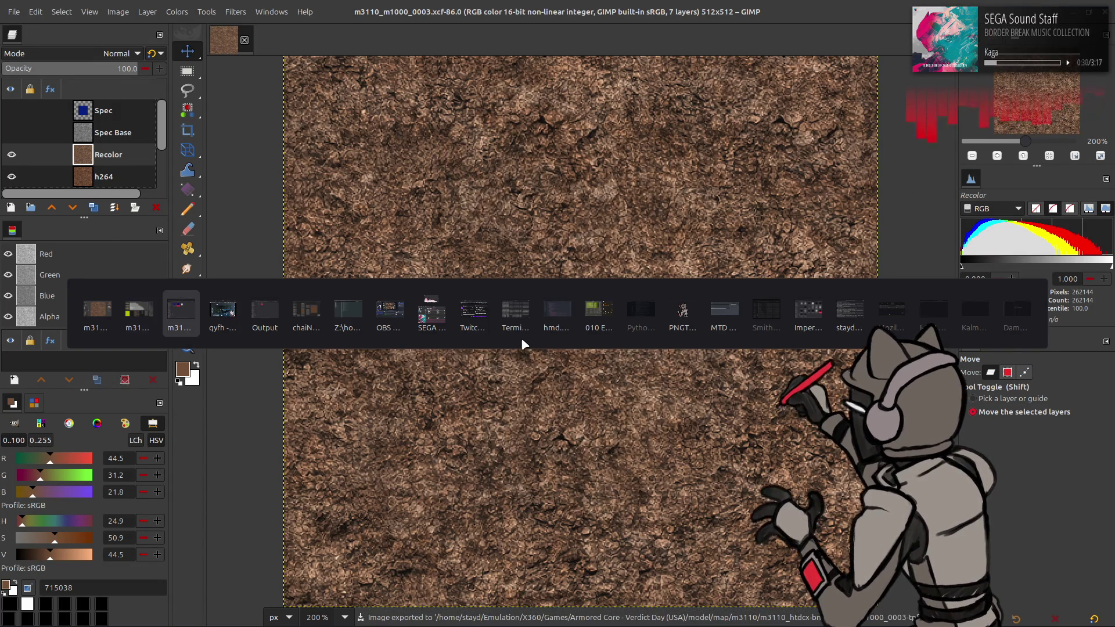
click(888, 42)
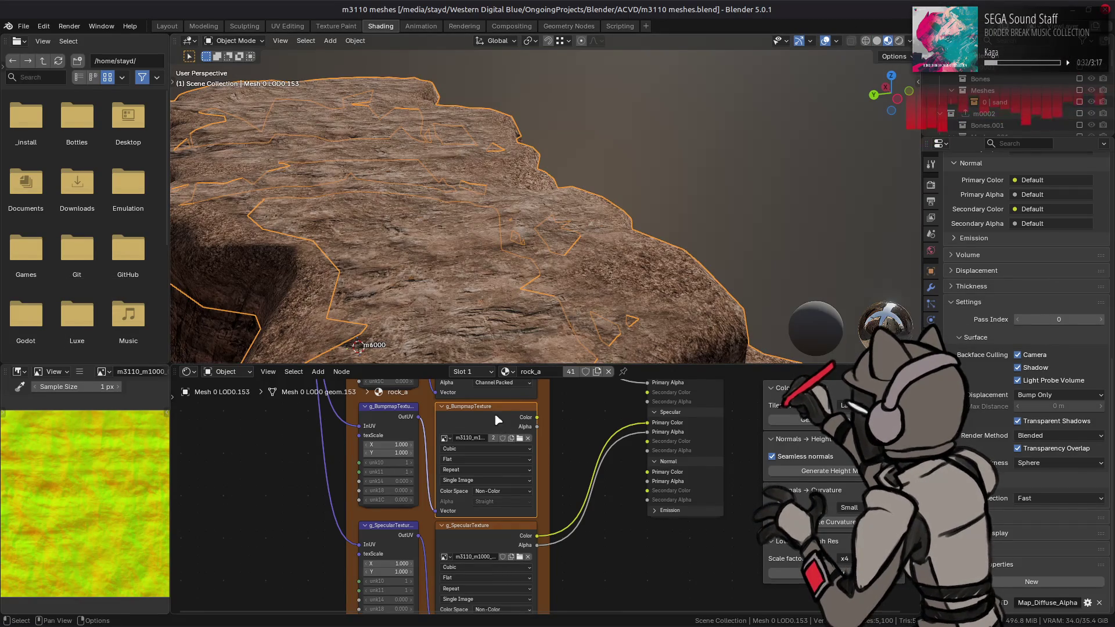
Reload the updated texture in Blender, save the blend file, and return to solid shading
shift+scroll(505, 435, up, 5)
key(alt+r)
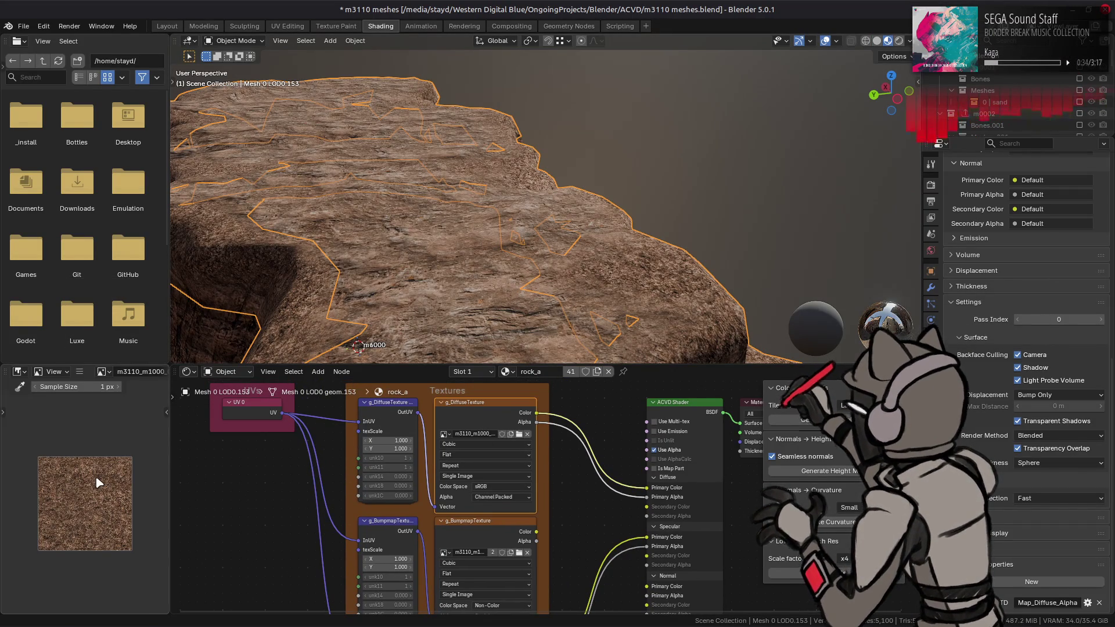
key(ctrl+s)
click(877, 42)
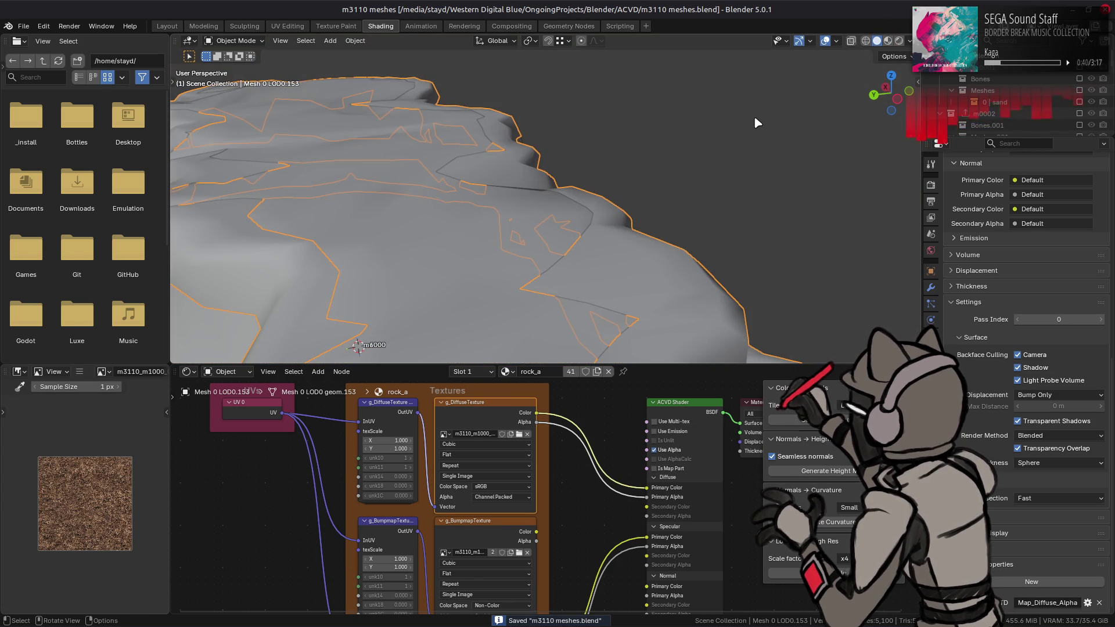
Bring the file manager window to the front
key(alt+Tab)
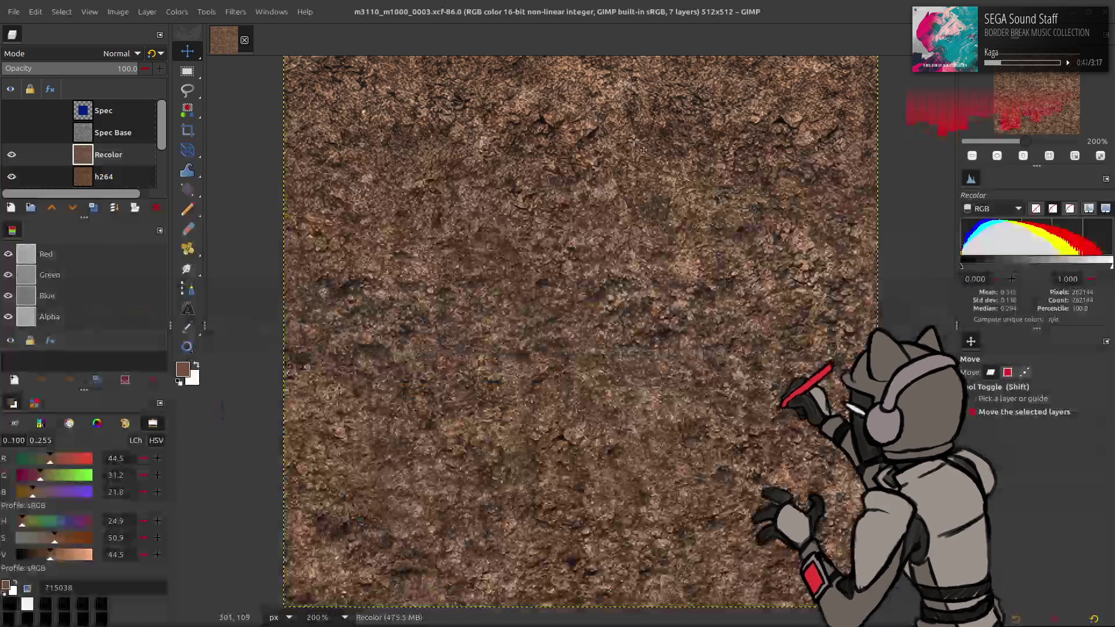
key(alt+Tab)
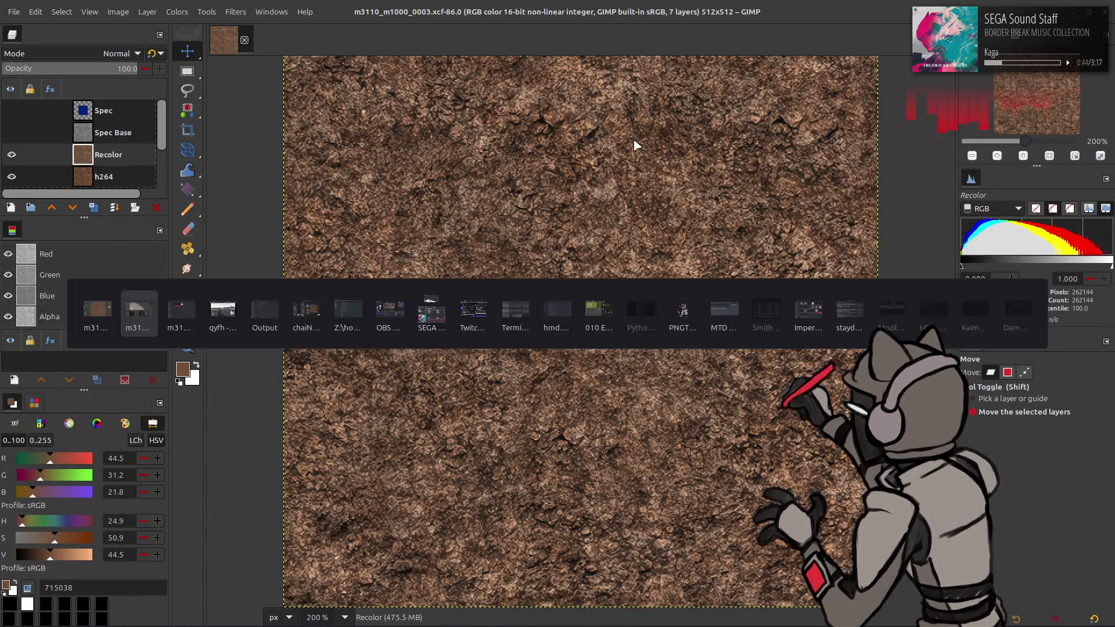
key(alt+Tab)
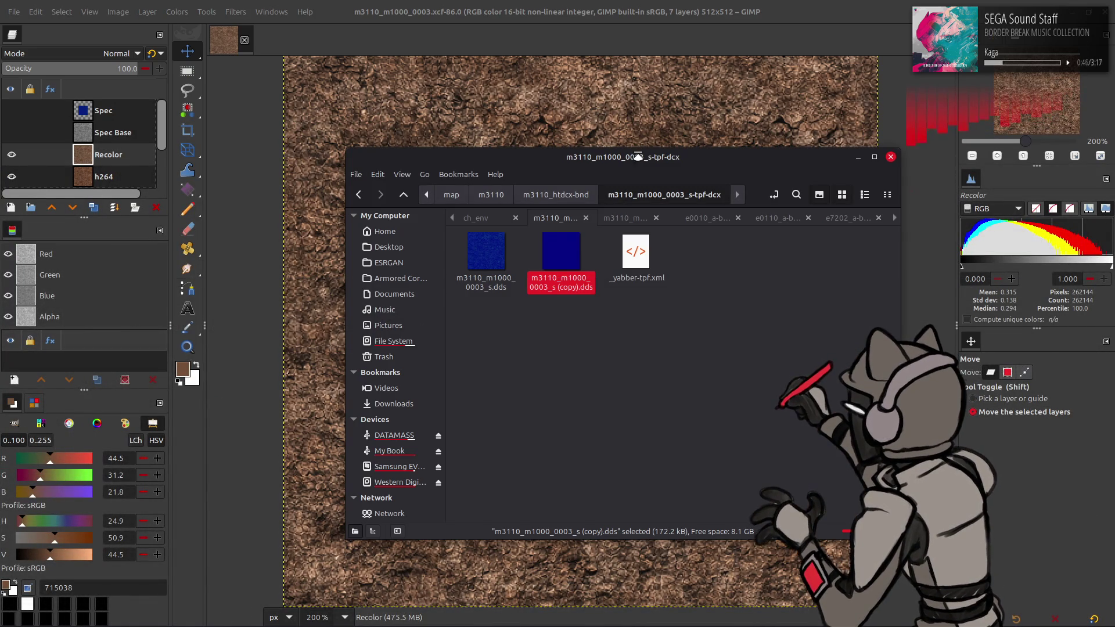
Duplicate the m3110_m1000_0003_s-tpf-dcx folder and rename the copy m3110_m1000_0003_n-tpf-dcx
key(alt+Up)
key(ctrl+c)
key(ctrl+v)
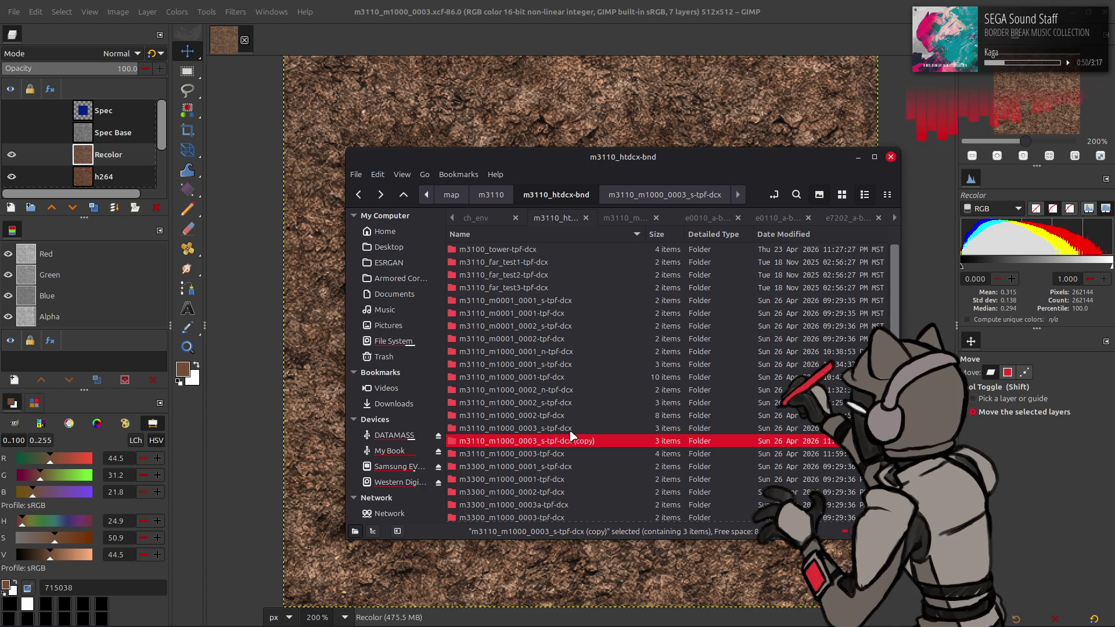
right_click(575, 443)
click(605, 304)
key(End)
key(BackSpace)
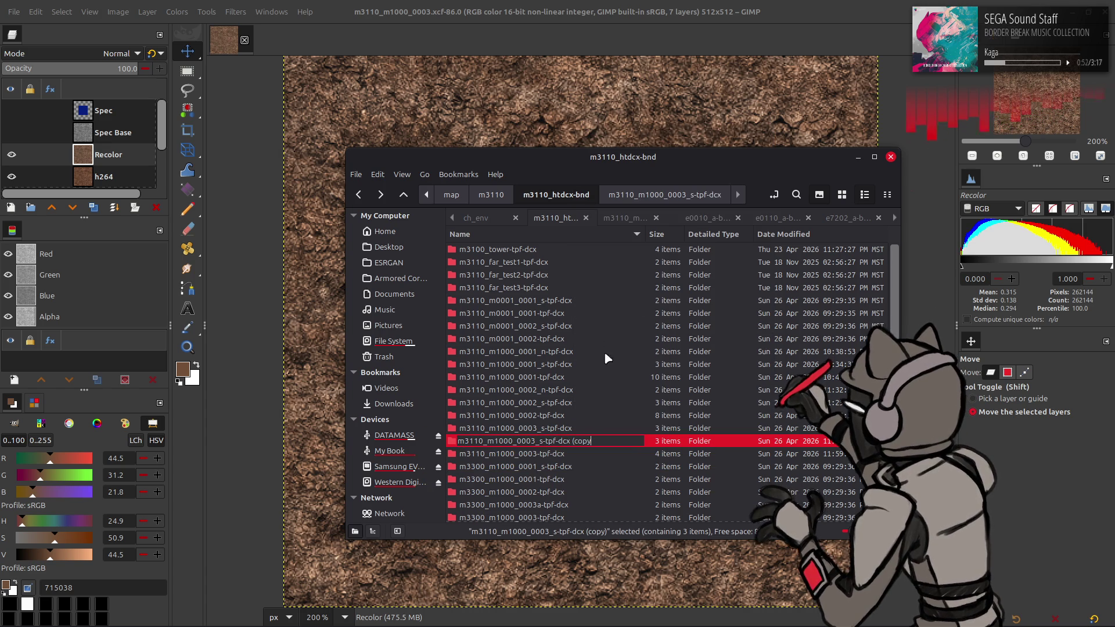
key(BackSpace)
key(BackSpace)
key(BackSpace)
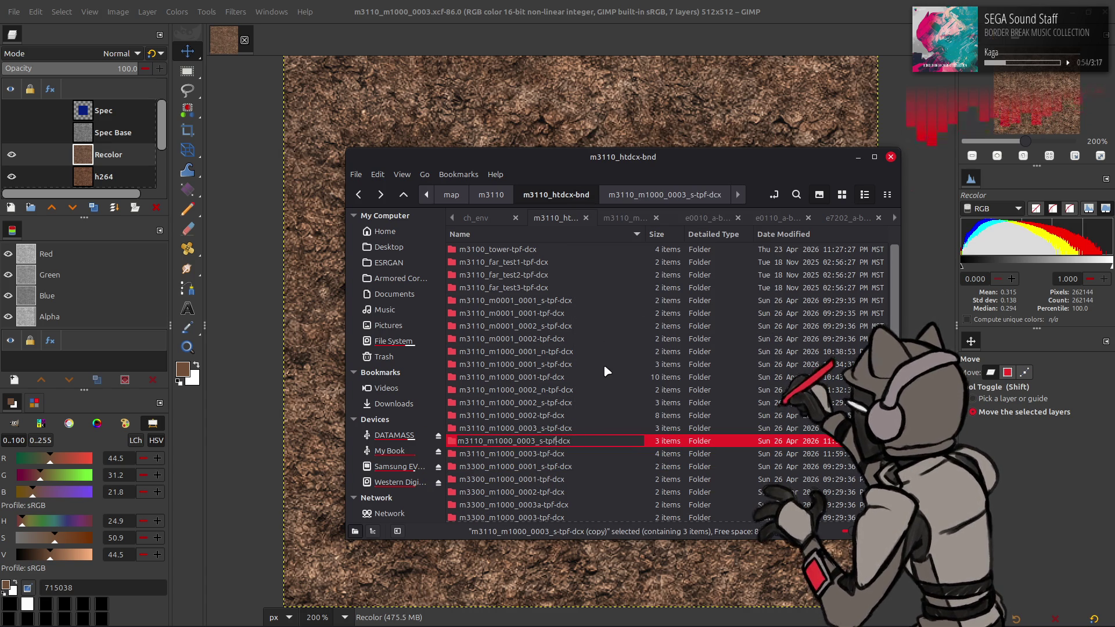
key(BackSpace)
key(BackSpace)
text(n-)
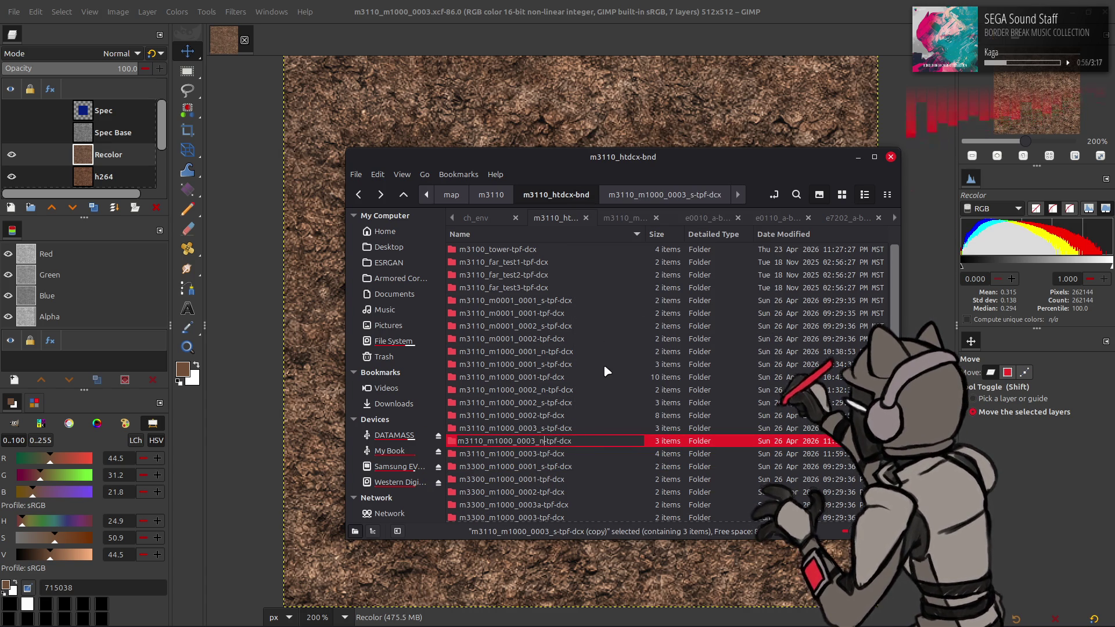
key(Return)
Inside the new folder, delete the duplicate .dds and rename the other to m3110_m1000_0003_n.dds
double_click(565, 428)
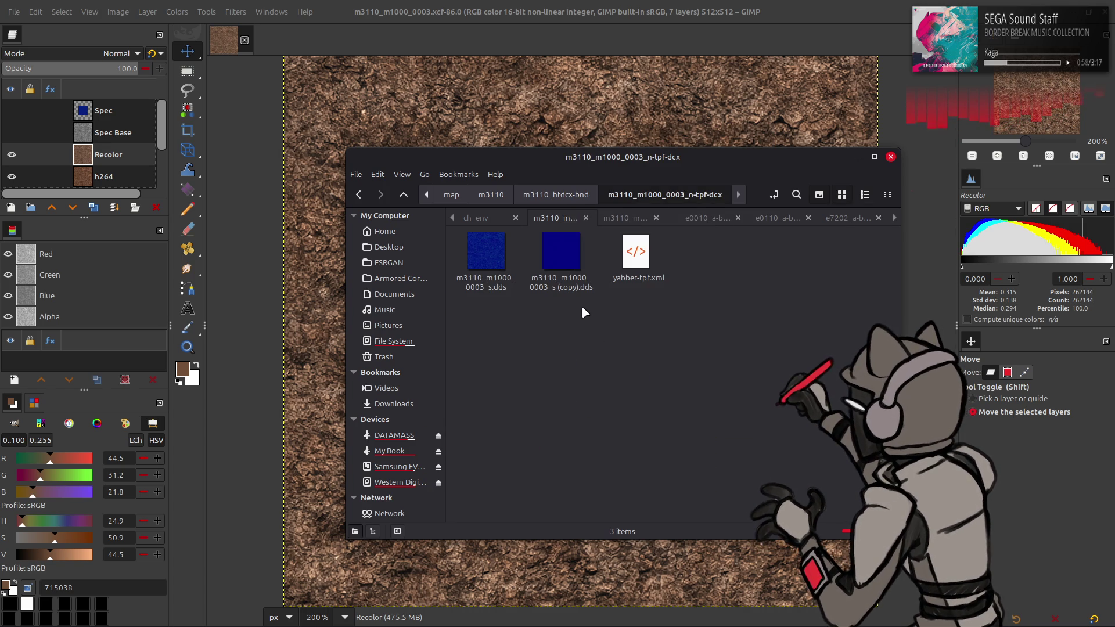
click(569, 275)
key(Delete)
right_click(503, 265)
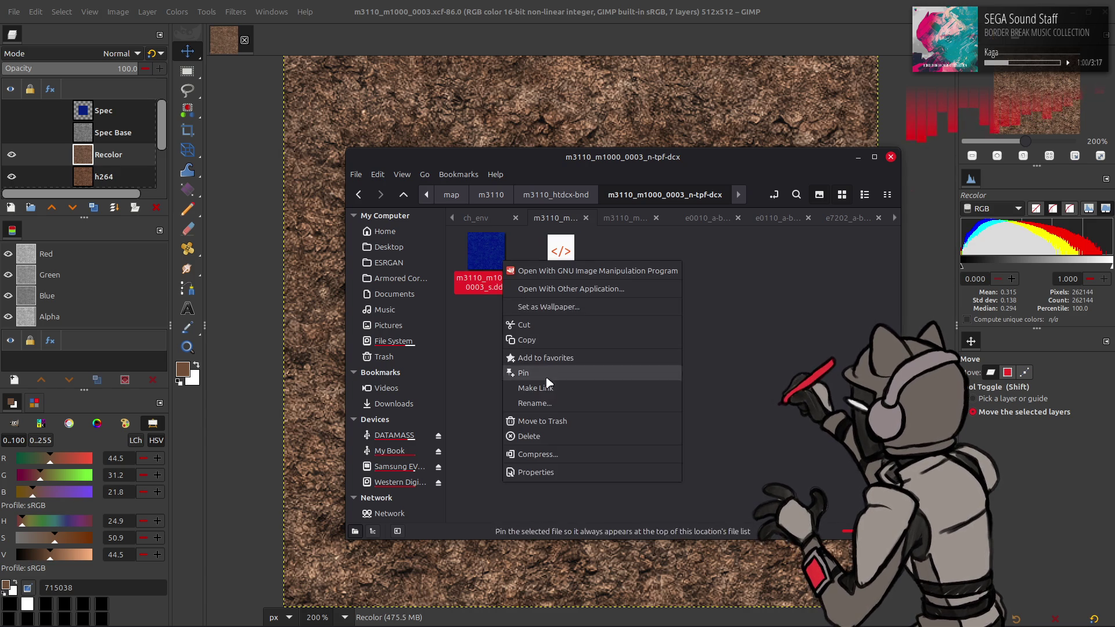
click(548, 403)
click(599, 291)
Open _yabber-tpf.xml in Notepad++ and remove the 's' from the texture name
right_click(561, 250)
mouse_move(598, 287)
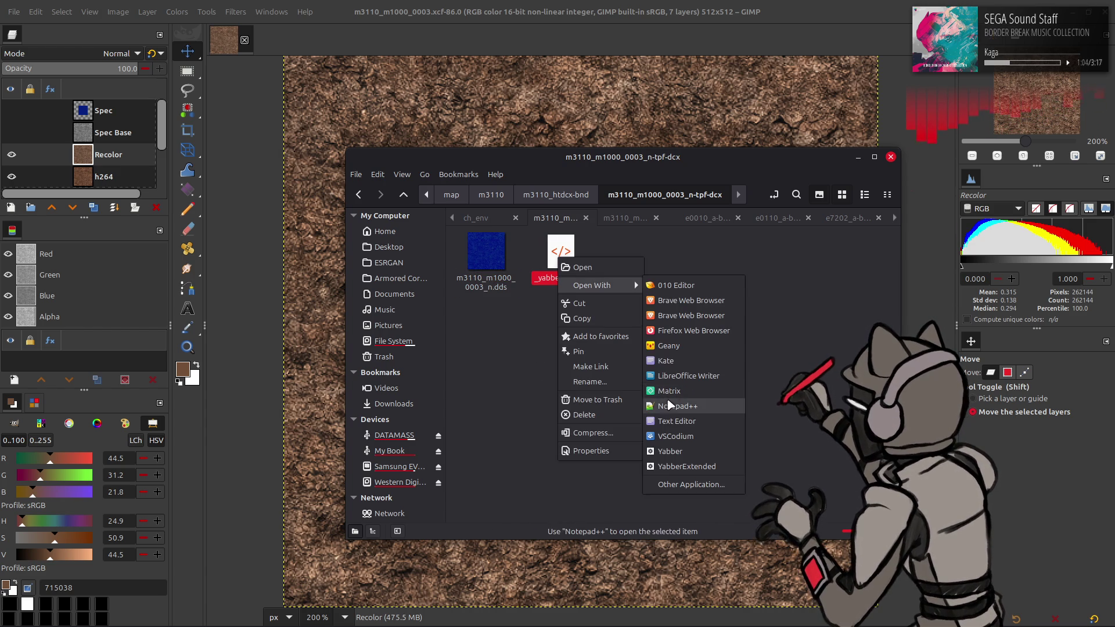
click(697, 391)
key(BackSpace)
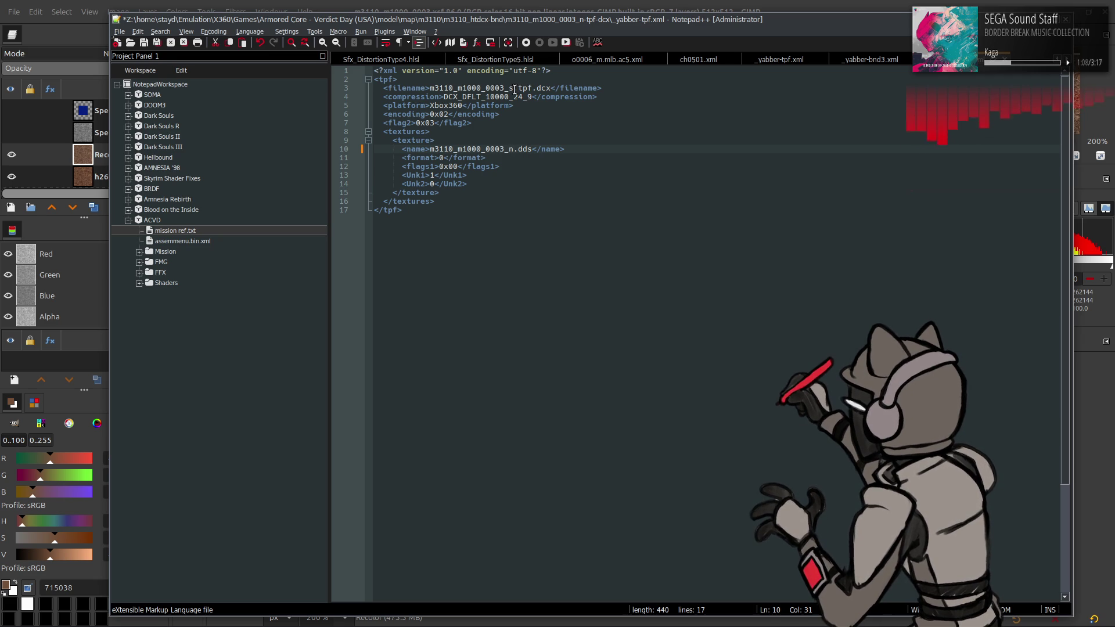
Change the texture name in _yabber-tpf.xml to m3110_m1000_0003_n.dds and save it
text(n)
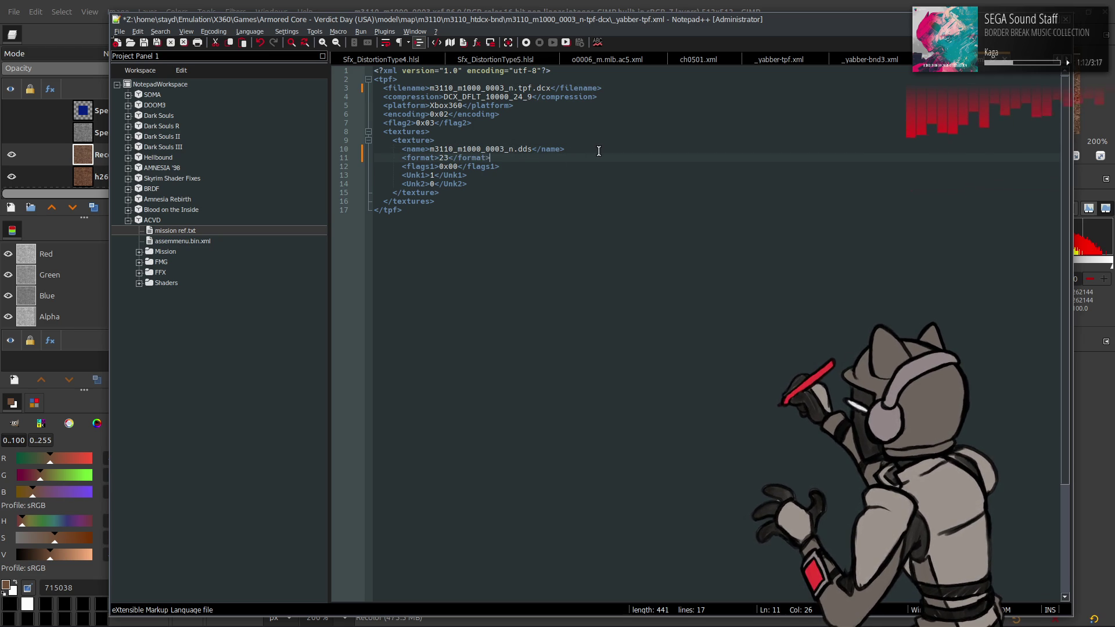
key(ctrl+s)
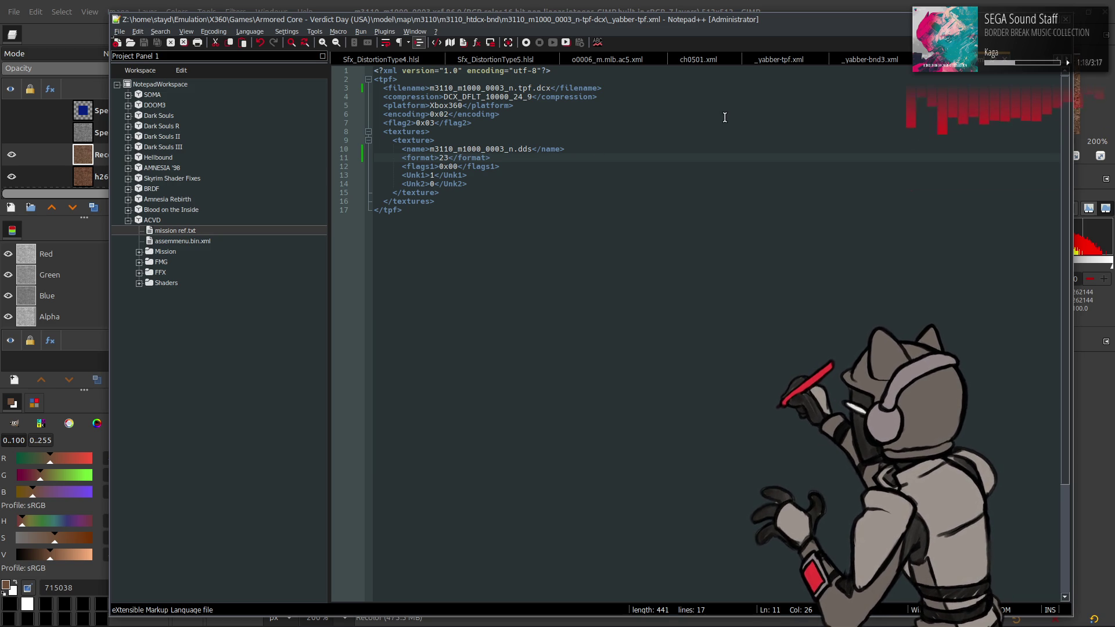
key(ctrl+Tab)
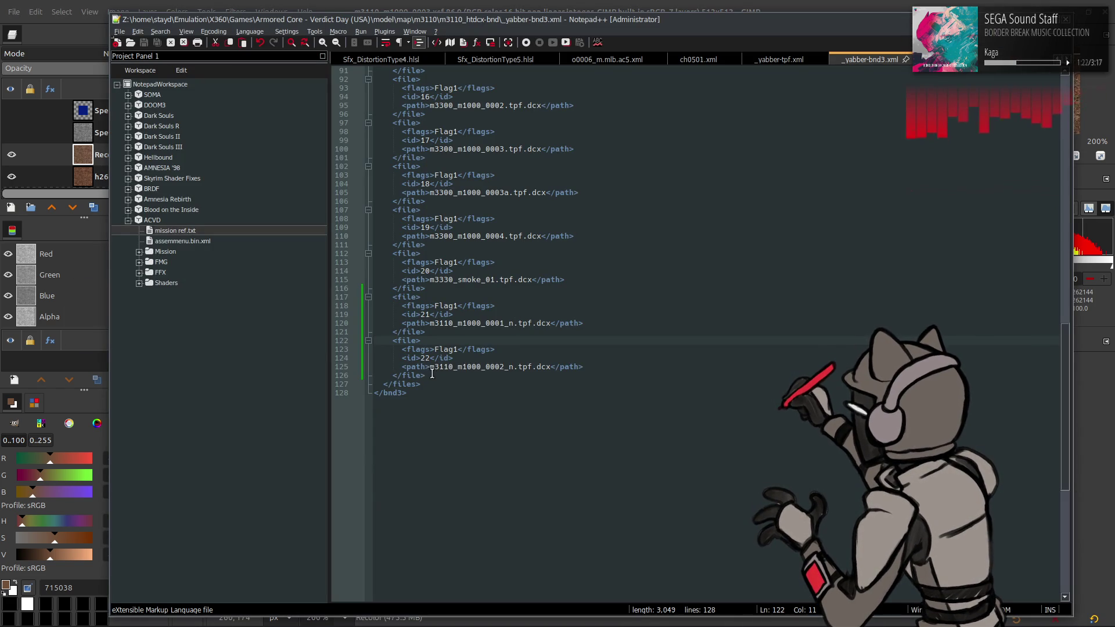
In _yabber-bnd3.xml, duplicate the last file entry as id 23 for m3110_m1000_0003_n and save
drag(433, 374, 393, 342)
key(ctrl+c)
click(432, 375)
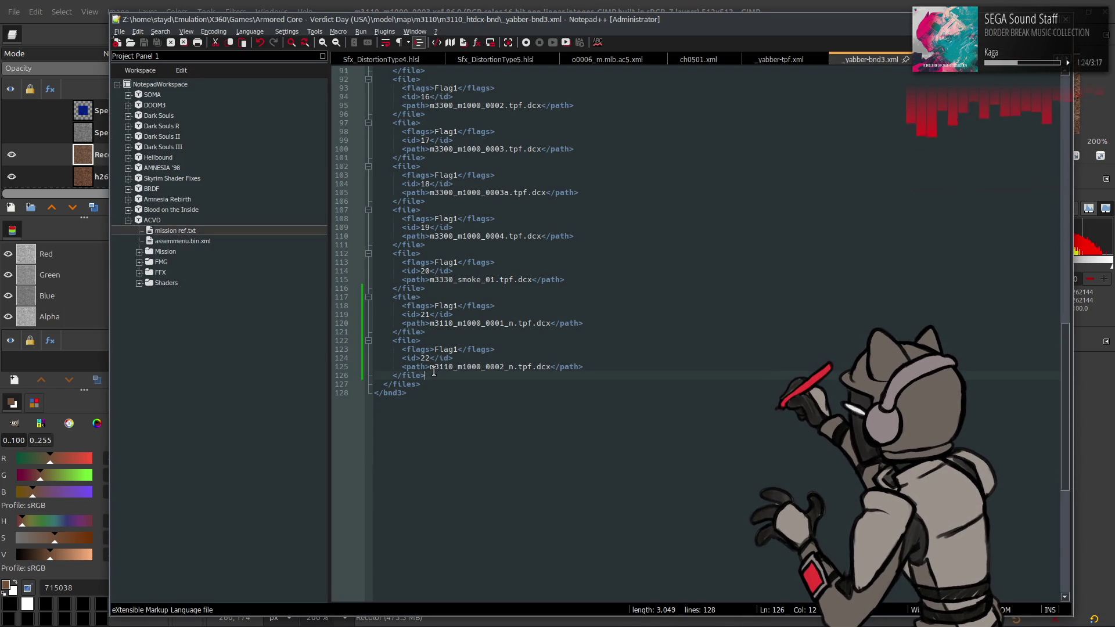
key(Return)
key(ctrl+v)
text(3)
click(502, 410)
key(BackSpace)
text(3)
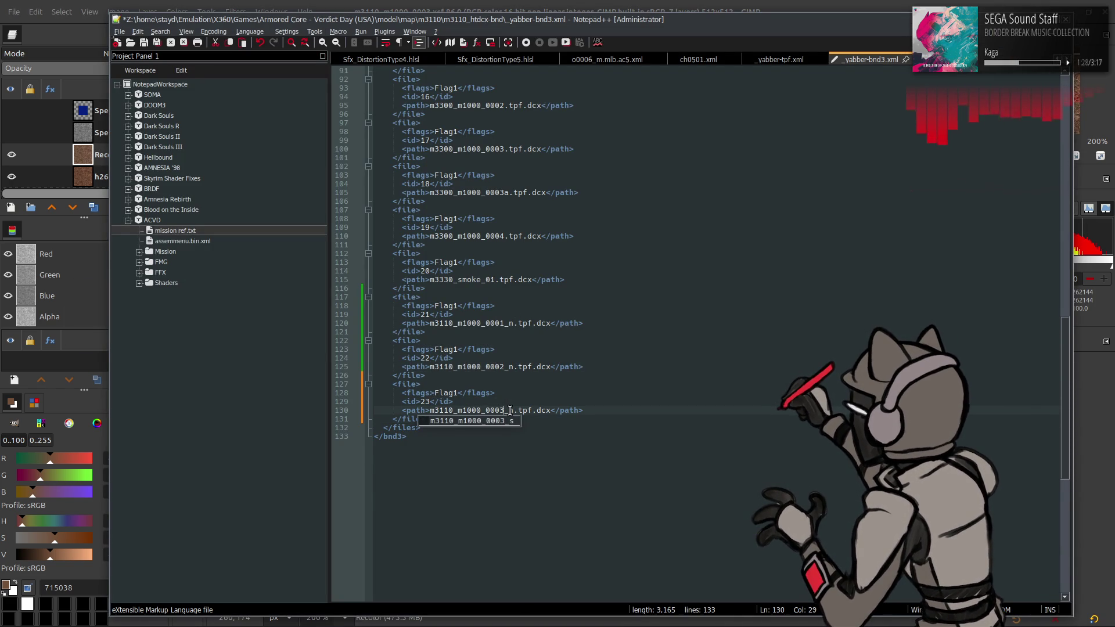
key(ctrl+s)
key(Right)
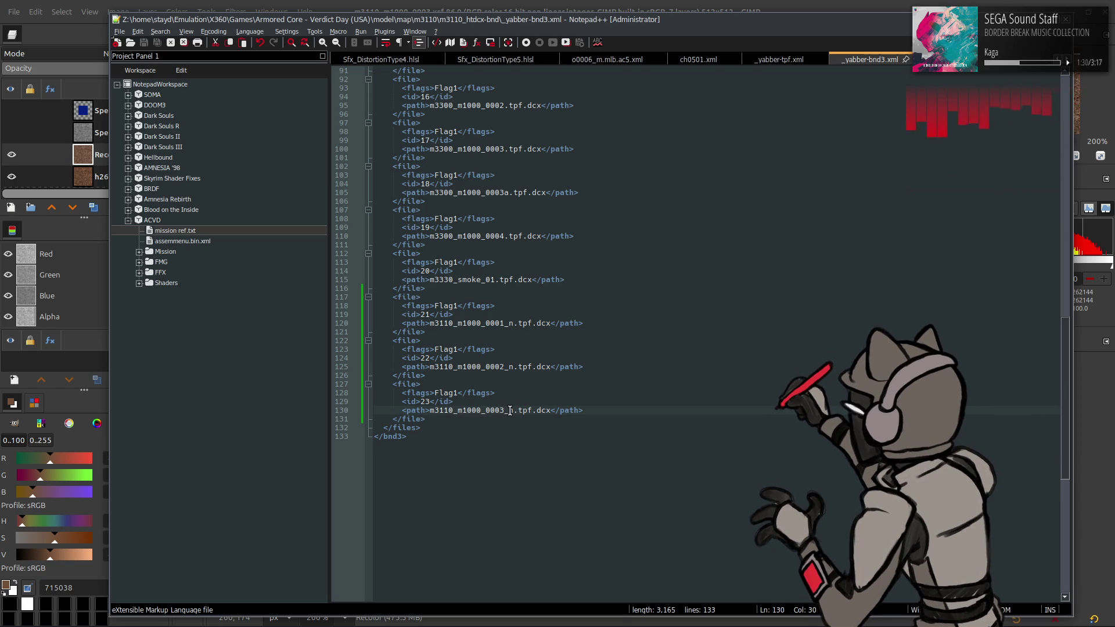
key(alt+Tab)
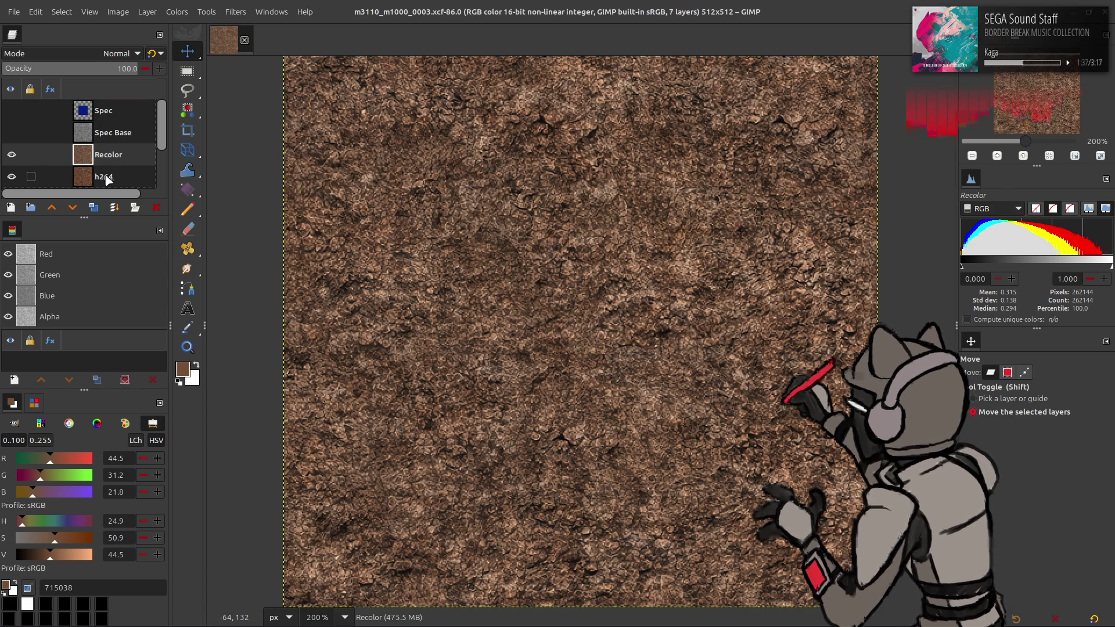
Duplicate the Recolor layer and extract its LAB L component as grayscale
click(92, 207)
click(177, 11)
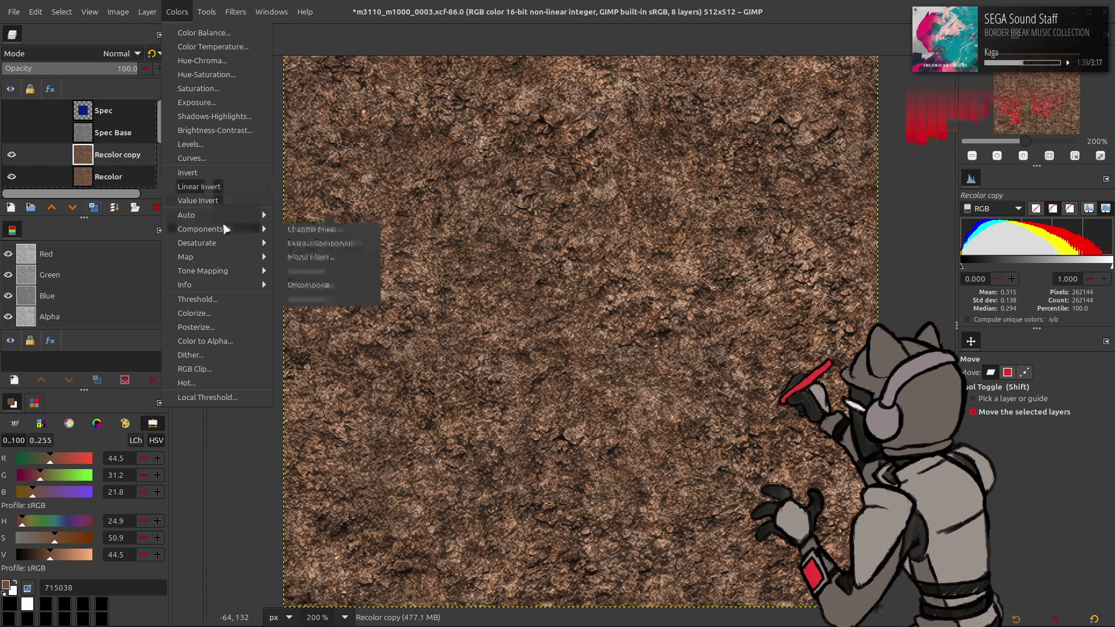
click(290, 243)
click(233, 230)
click(120, 464)
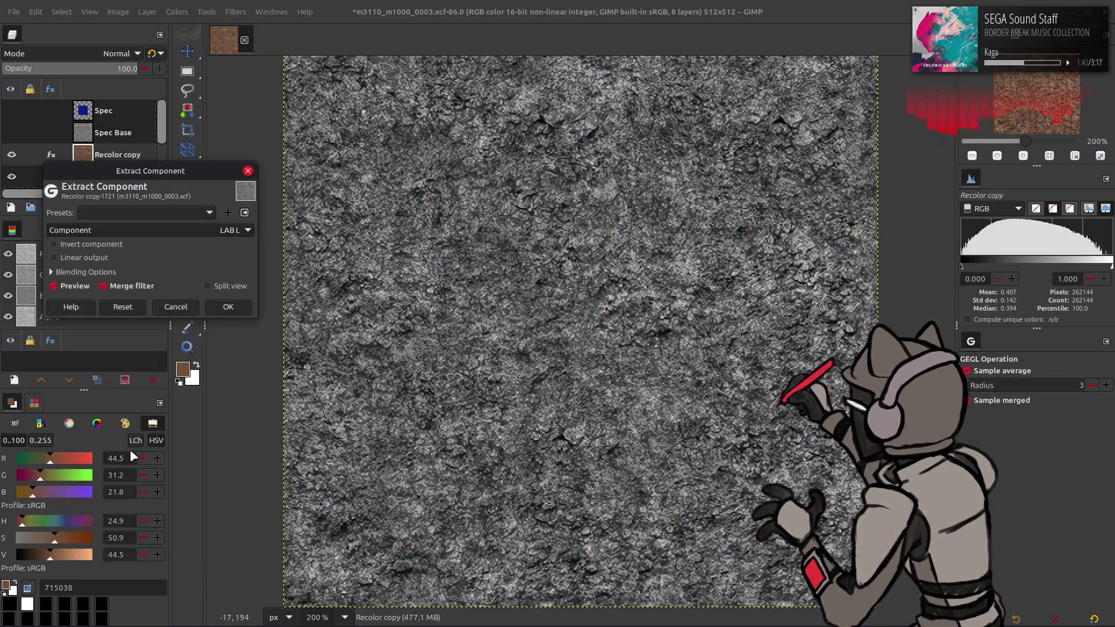
click(225, 311)
Stretch the copy's contrast, brighten it with Levels high input 87.50, and save
click(177, 12)
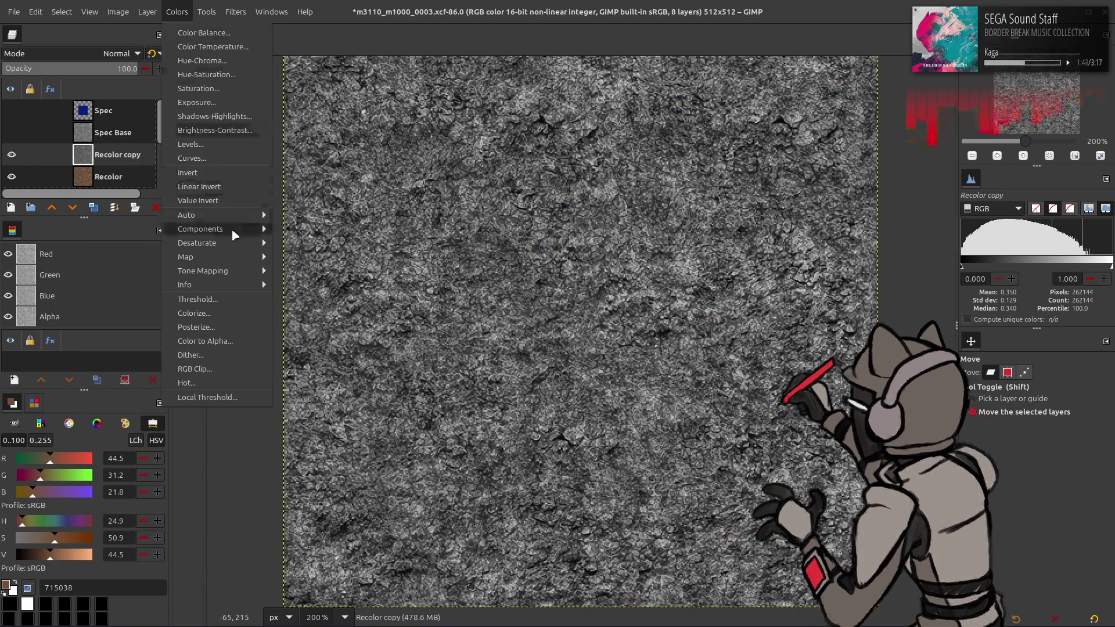
click(319, 243)
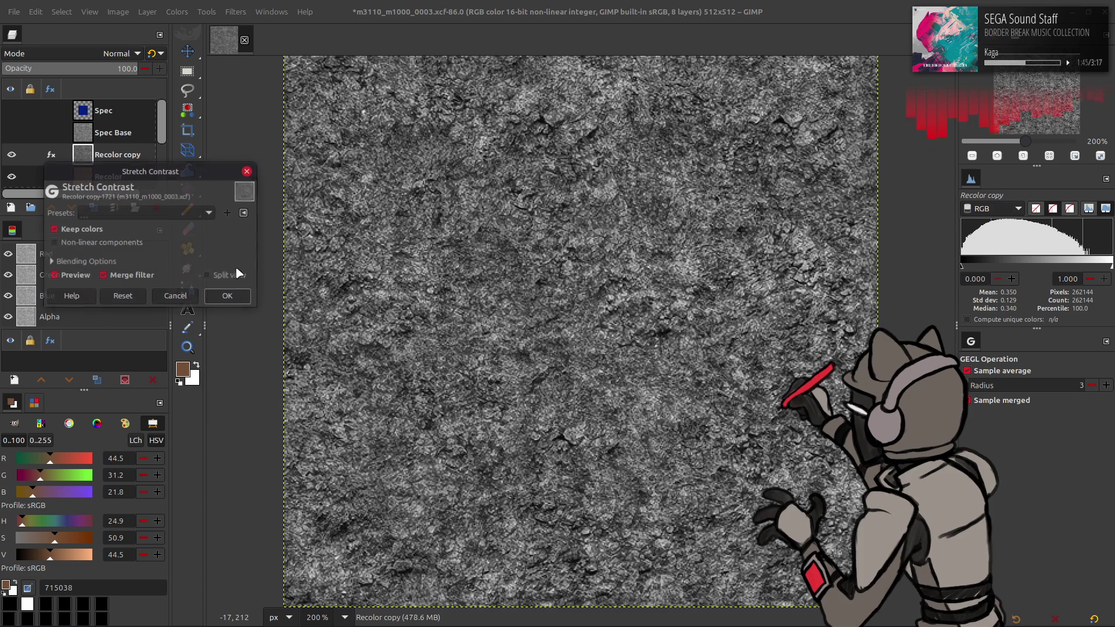
click(224, 295)
click(180, 13)
click(206, 130)
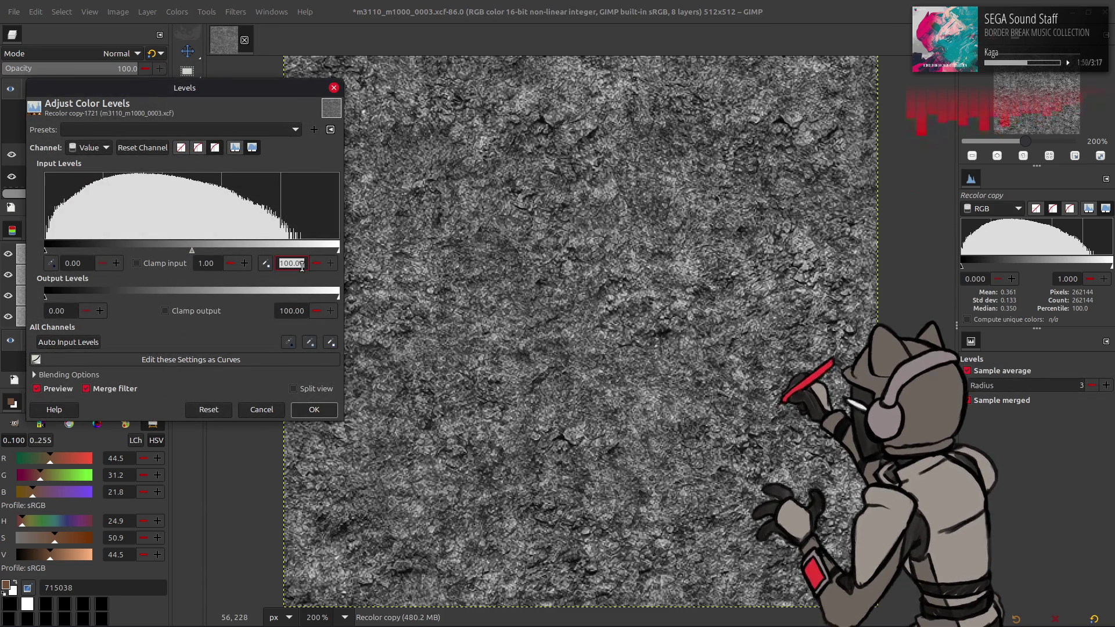
text(87.5)
key(Return)
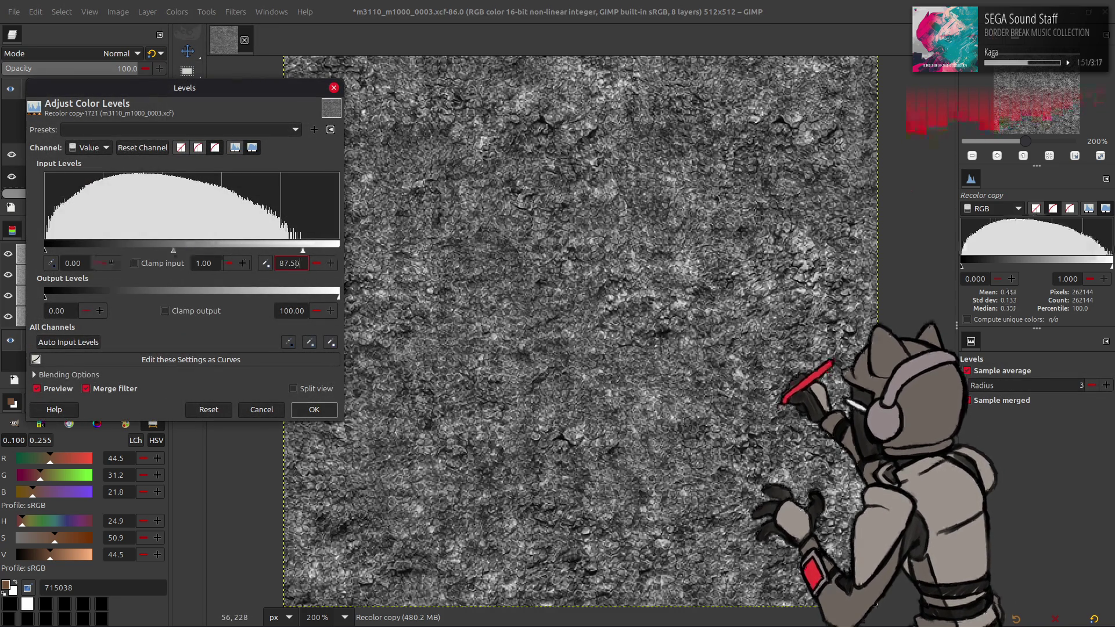
click(333, 415)
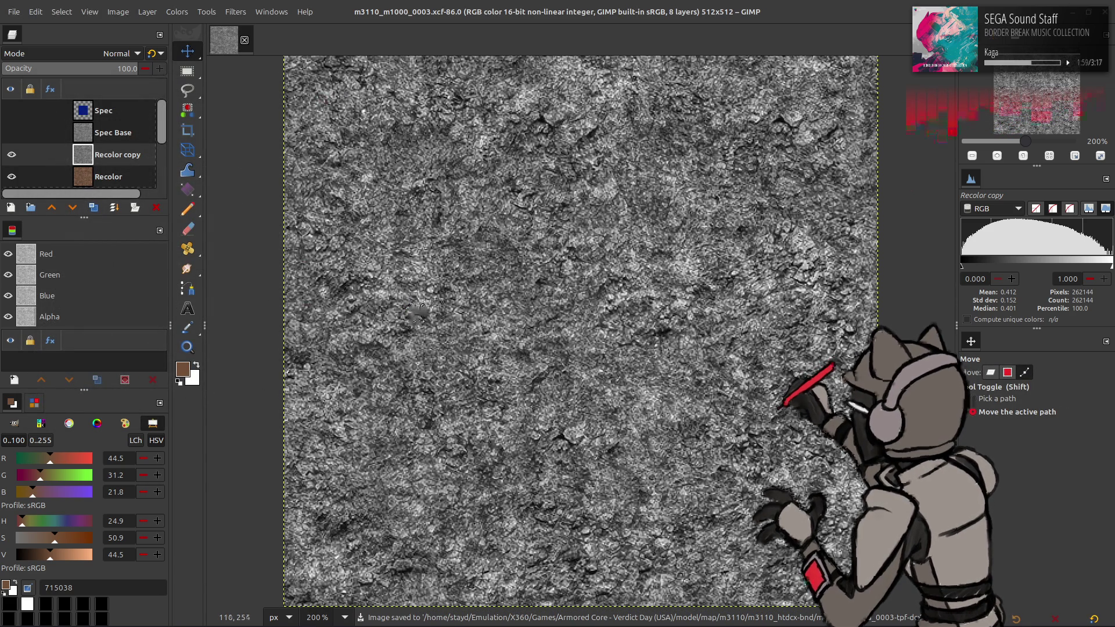
key(ctrl+s)
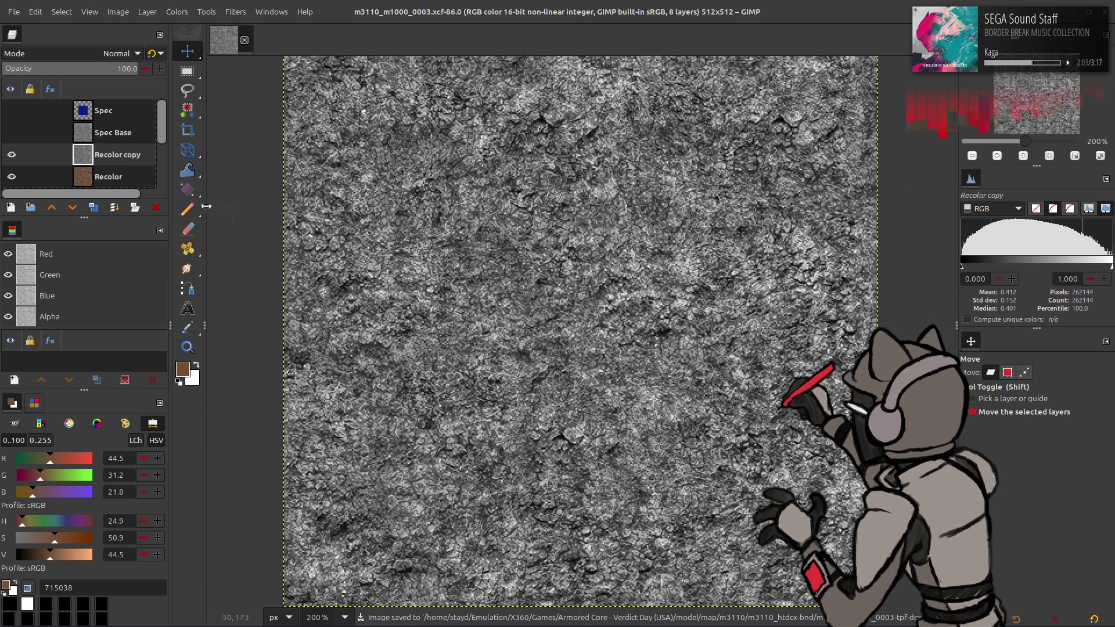
Make several copies of the grayscale layer and Gaussian-blur the top copy
click(93, 208)
click(94, 208)
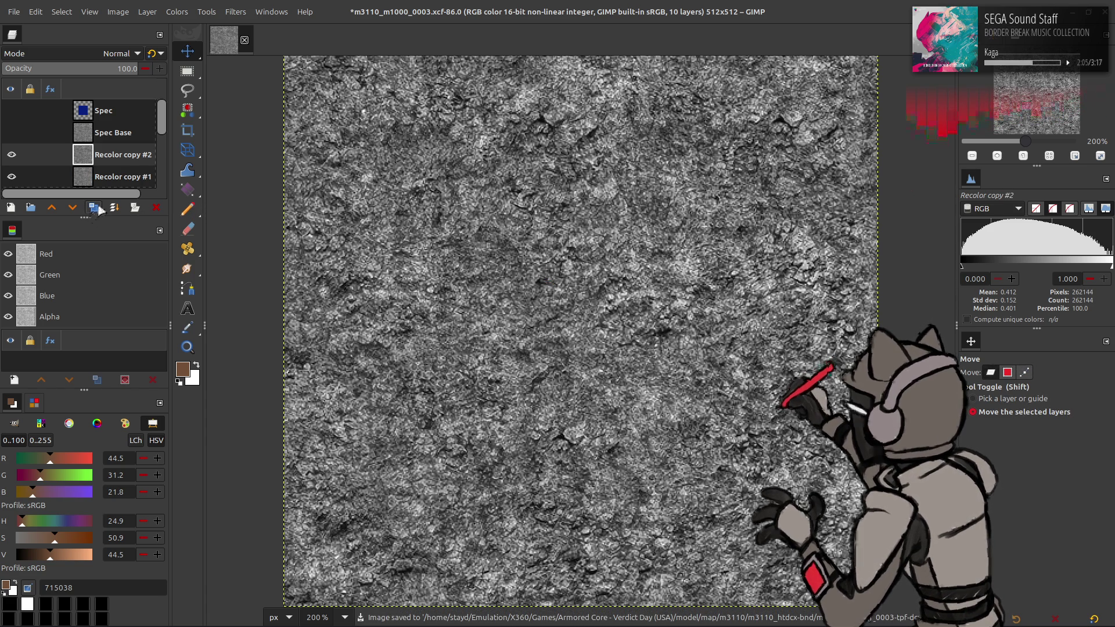
click(99, 210)
click(98, 210)
click(235, 12)
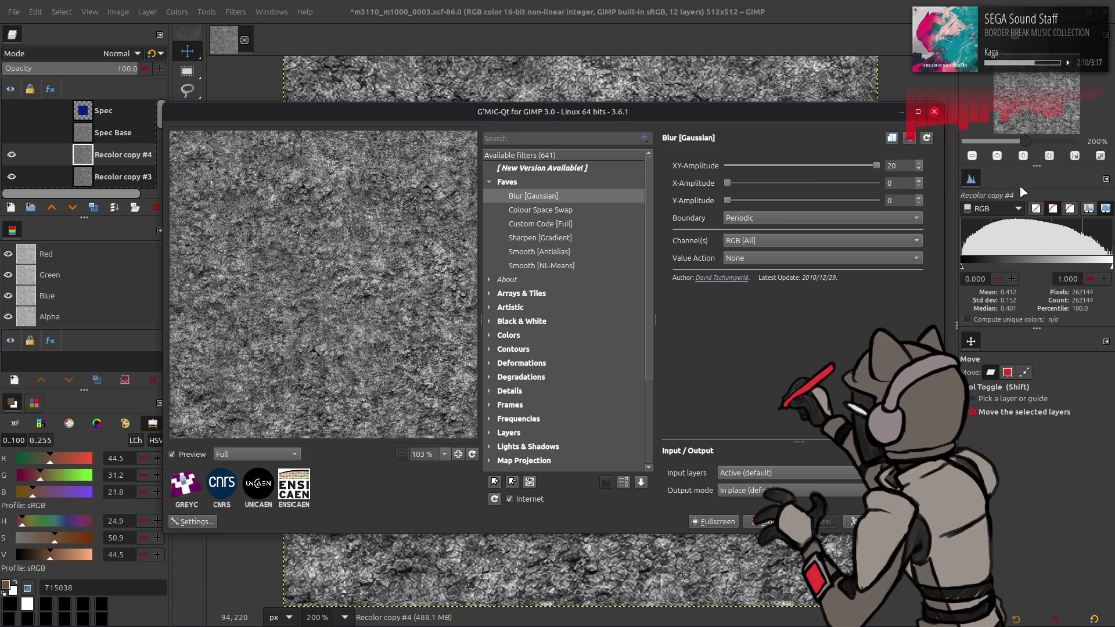
key(Return)
Blur Recolor copy #3 with a reduced Gaussian blur amount
scroll(112, 161, down, 1)
click(112, 161)
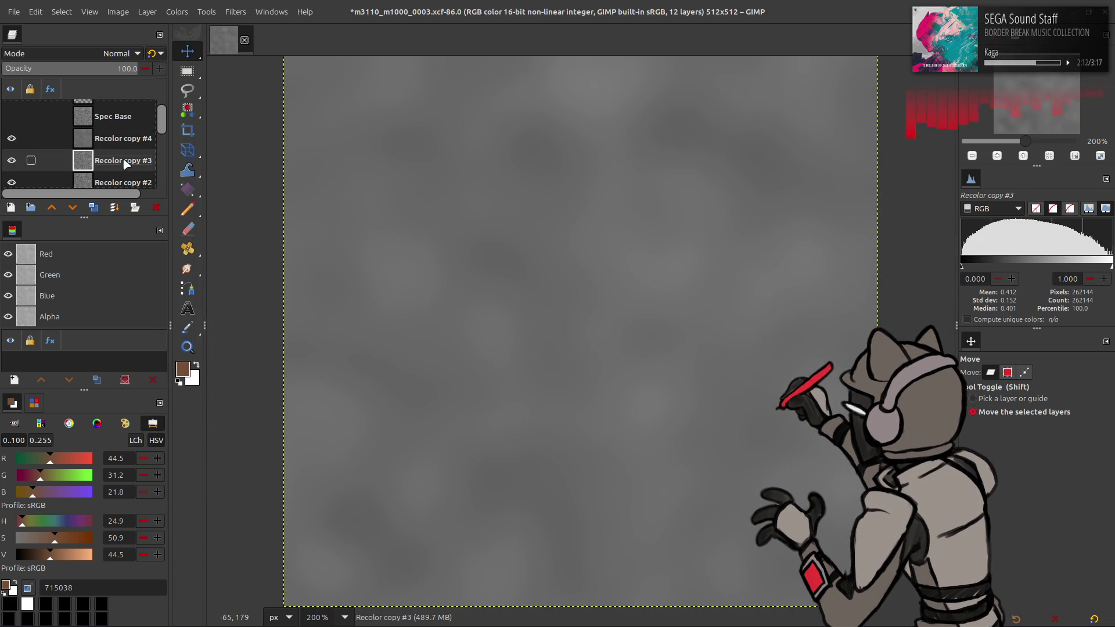
key(ctrl+shift+f)
mouse_move(875, 166)
mouse_down()
mouse_move(732, 166)
mouse_move(807, 165)
mouse_up()
key(Return)
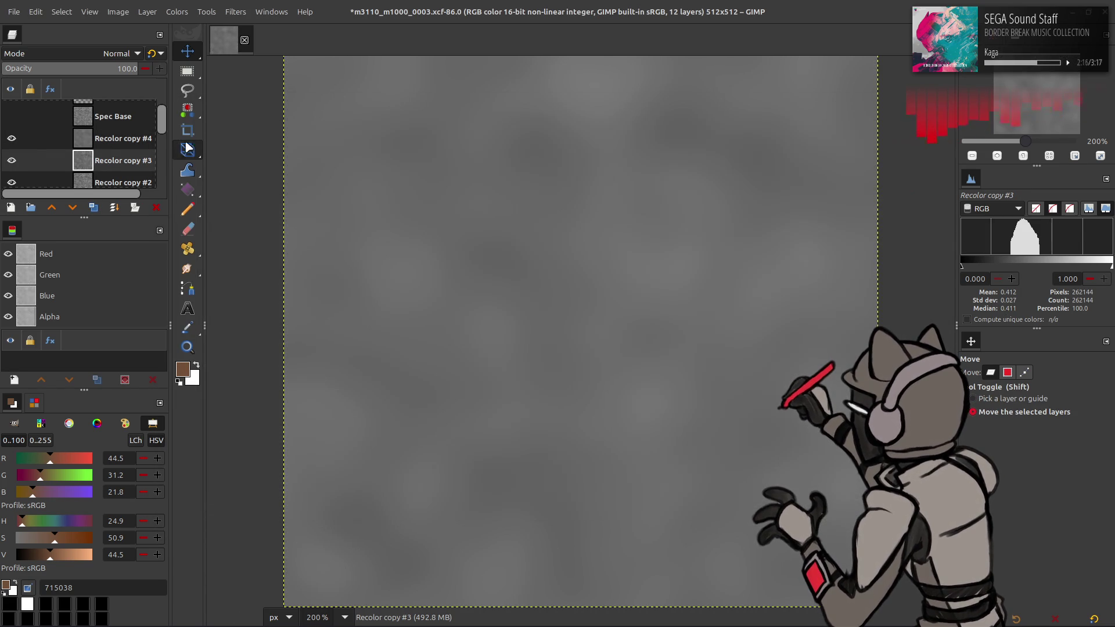
Re-apply the same Gaussian blur to Recolor copy #2 and Recolor copy #1
scroll(113, 140, down, 1)
click(116, 166)
key(ctrl+shift+f)
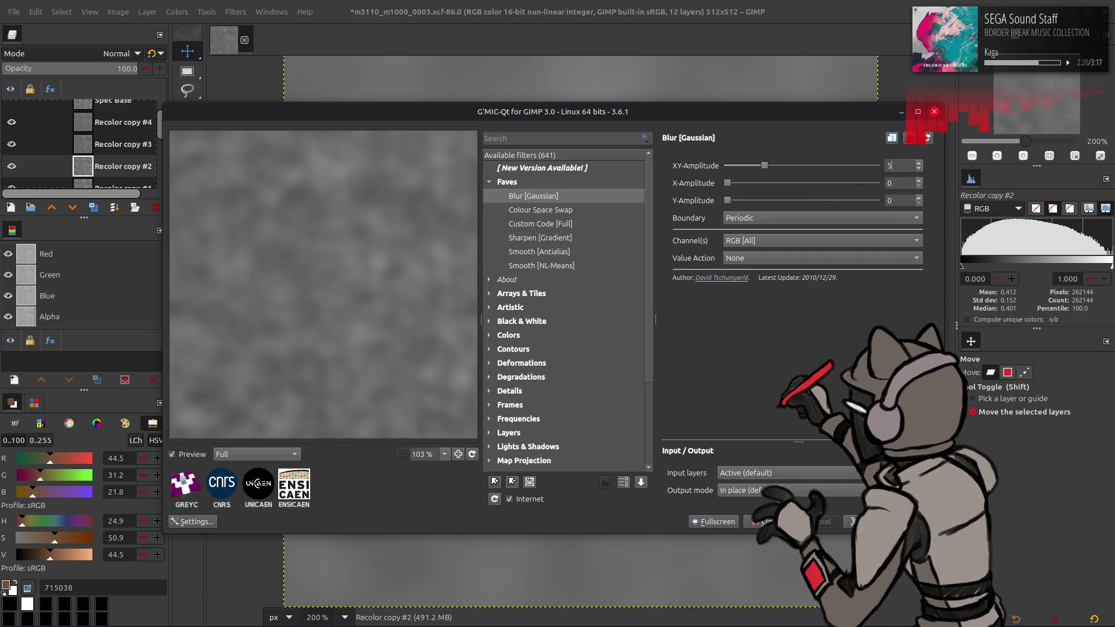
key(Return)
scroll(87, 153, down, 1)
click(86, 158)
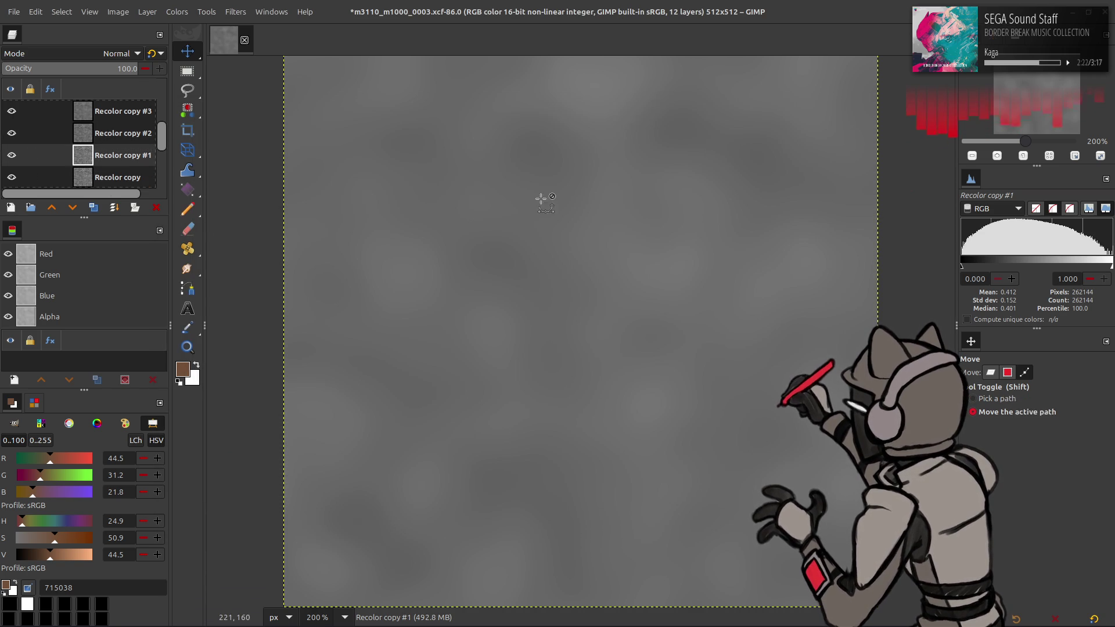
key(ctrl+shift+f)
text(2.5)
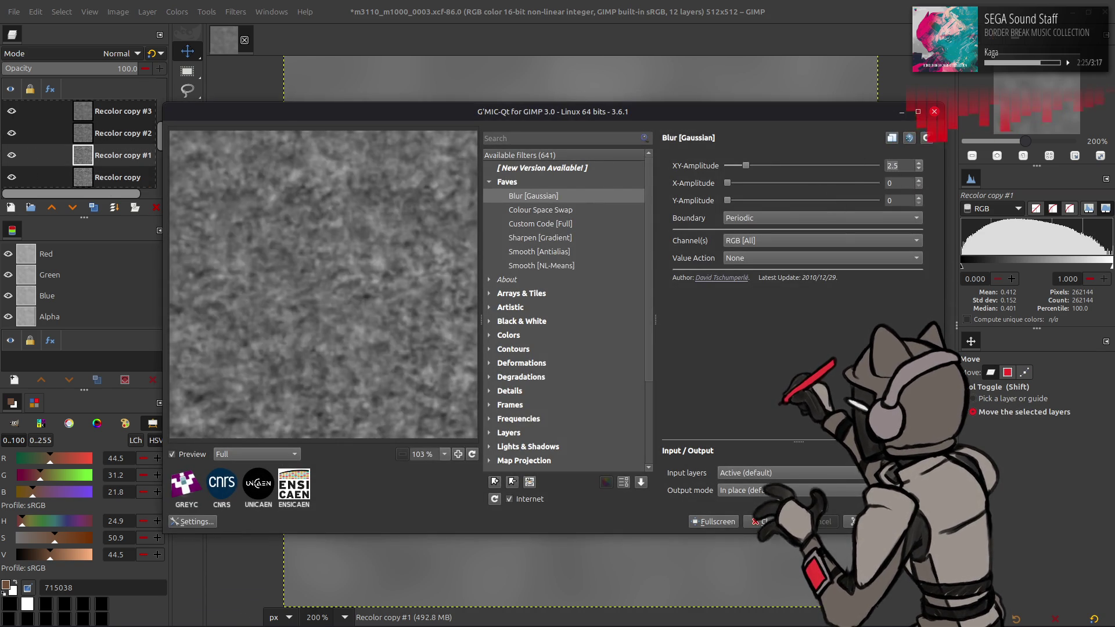
key(Return)
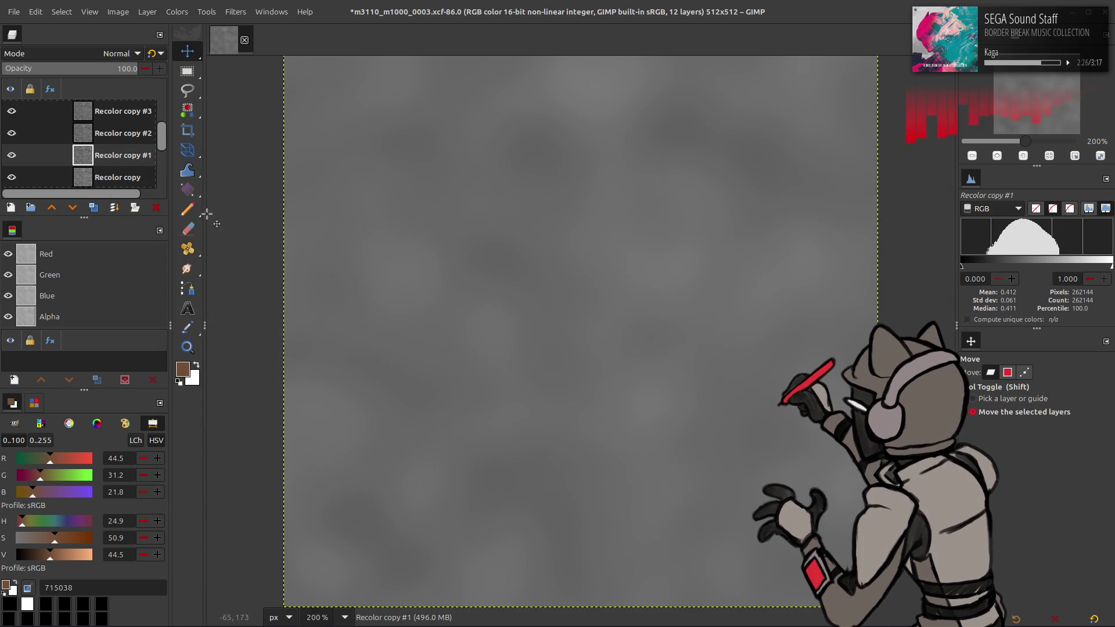
Set Recolor copy #4 to 50% opacity
scroll(47, 127, up, 1)
scroll(54, 126, up, 1)
click(54, 123)
click(122, 68)
text(50)
key(Return)
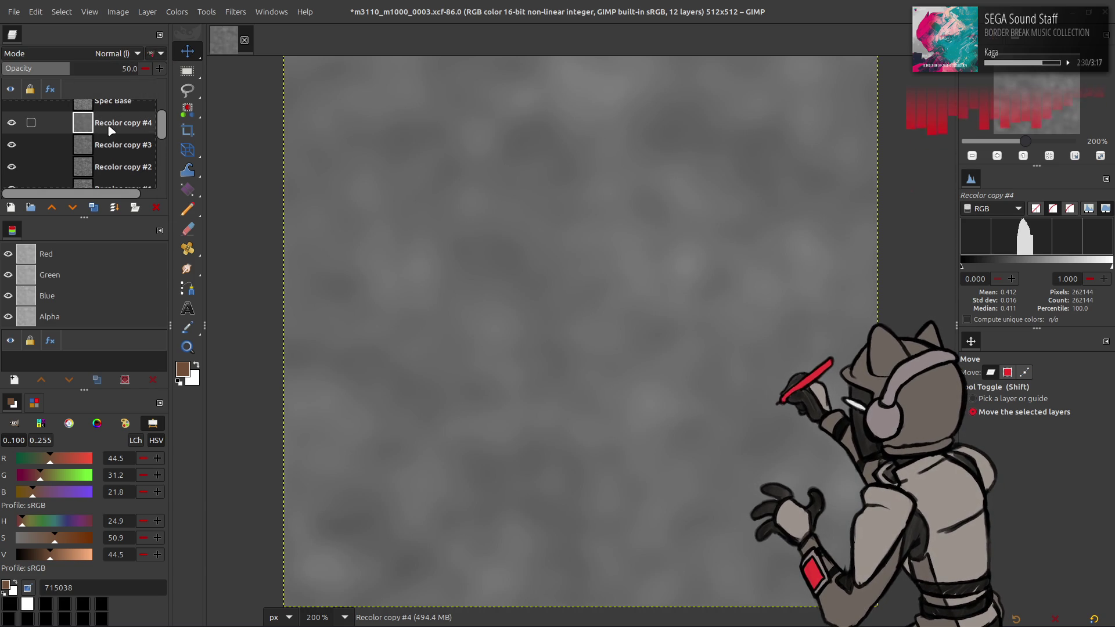
Try merging and Multiply on Recolor copy #4, undo both, then invert the layer's colours
right_click(112, 131)
click(145, 264)
key(ctrl+z)
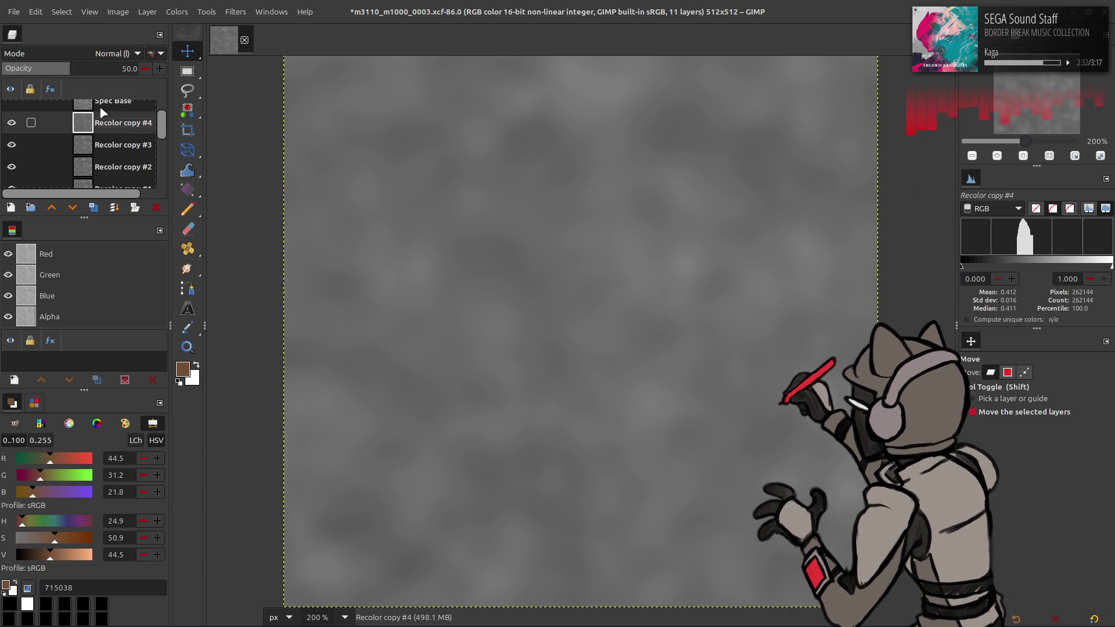
click(105, 56)
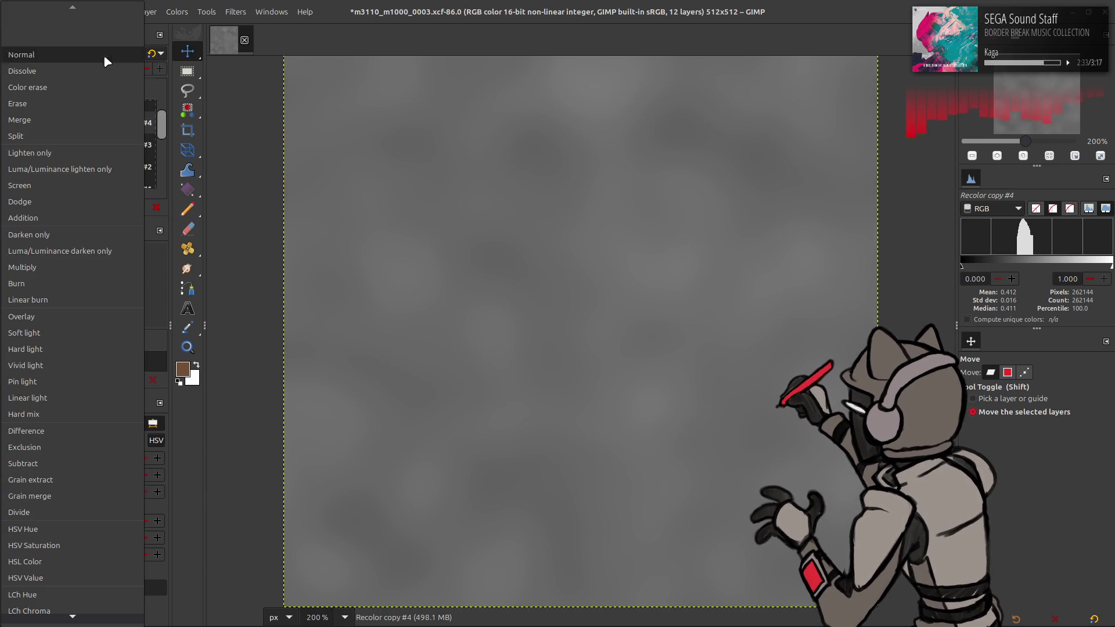
click(74, 267)
key(ctrl+z)
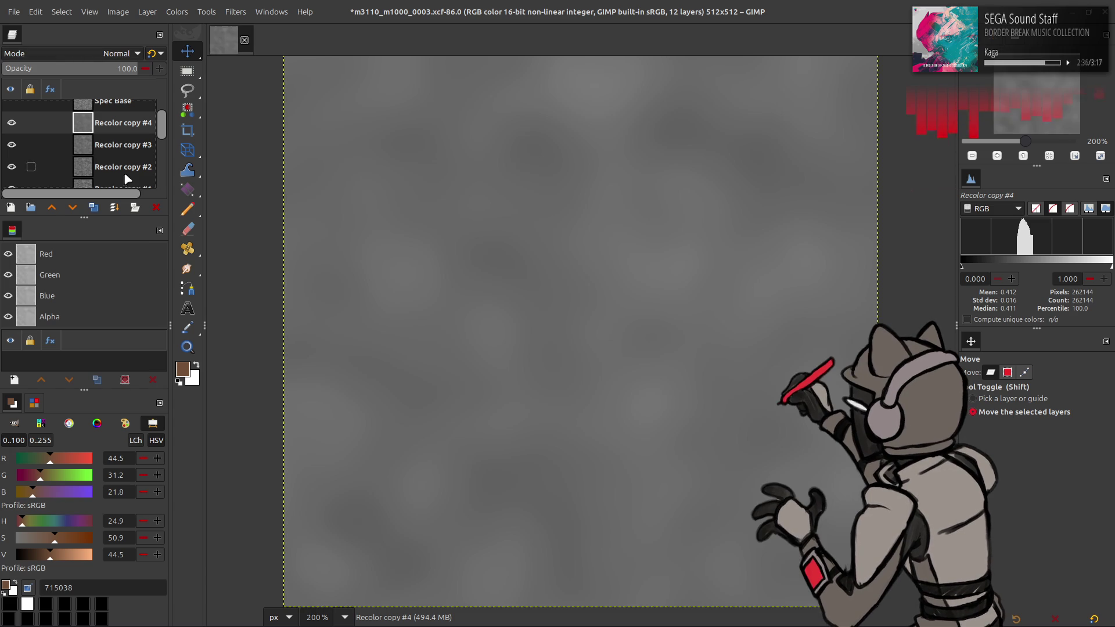
click(177, 12)
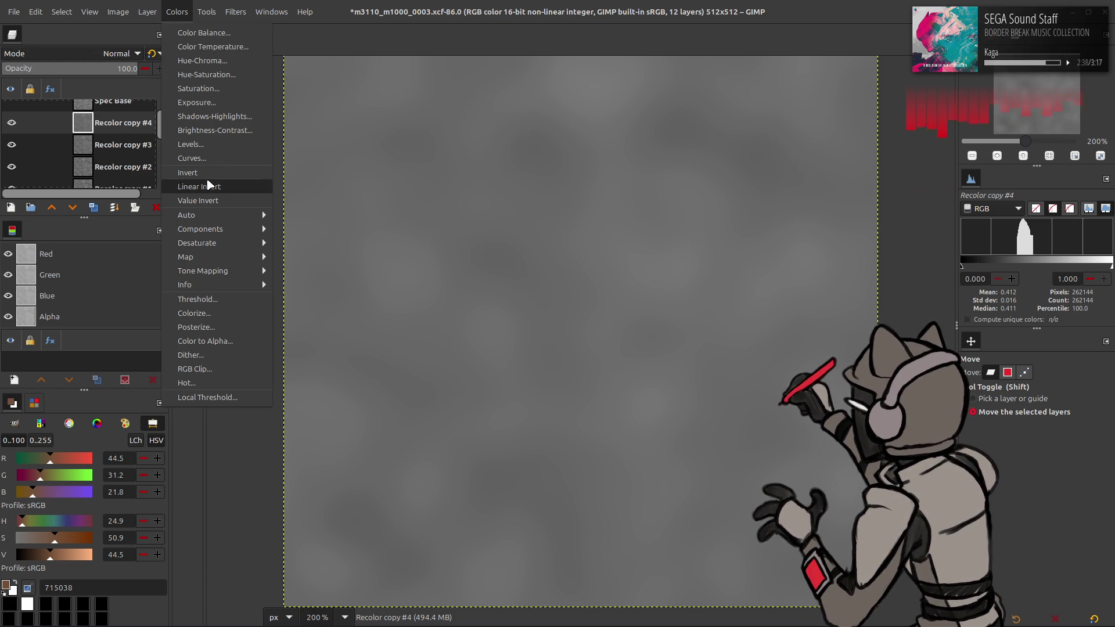
click(188, 173)
Review the copy layers, then set Recolor copy #4 to Multiply and merge it down
click(119, 165)
scroll(113, 160, down, 1)
click(112, 158)
scroll(108, 154, down, 1)
click(104, 151)
scroll(99, 145, up, 4)
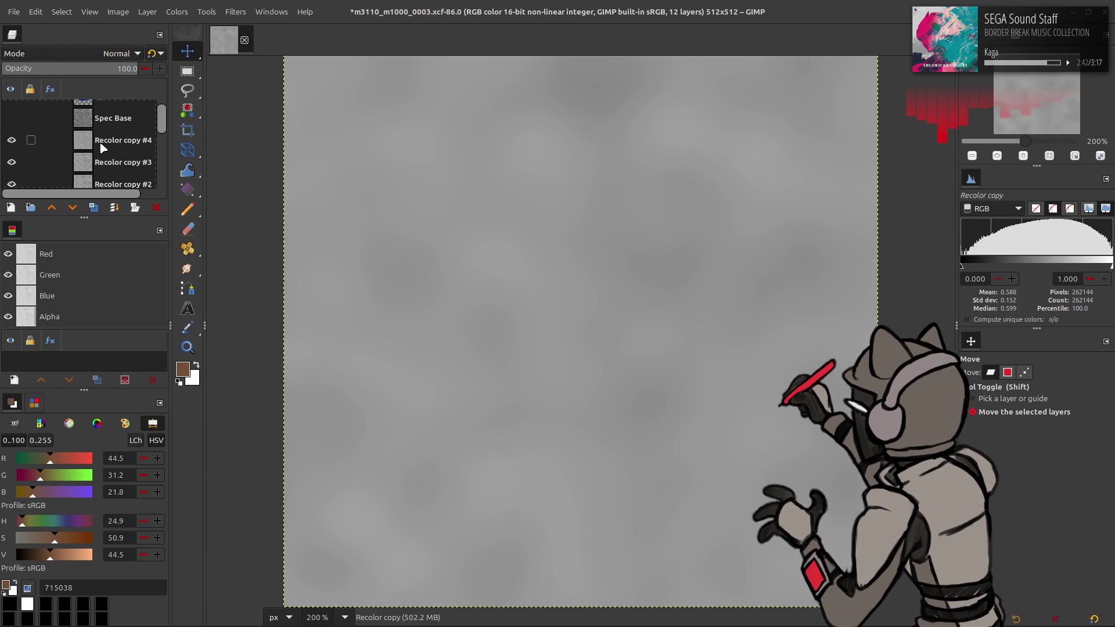
click(99, 140)
click(121, 53)
click(58, 218)
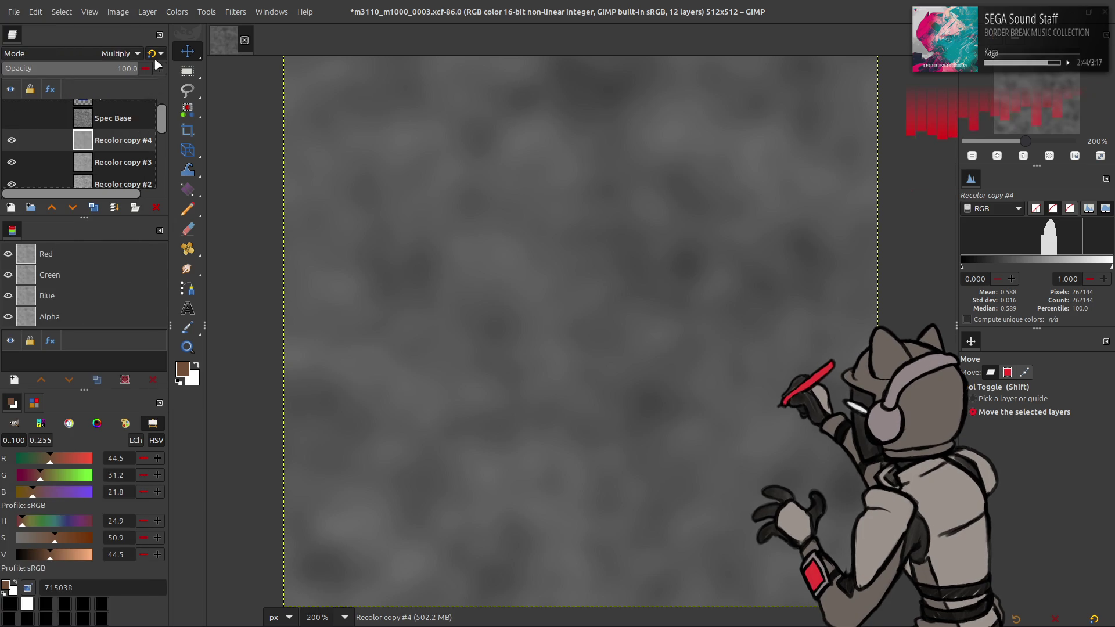
key(Delete)
Set Recolor copy #2 and #3 to Multiply and merge each down
click(108, 161)
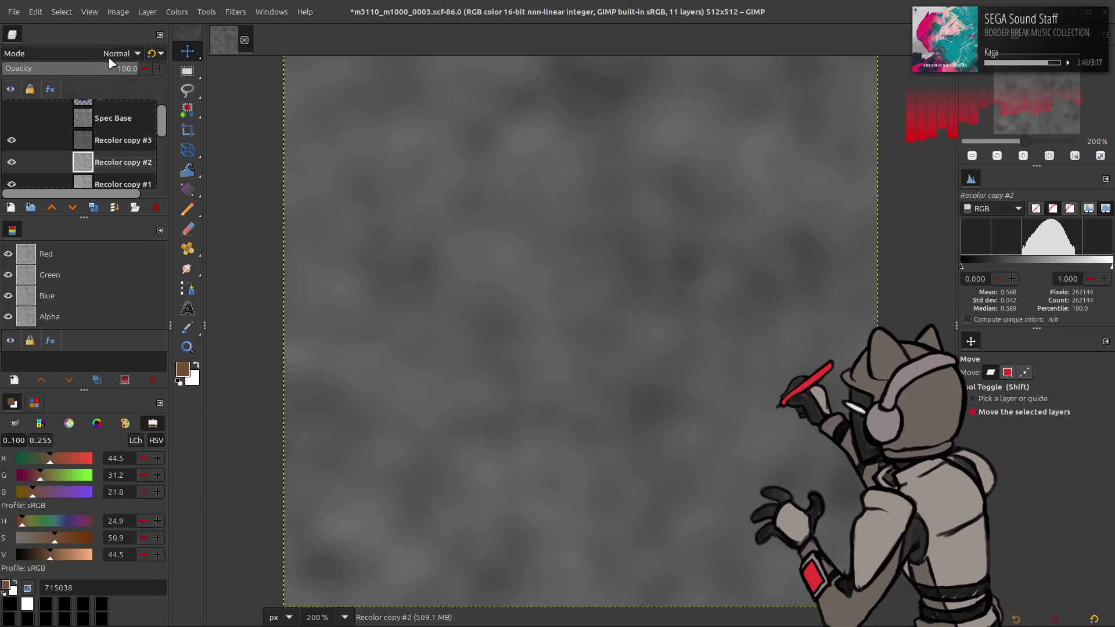
click(120, 53)
click(63, 249)
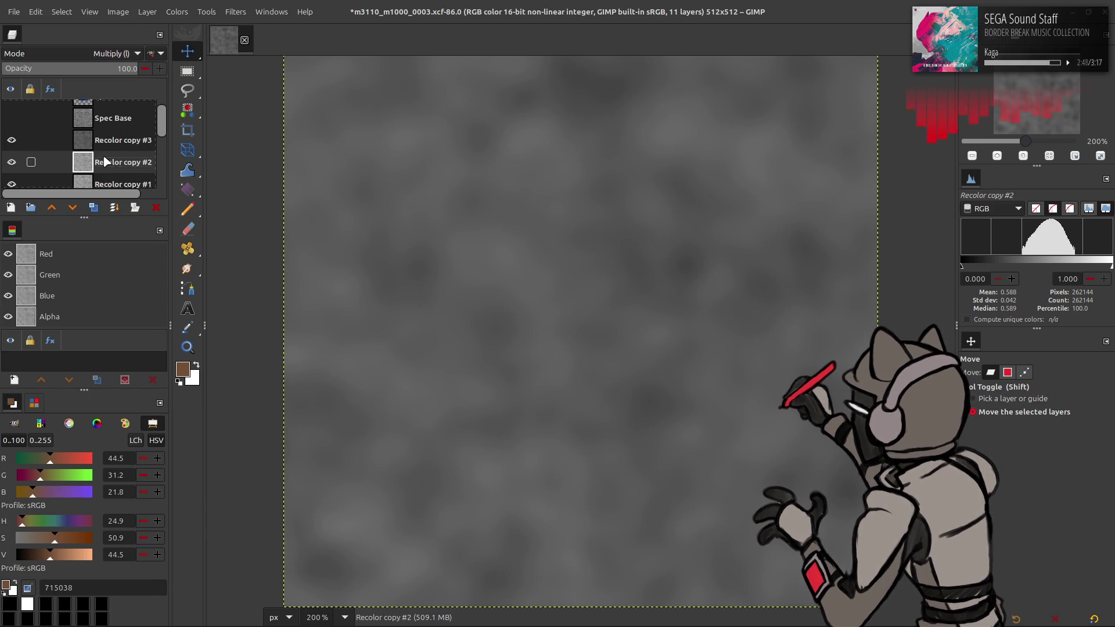
key(Delete)
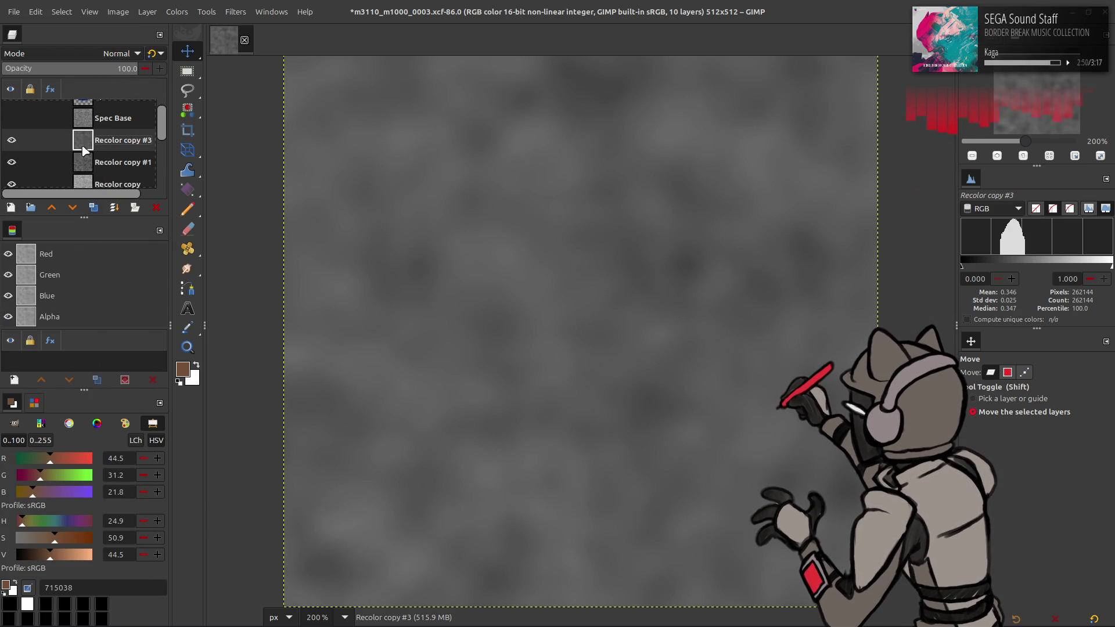
click(116, 54)
click(64, 248)
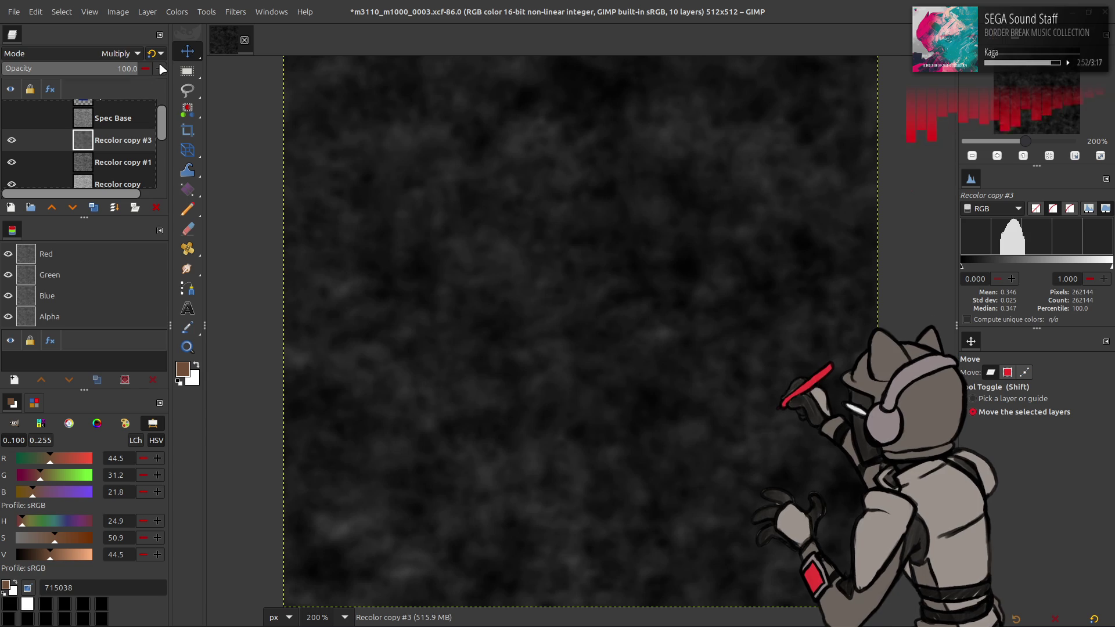
key(Delete)
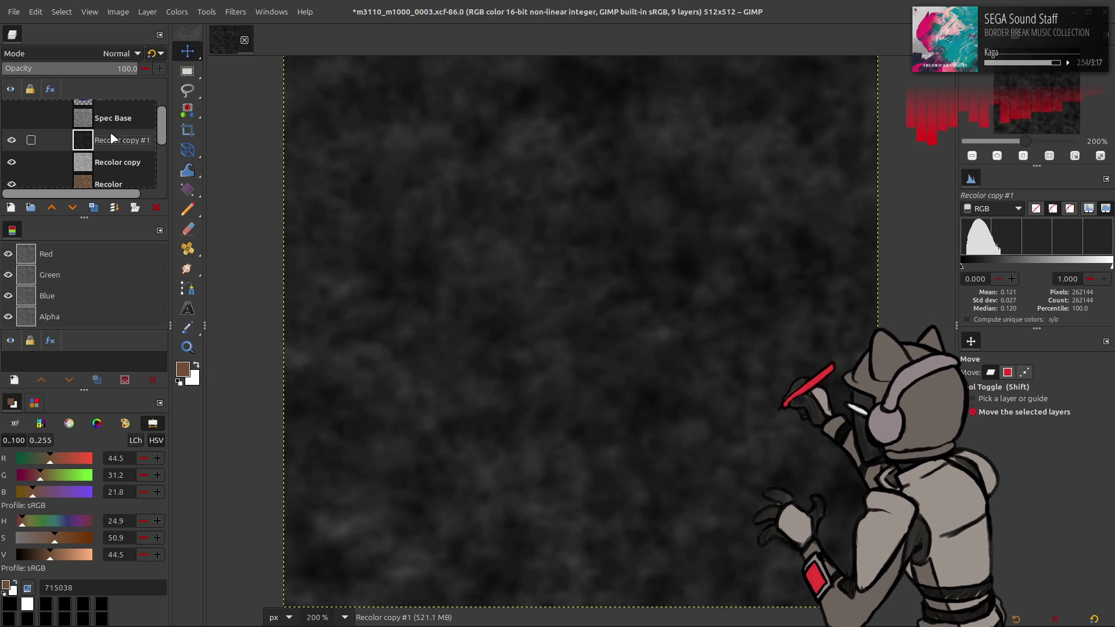
click(177, 11)
Brighten the cloudy layer with a Levels gamma of 4.00
click(202, 145)
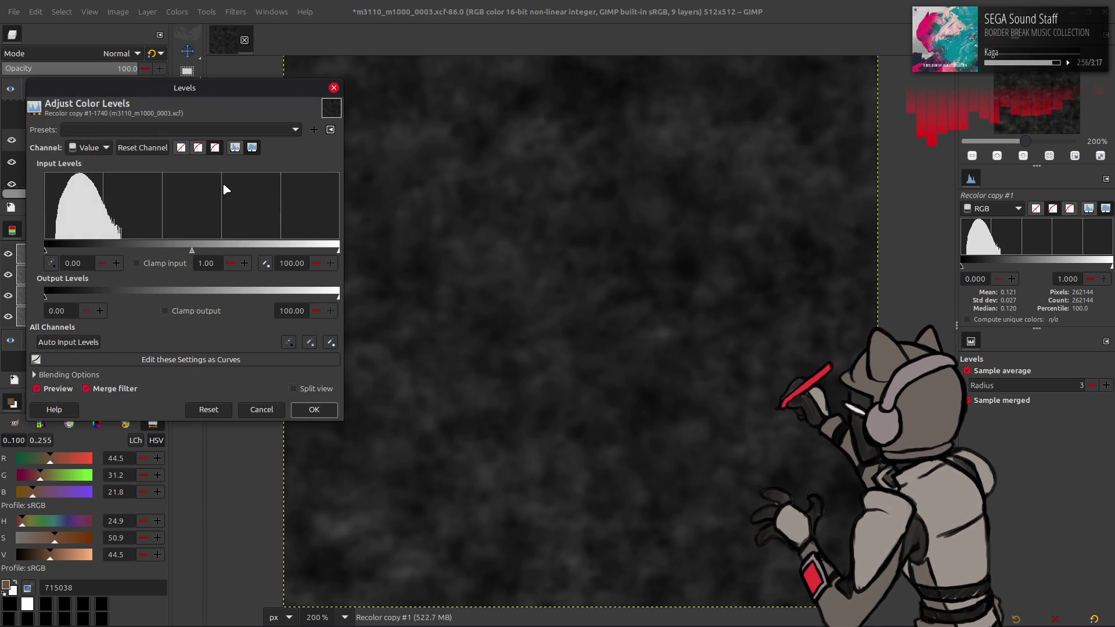
double_click(209, 263)
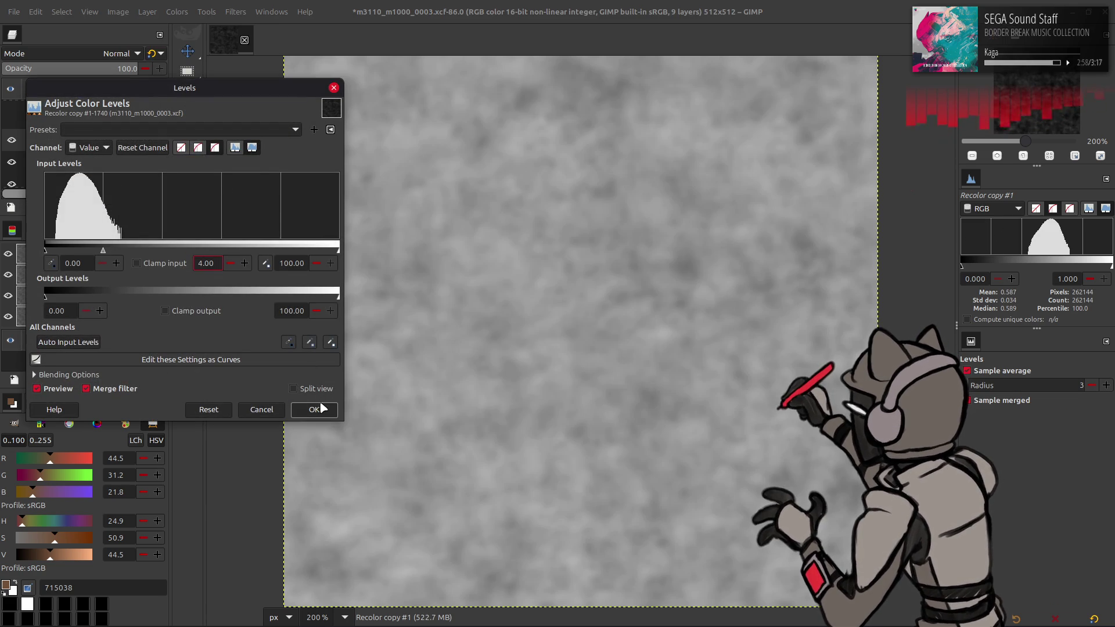
click(320, 406)
Move Recolor copy above #1, invert it, set 10% opacity, and merge it down
click(177, 12)
drag(116, 162, 116, 137)
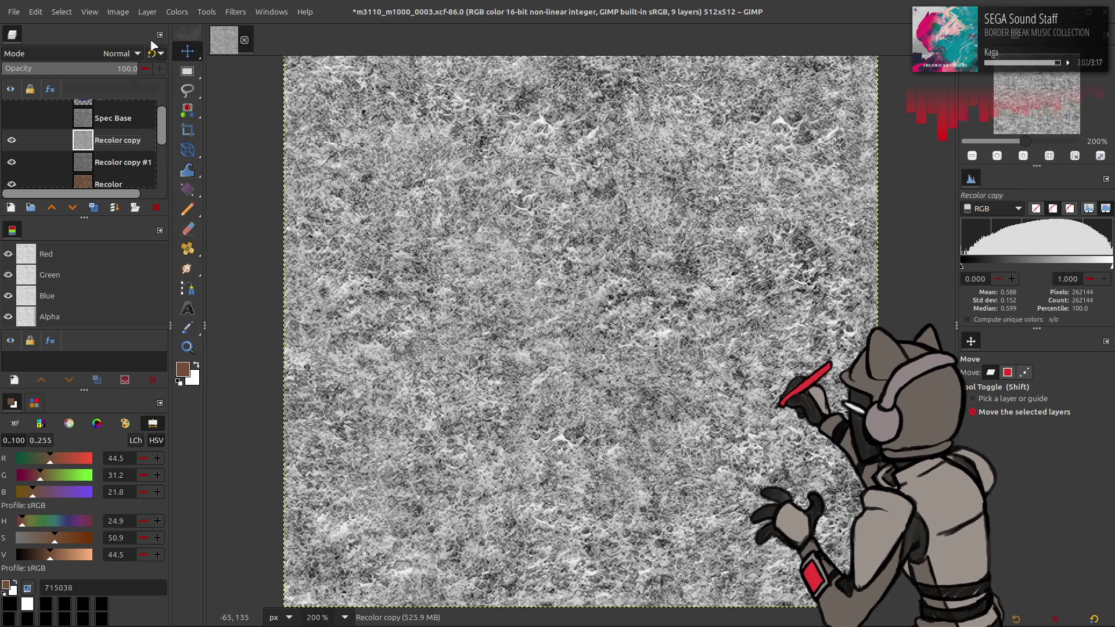
click(177, 12)
click(198, 172)
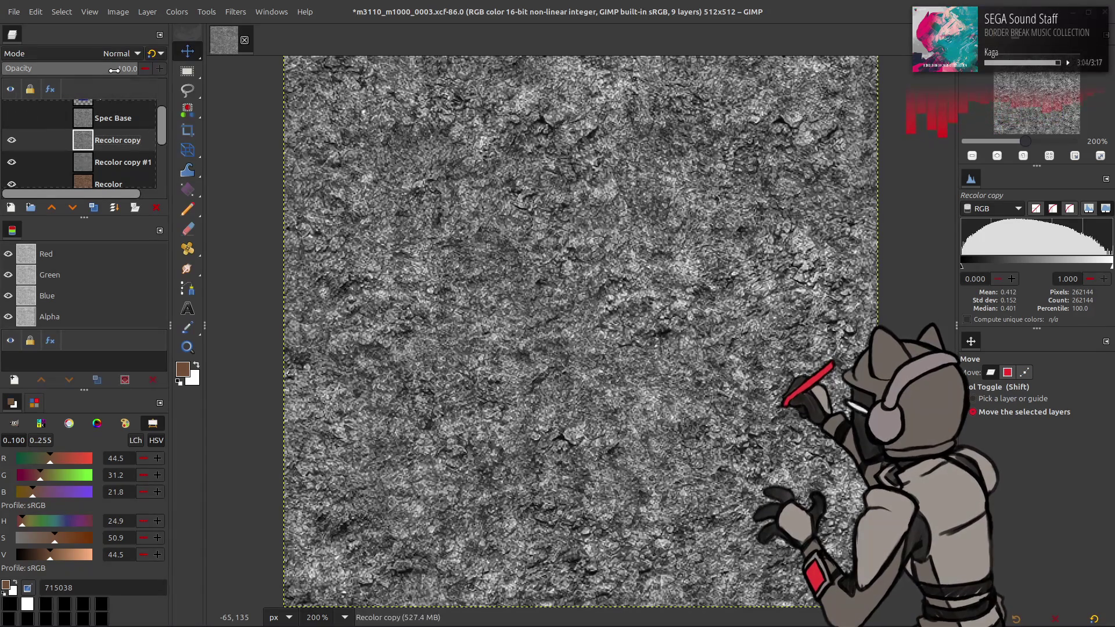
text(10)
key(Return)
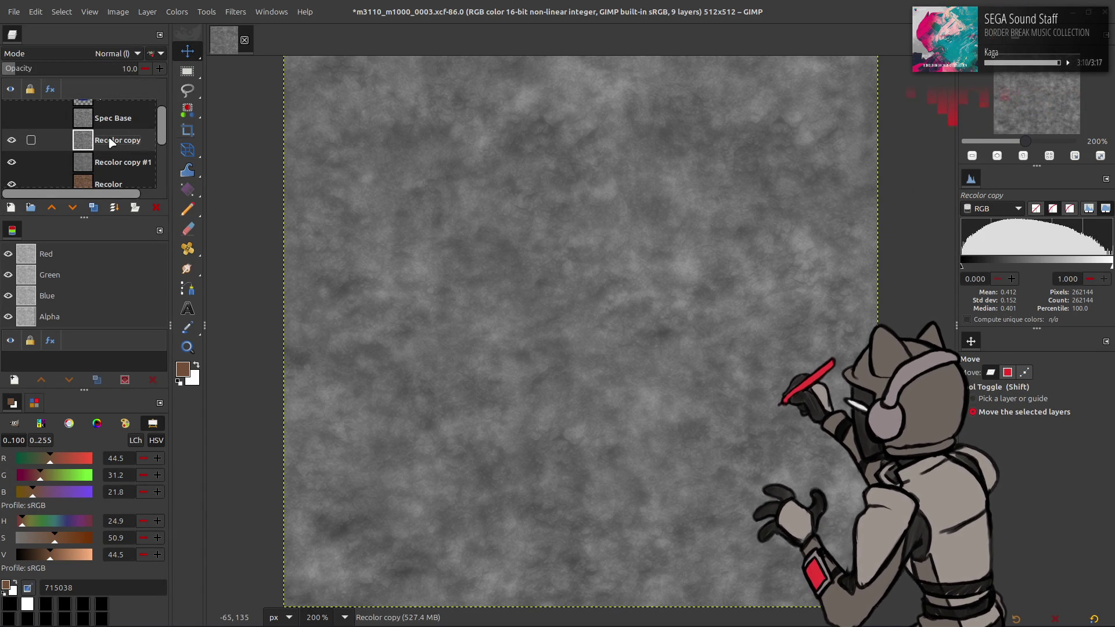
key(Delete)
Apply Stretch Contrast to the merged Recolor copy #1 layer and save the XCF
click(11, 118)
click(11, 118)
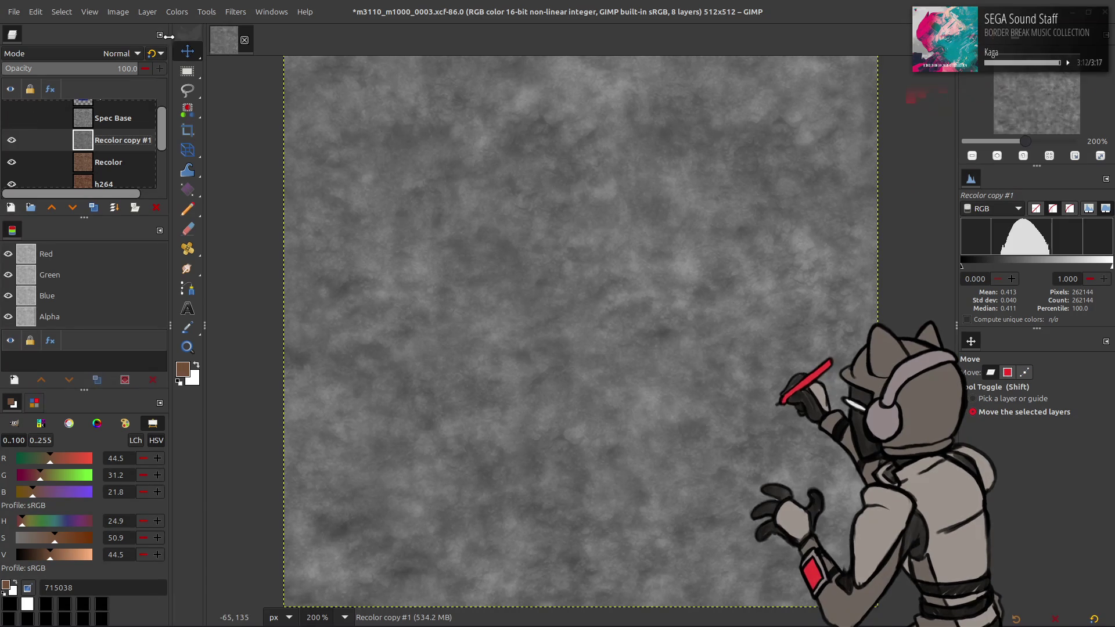
click(177, 12)
mouse_move(227, 219)
click(313, 244)
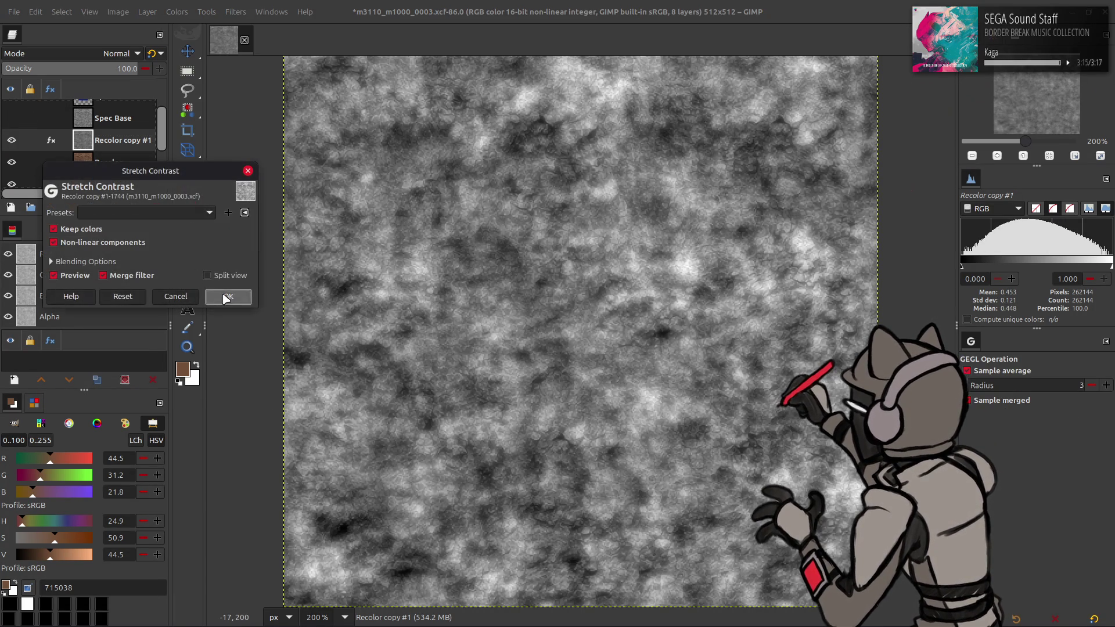
click(230, 295)
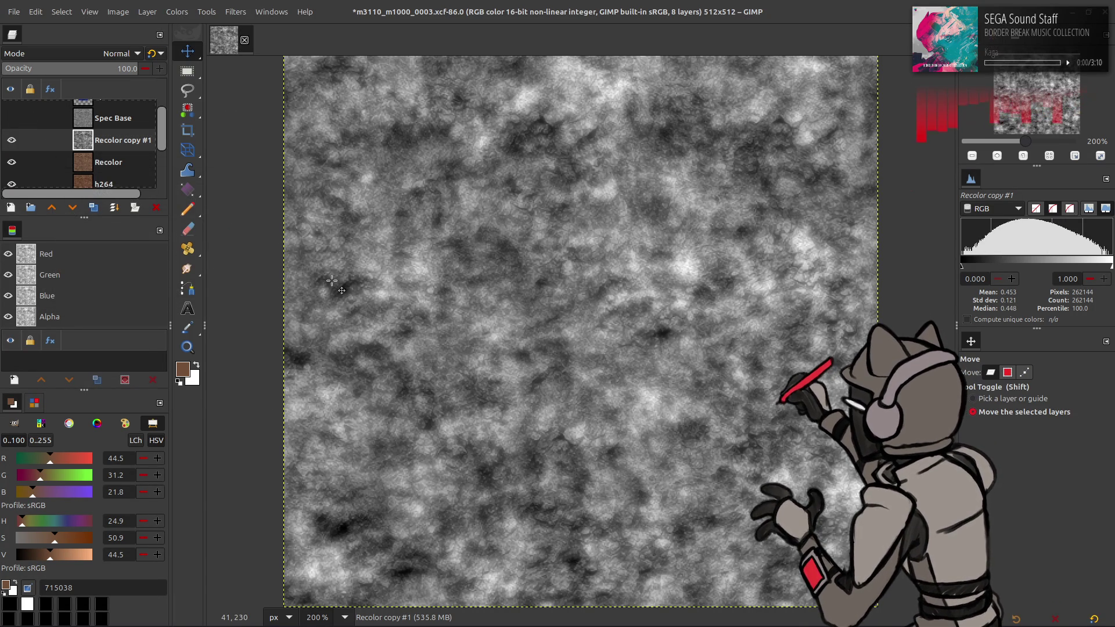
key(ctrl+s)
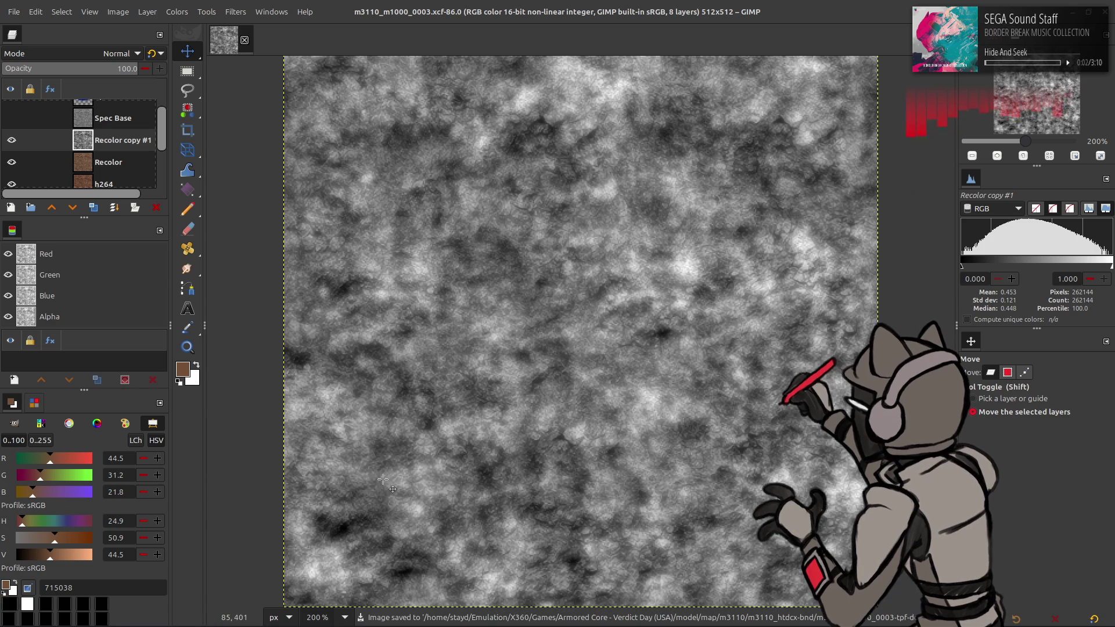
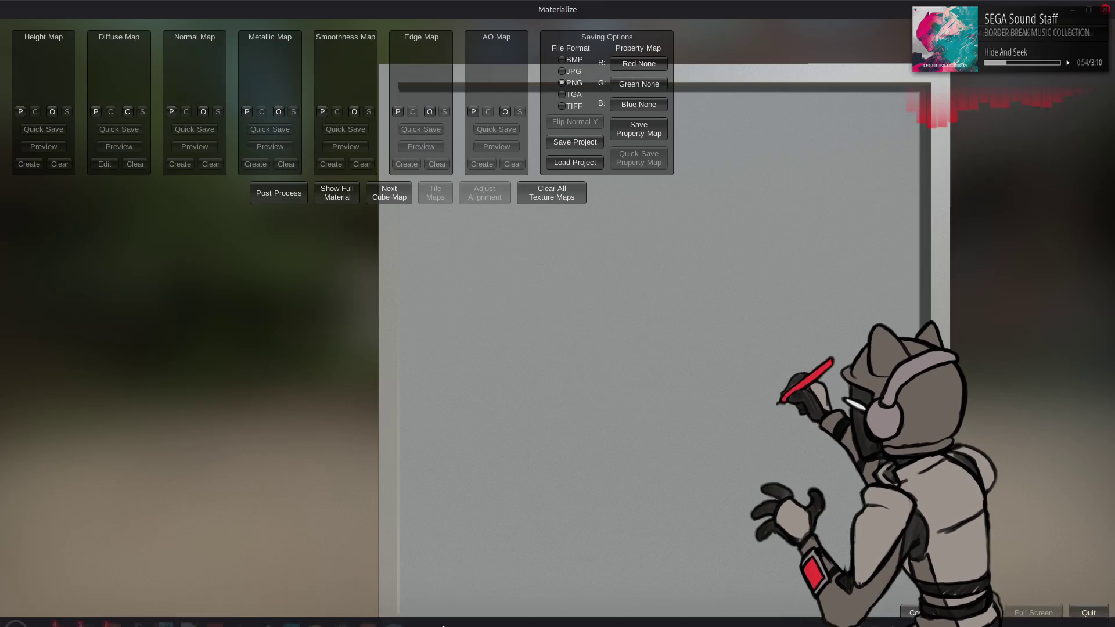
Export the GIMP texture as the 16 bpc grayscale PNG 'm3110_m1000_0003 hgt.png', then return to Materialize
mouse_move(437, 619)
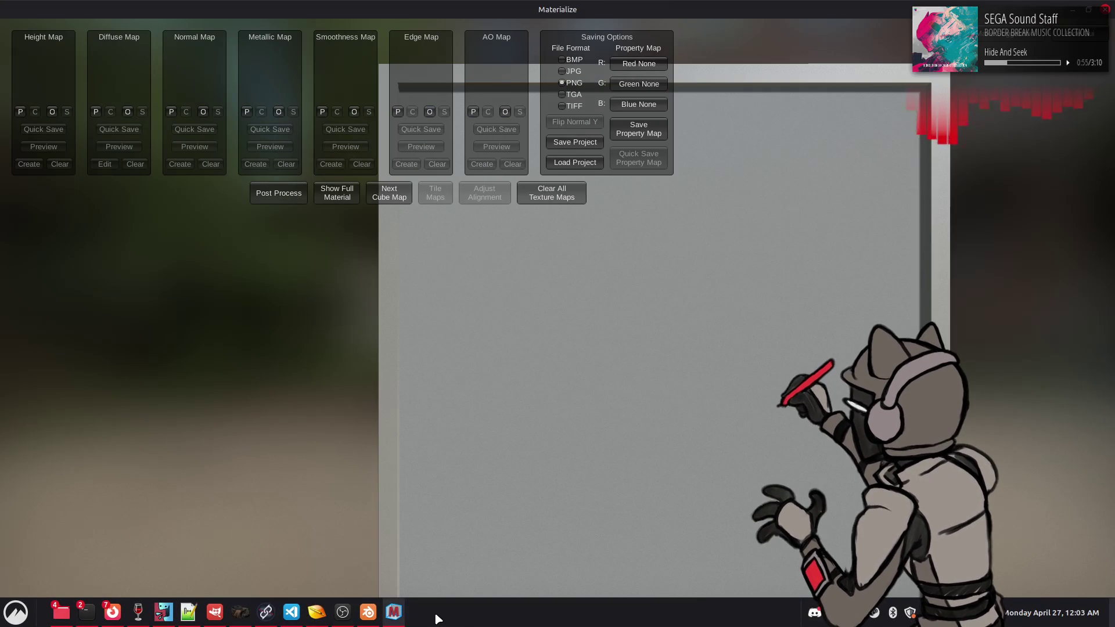
click(265, 611)
click(14, 11)
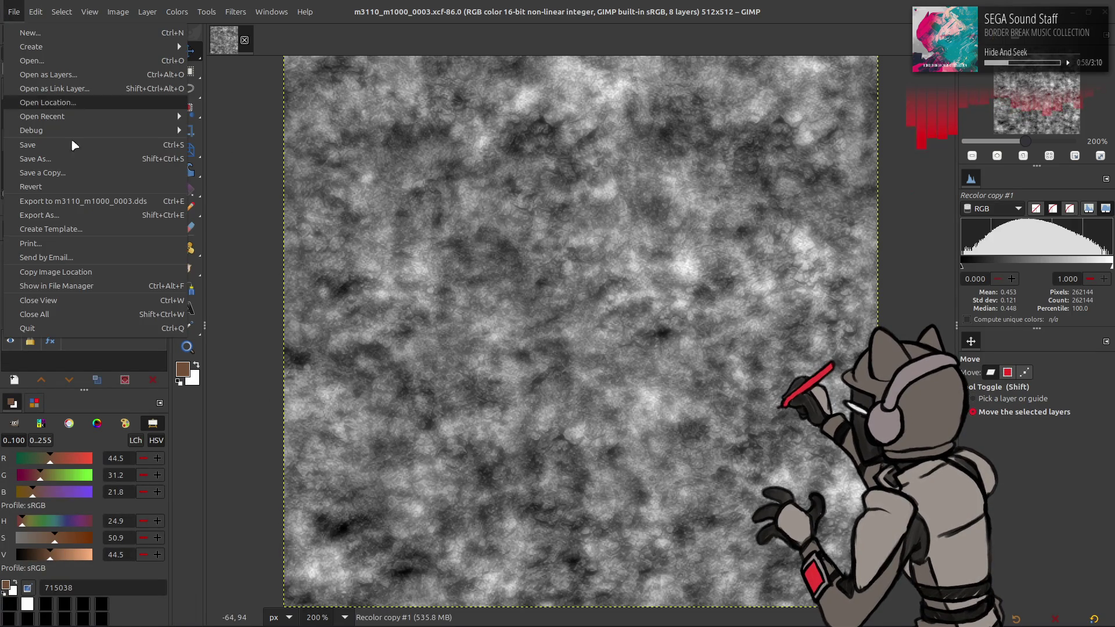
click(84, 217)
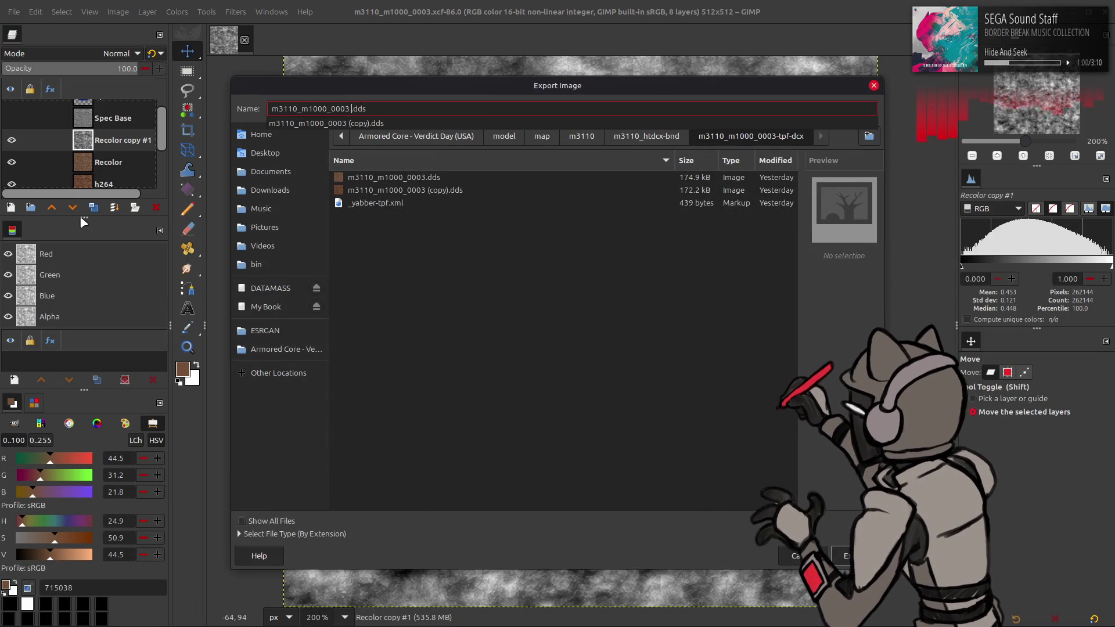
text(hgt)
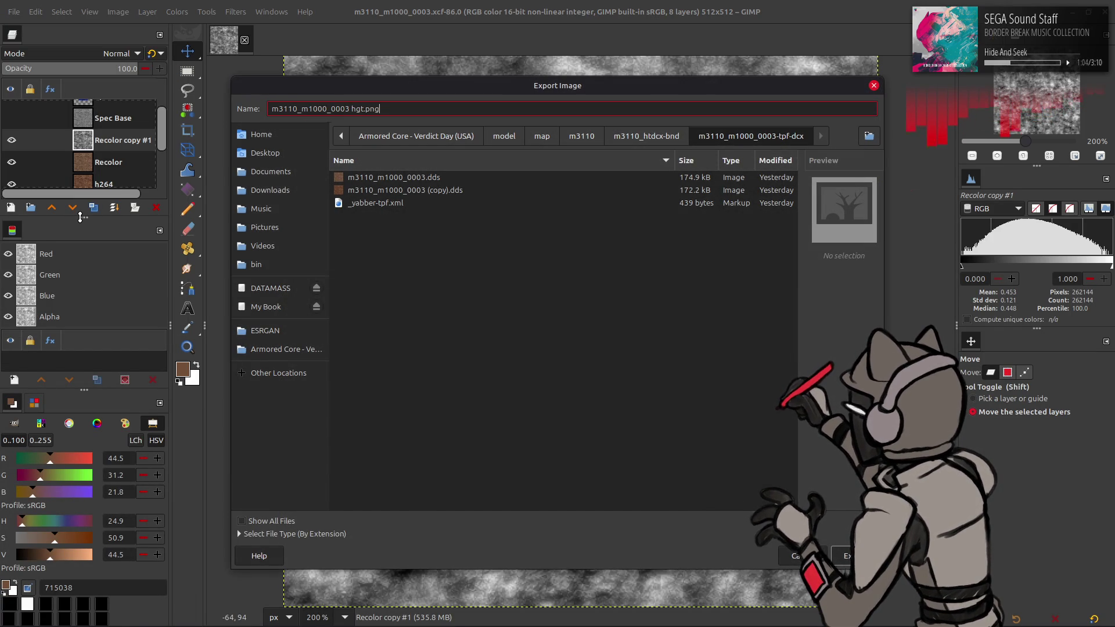
key(Return)
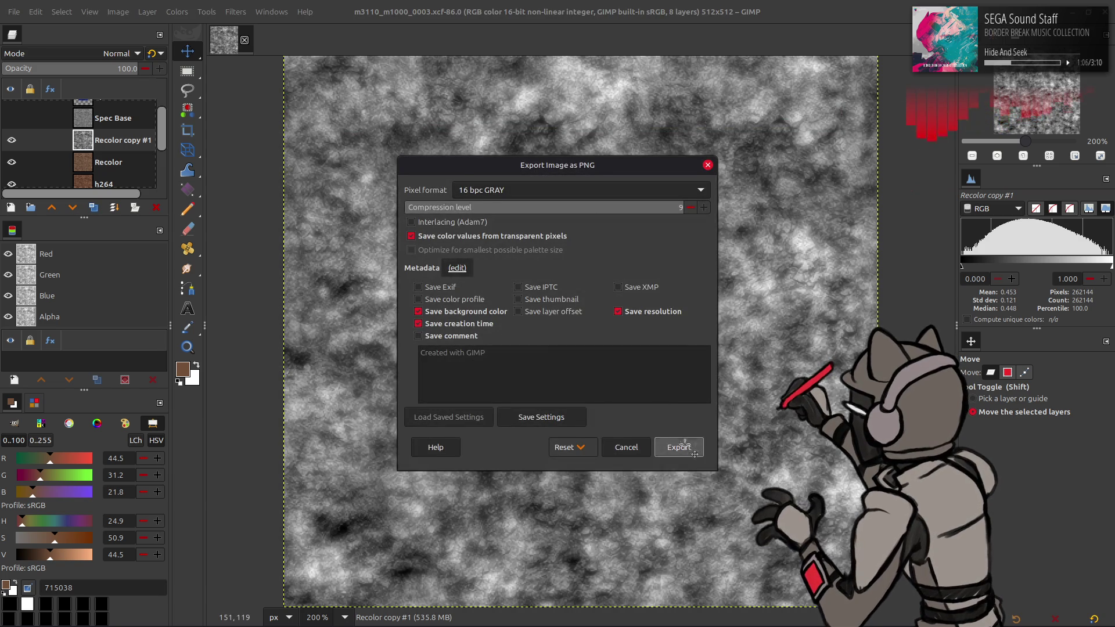
click(685, 448)
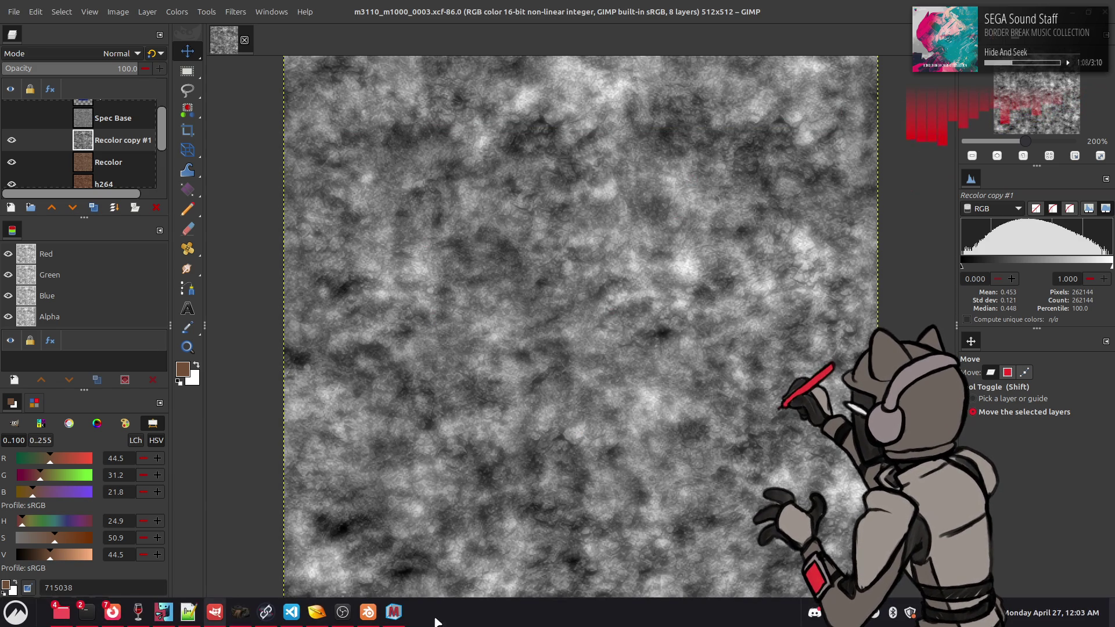
click(395, 613)
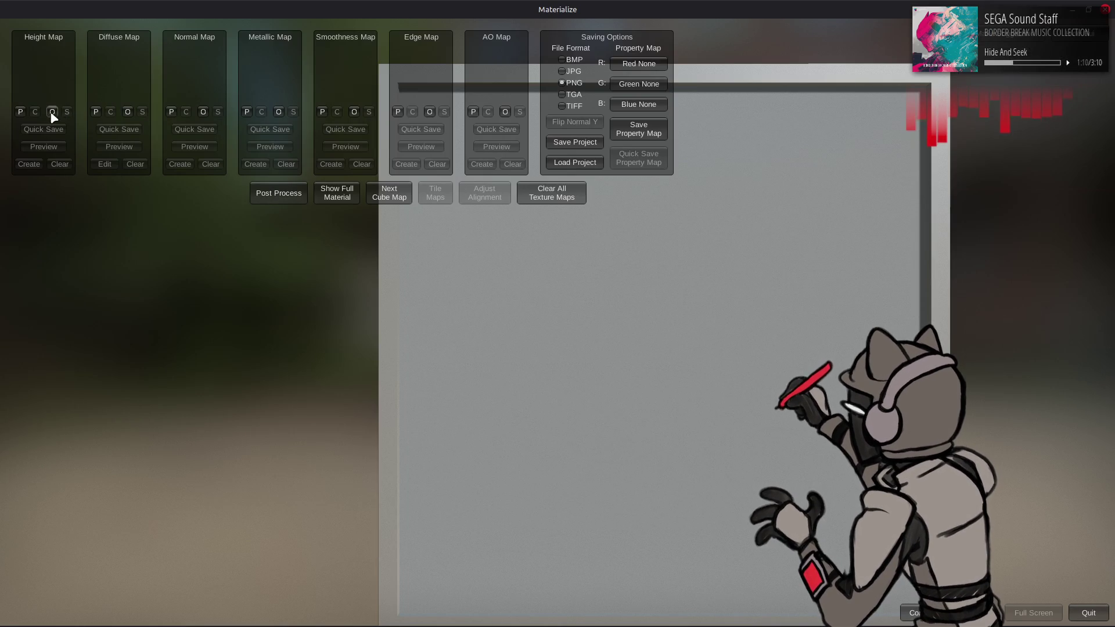
Load m3110_m1000_0003 hgt.png as the height map and create a normal map with the Smooth preset
click(53, 112)
click(206, 345)
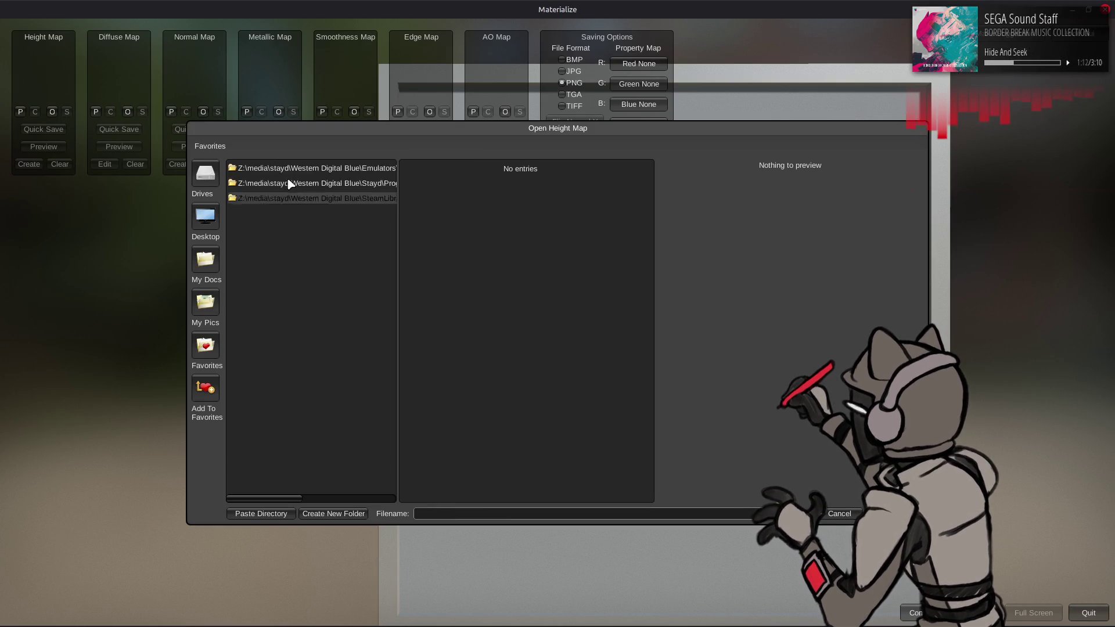
click(288, 169)
click(262, 440)
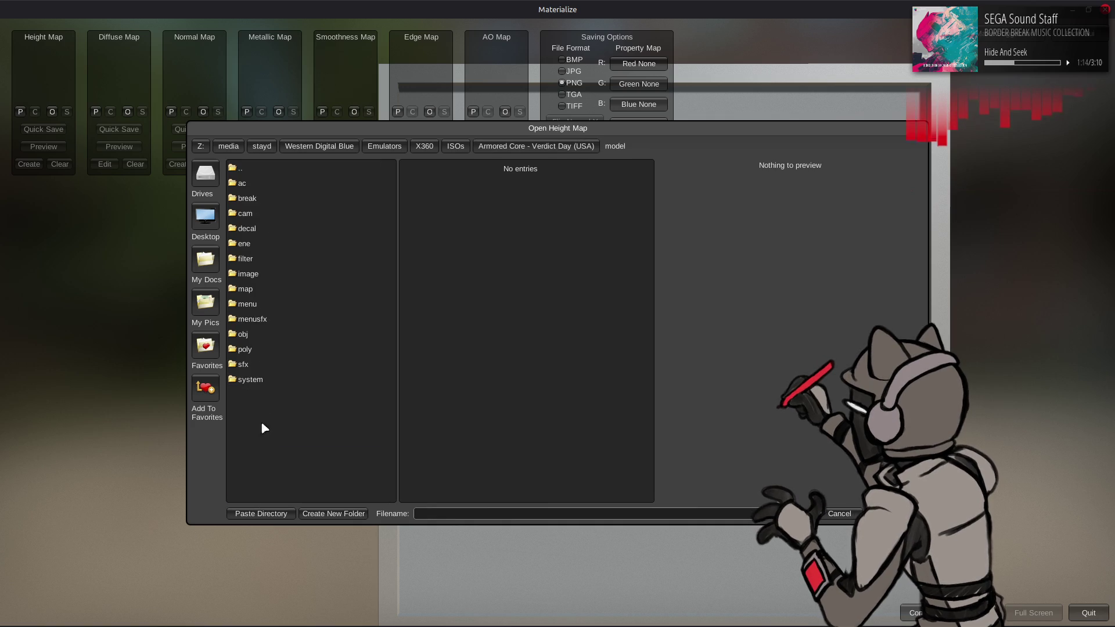
click(267, 289)
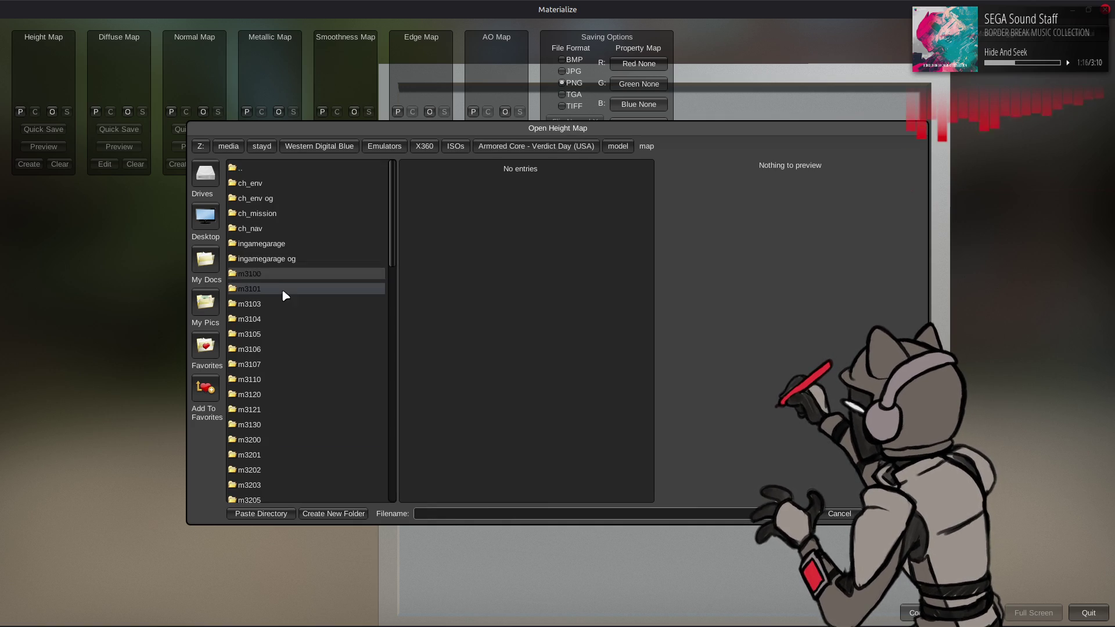
click(274, 384)
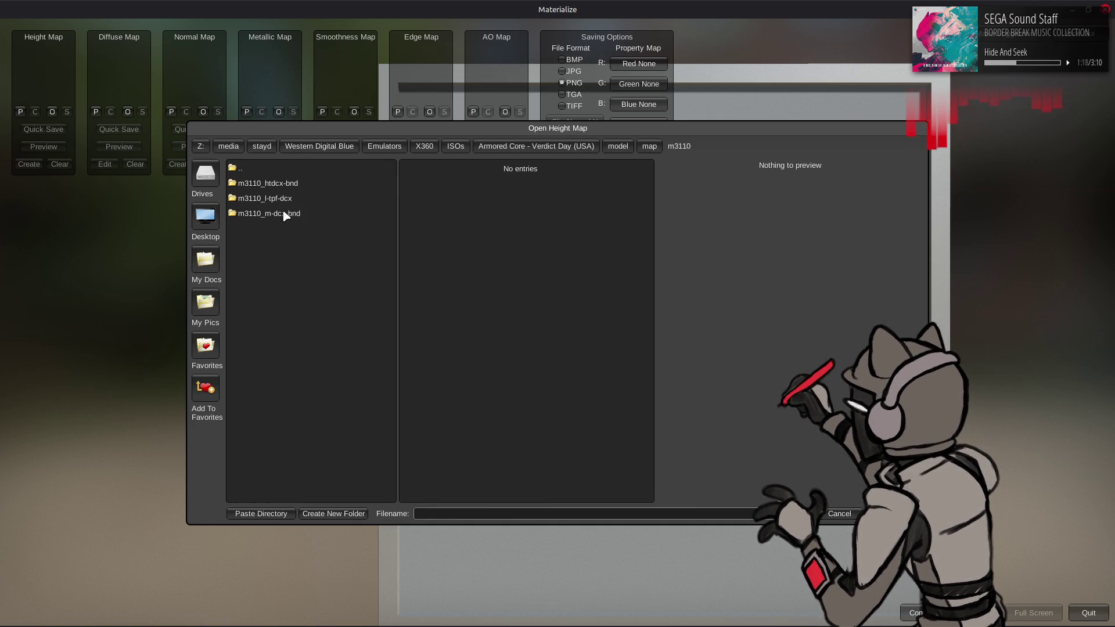
click(291, 183)
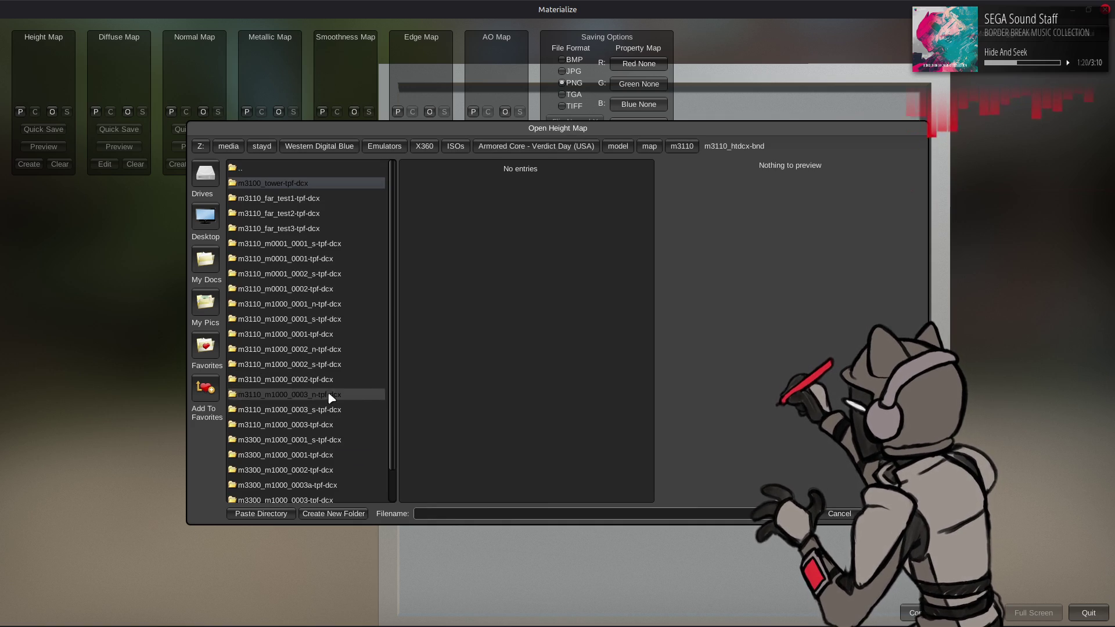
click(325, 425)
double_click(473, 186)
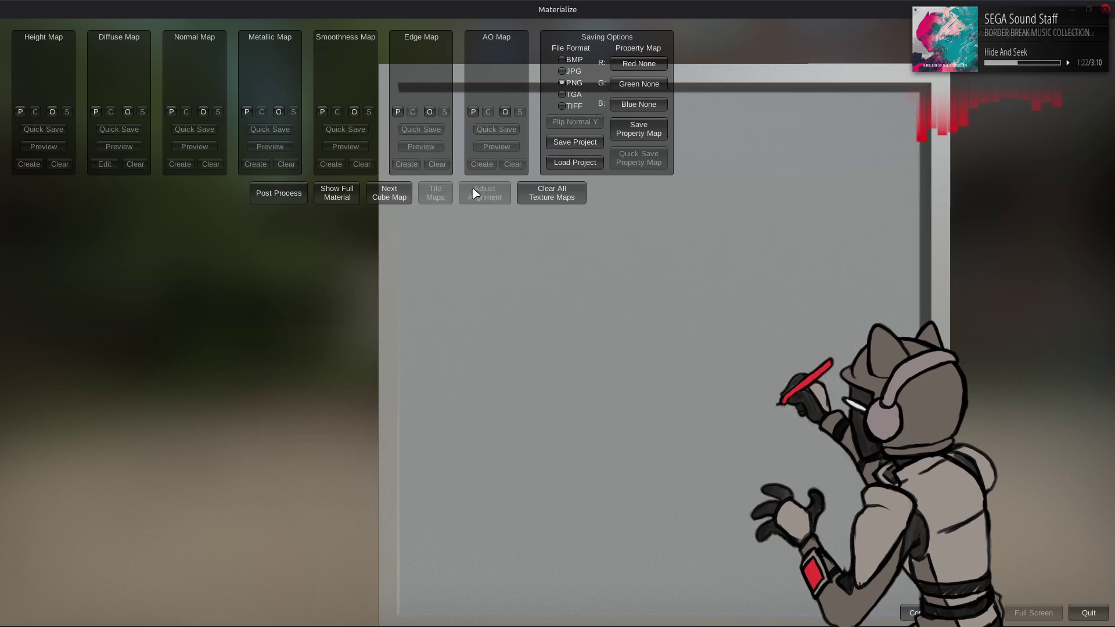
click(174, 164)
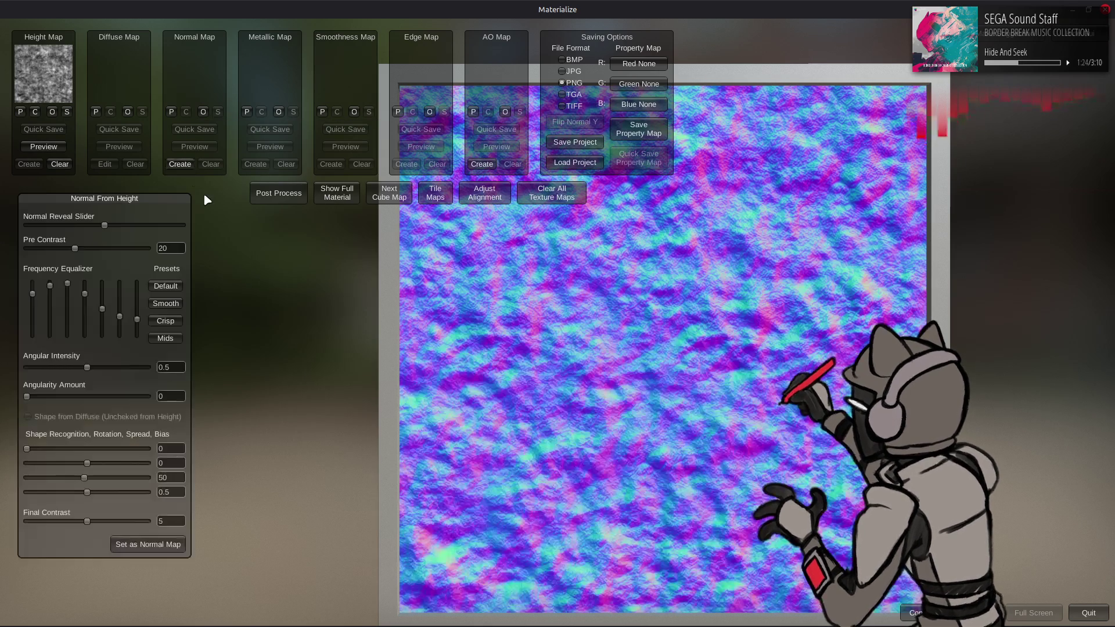
click(167, 308)
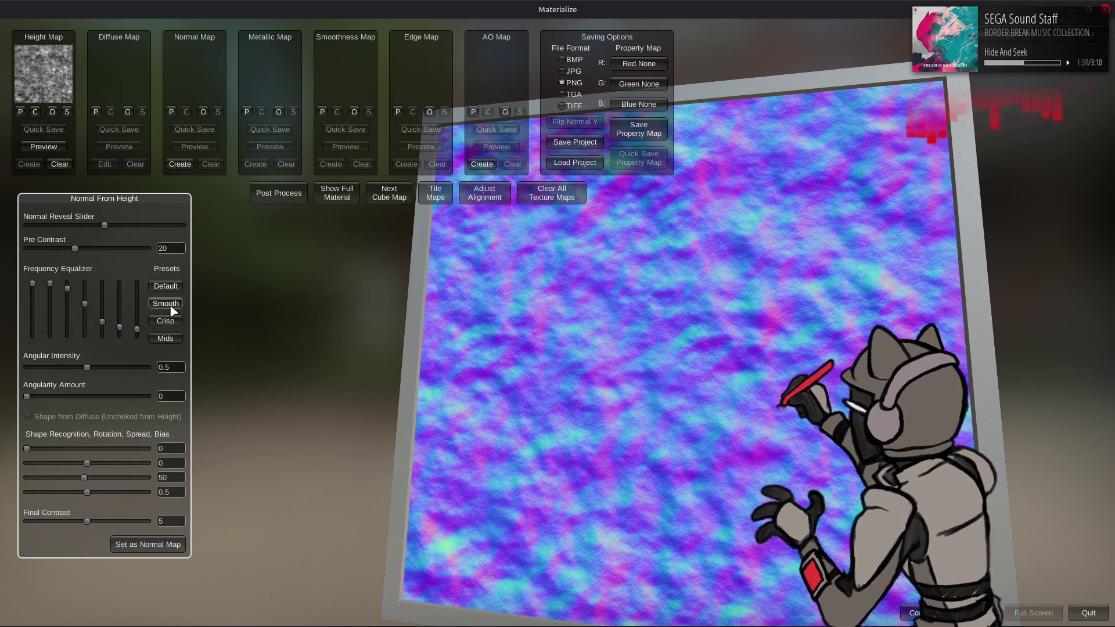
Fine-tune the second, fourth and fifth frequency bands from the Smooth preset, then set the result as the Normal Map
drag(67, 289, 57, 415)
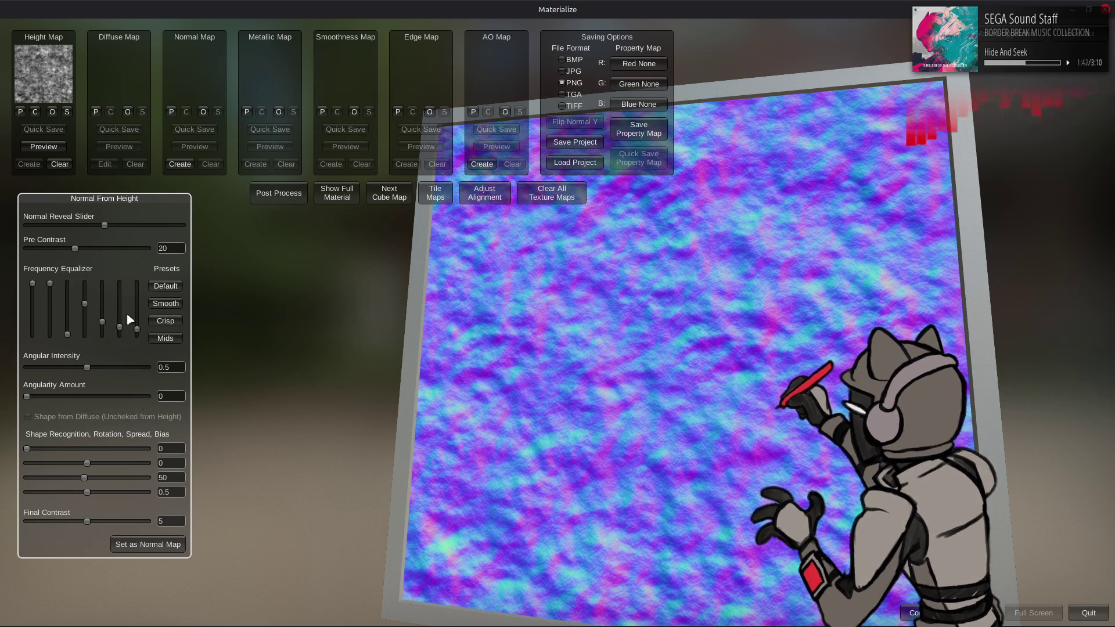
click(166, 303)
drag(85, 309, 82, 352)
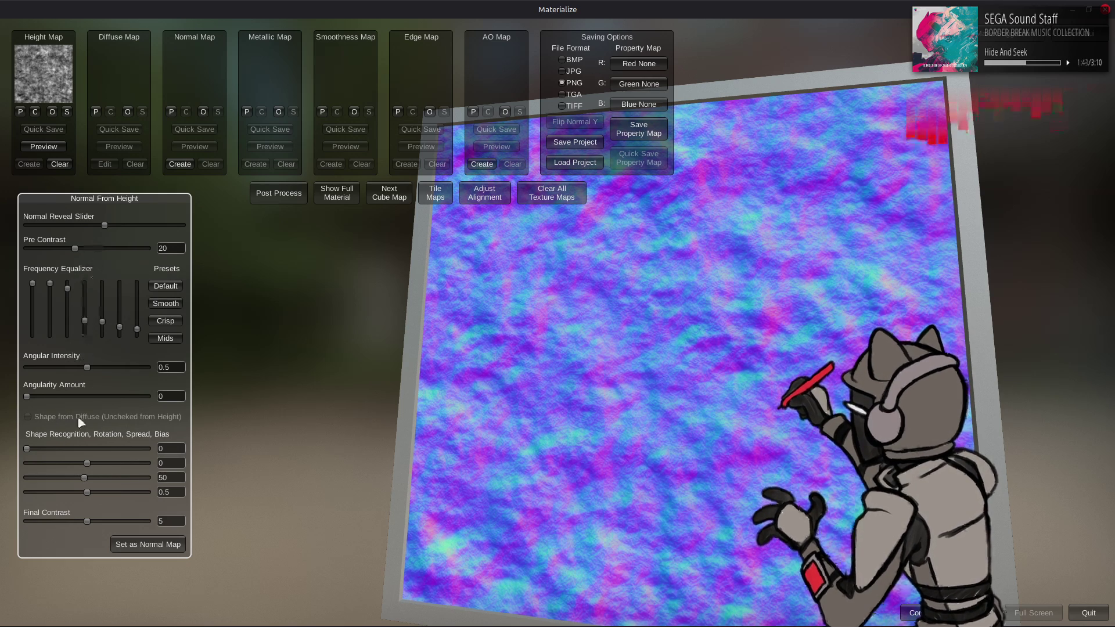
click(167, 302)
mouse_move(105, 322)
mouse_down()
mouse_move(106, 273)
mouse_move(108, 314)
mouse_up()
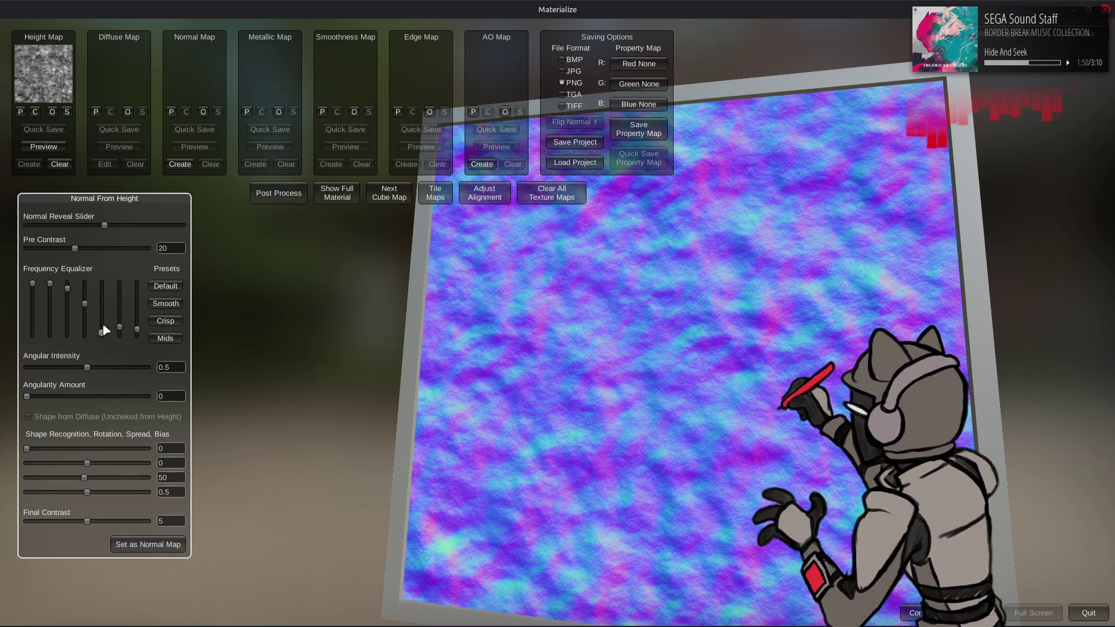
click(165, 302)
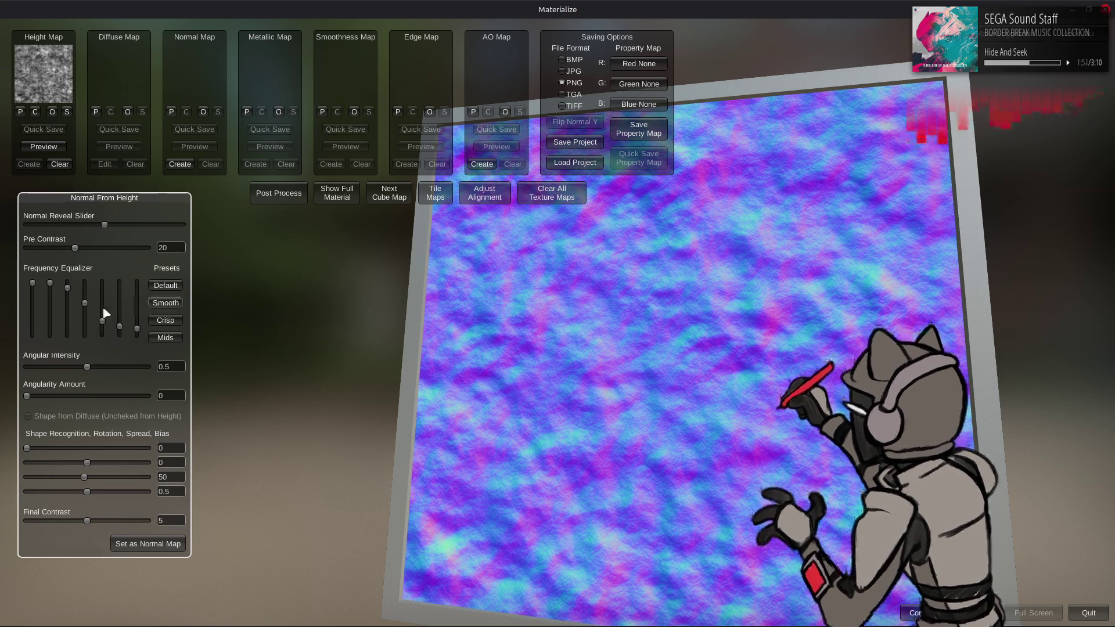
mouse_move(86, 304)
mouse_down()
mouse_move(101, 328)
mouse_move(138, 335)
mouse_up()
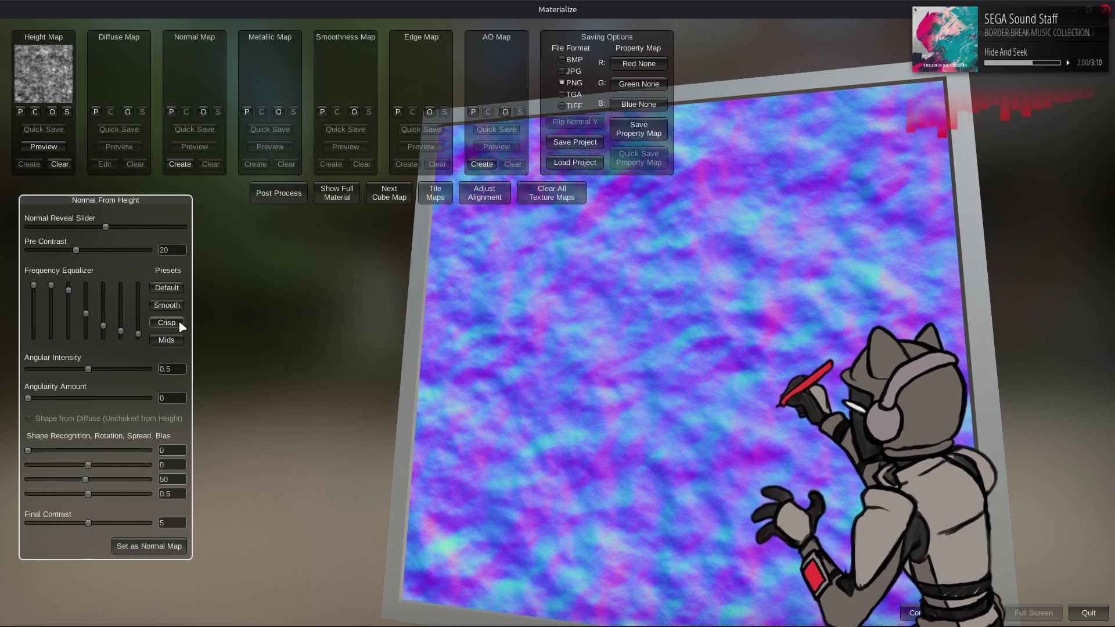
click(165, 312)
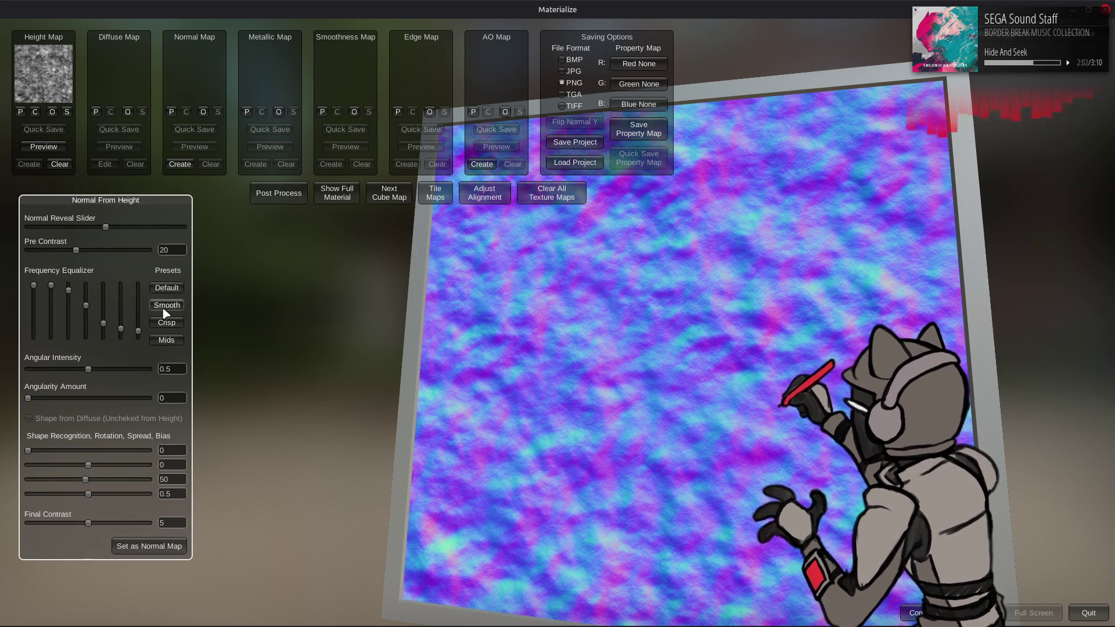
drag(87, 307, 87, 311)
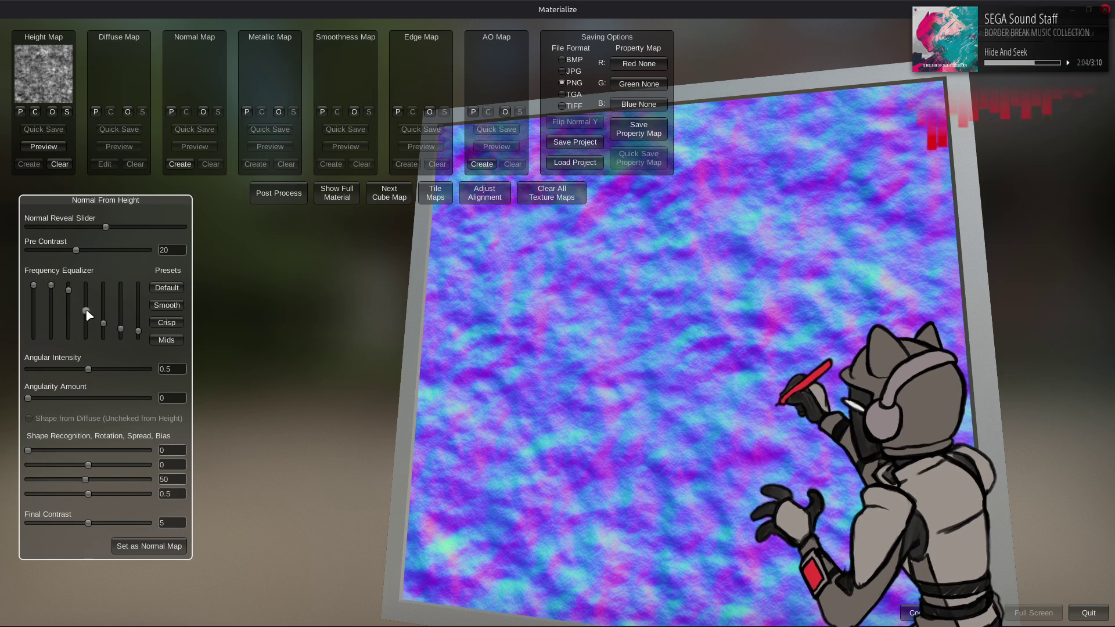
click(166, 305)
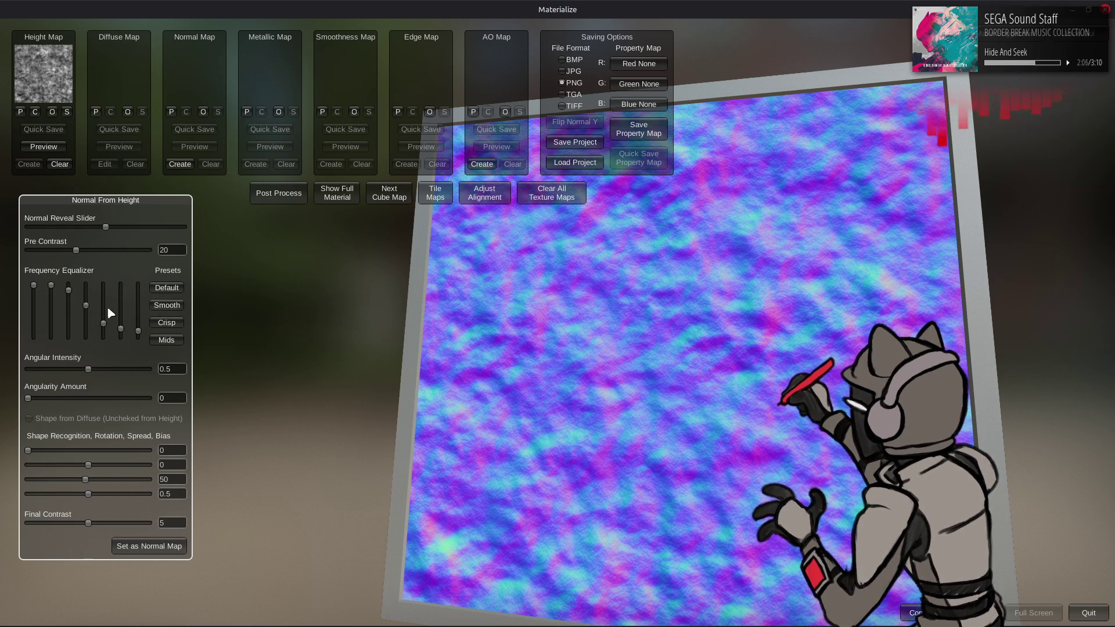
drag(86, 307, 88, 321)
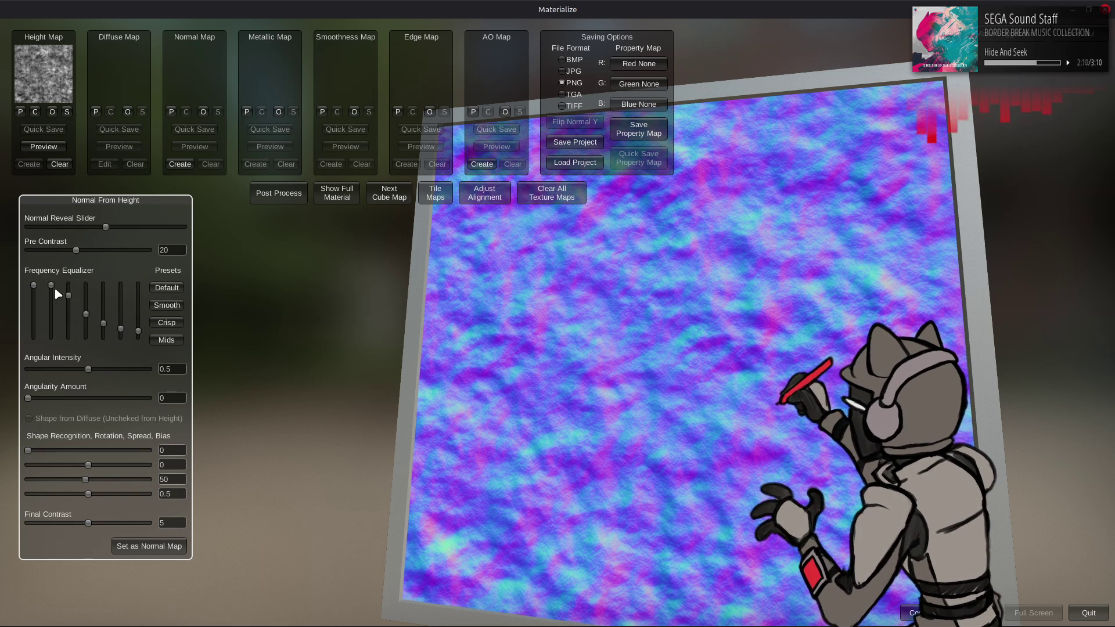
drag(51, 286, 50, 290)
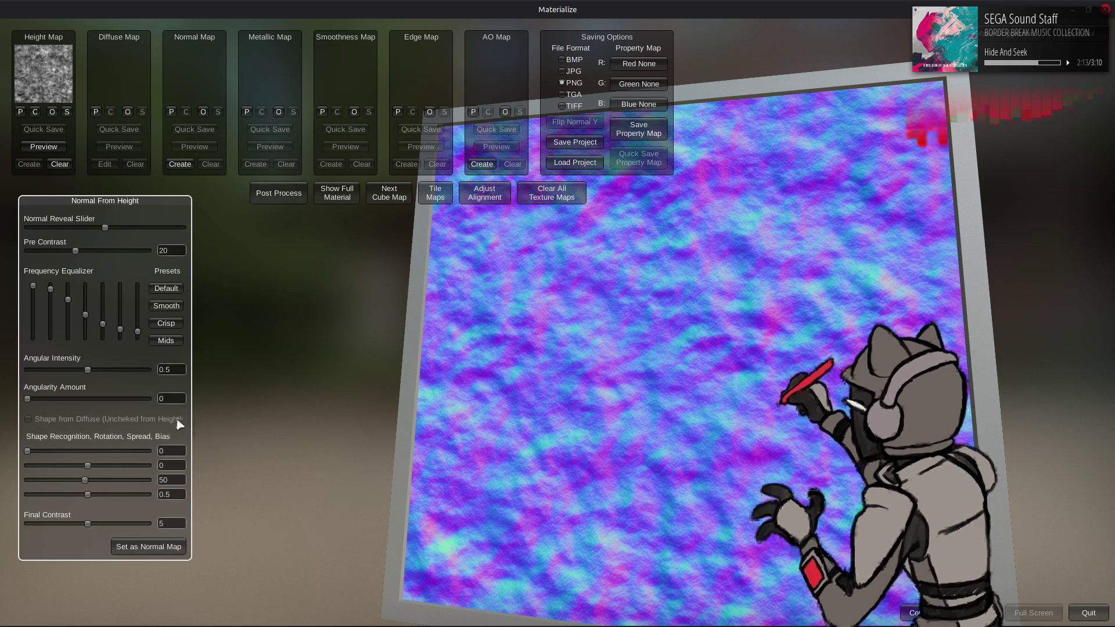
click(157, 549)
Create an AO map with pixel spread 100 and pixel depth 16, plus an edge map
click(347, 189)
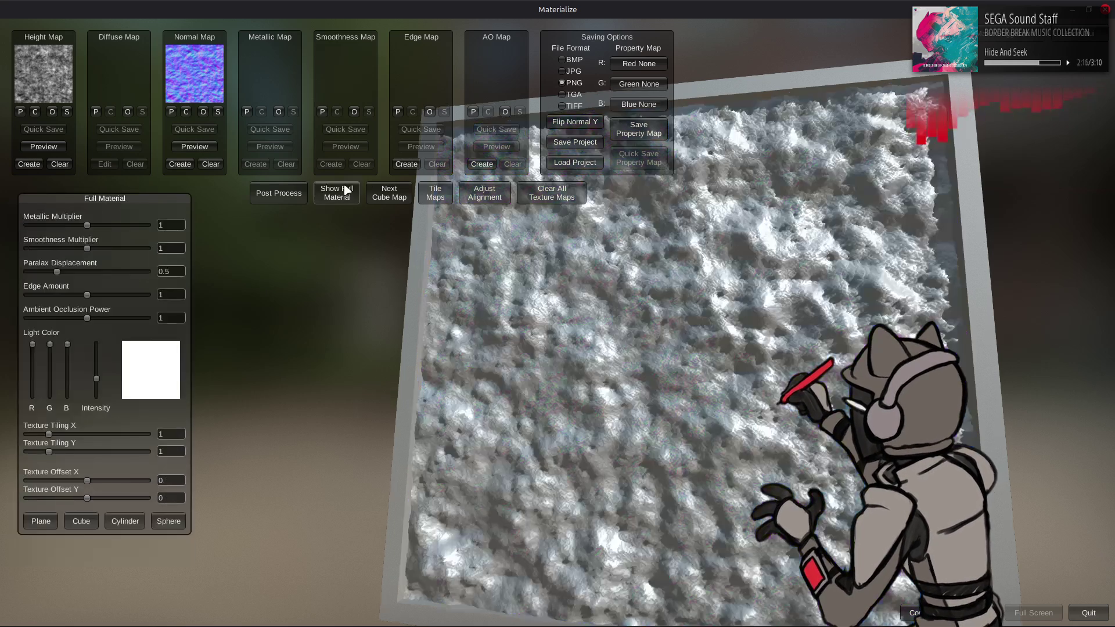
click(482, 164)
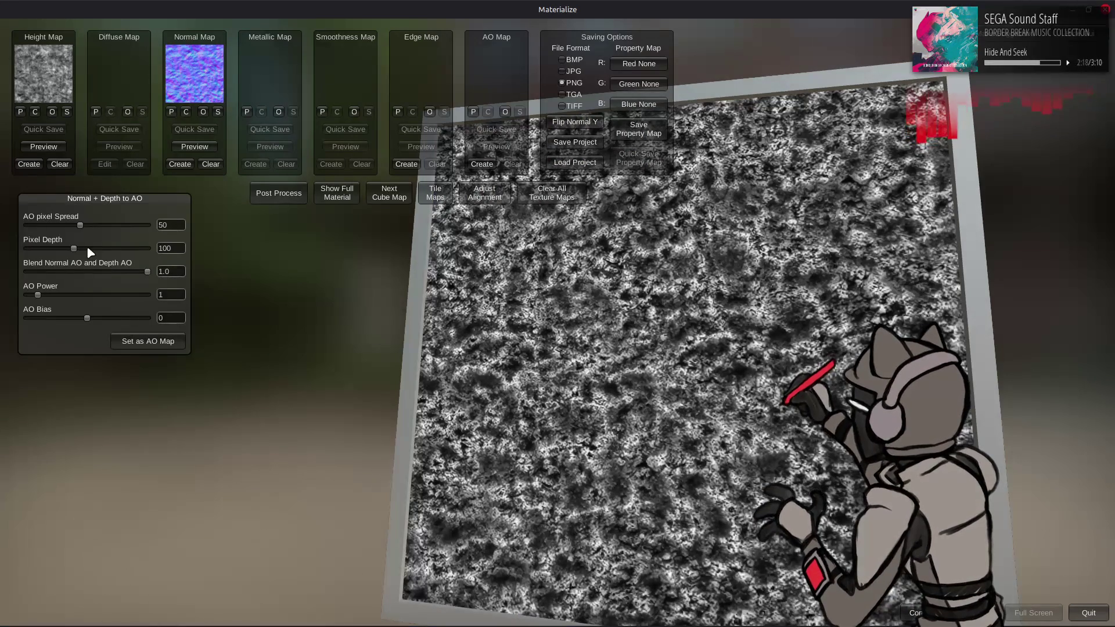
drag(81, 226, 225, 229)
click(159, 249)
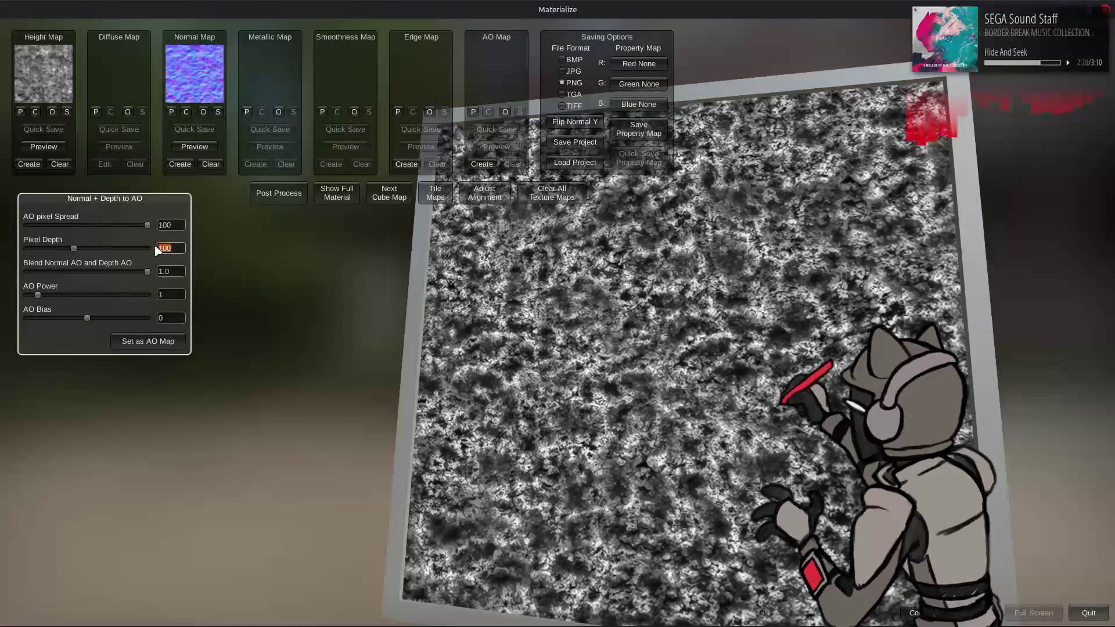
text(16)
key(Return)
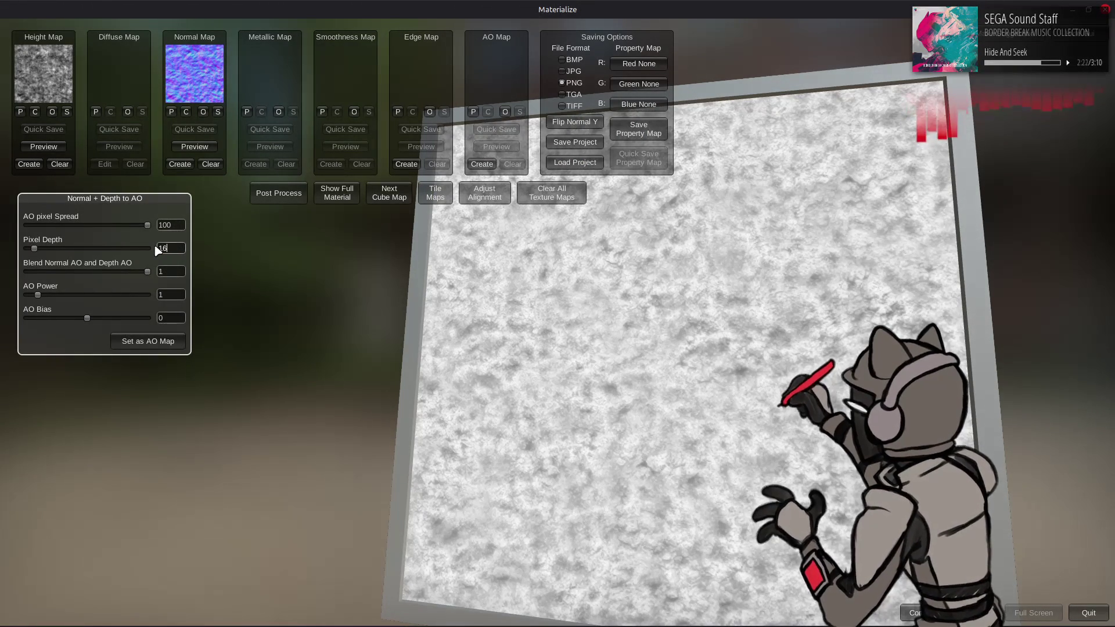
click(148, 341)
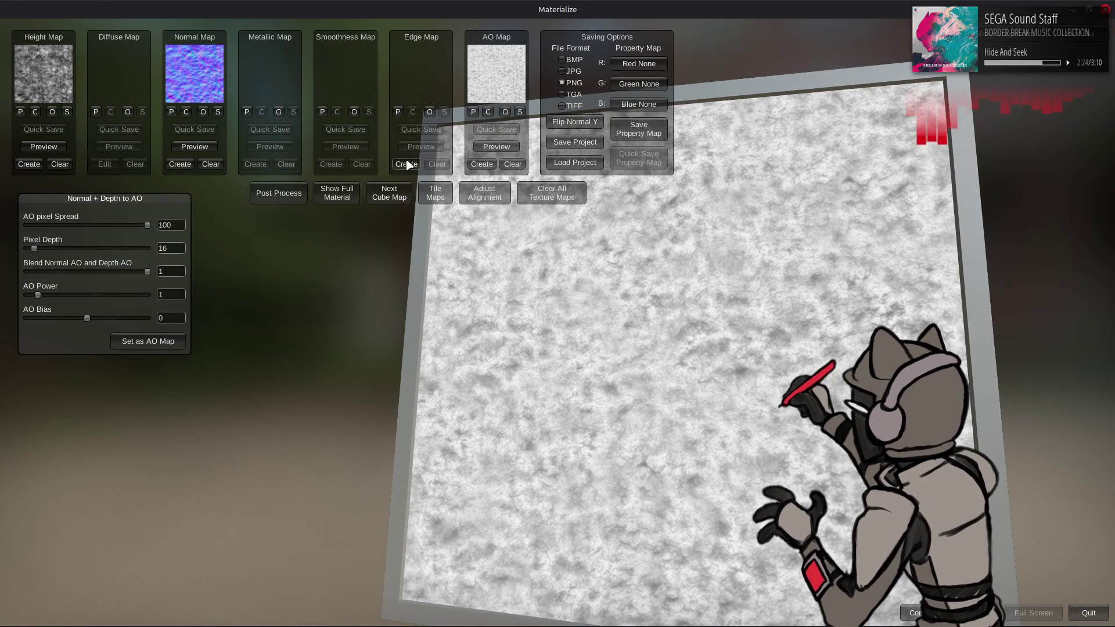
click(407, 164)
click(170, 297)
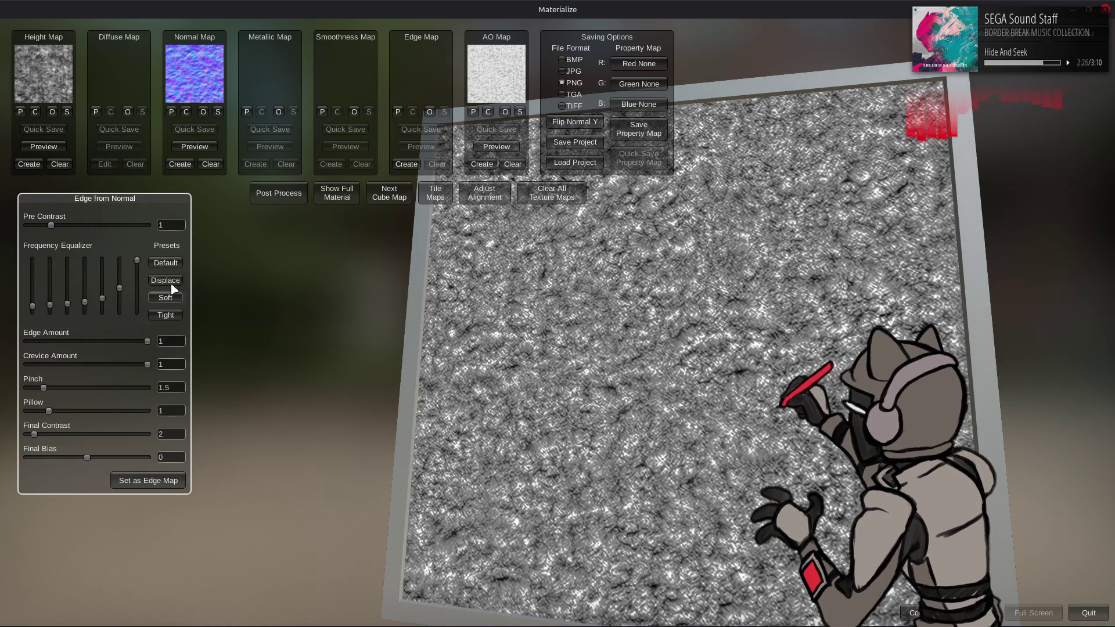
click(336, 193)
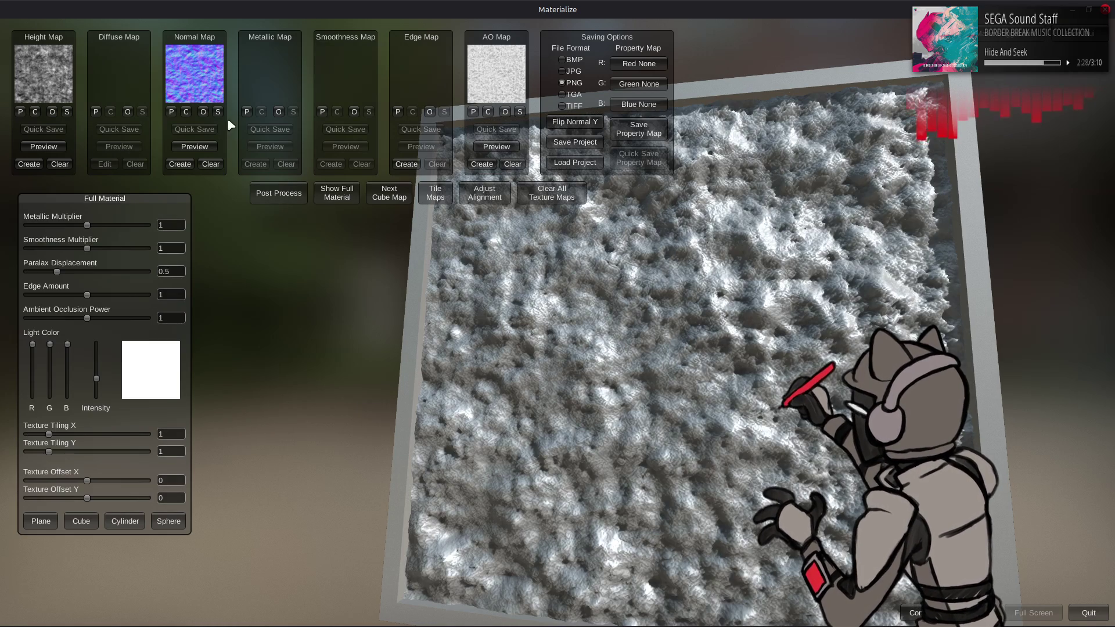
Save the normal map as m3110_m1000_0003 nrm.png beside the height map and close Materialize
click(218, 112)
click(456, 182)
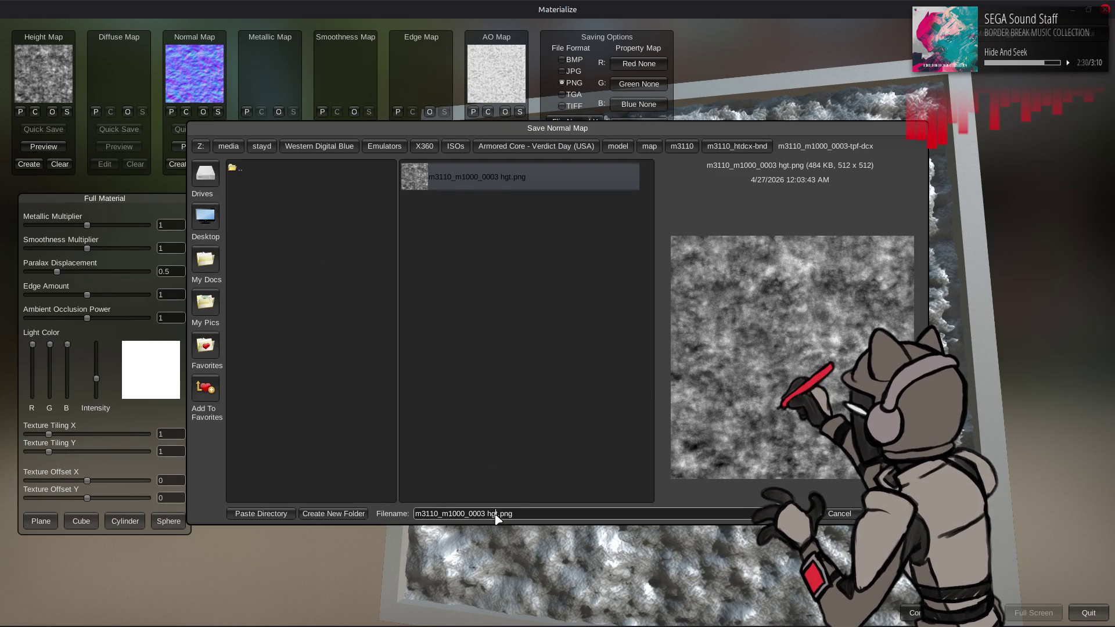
key(BackSpace)
key(BackSpace)
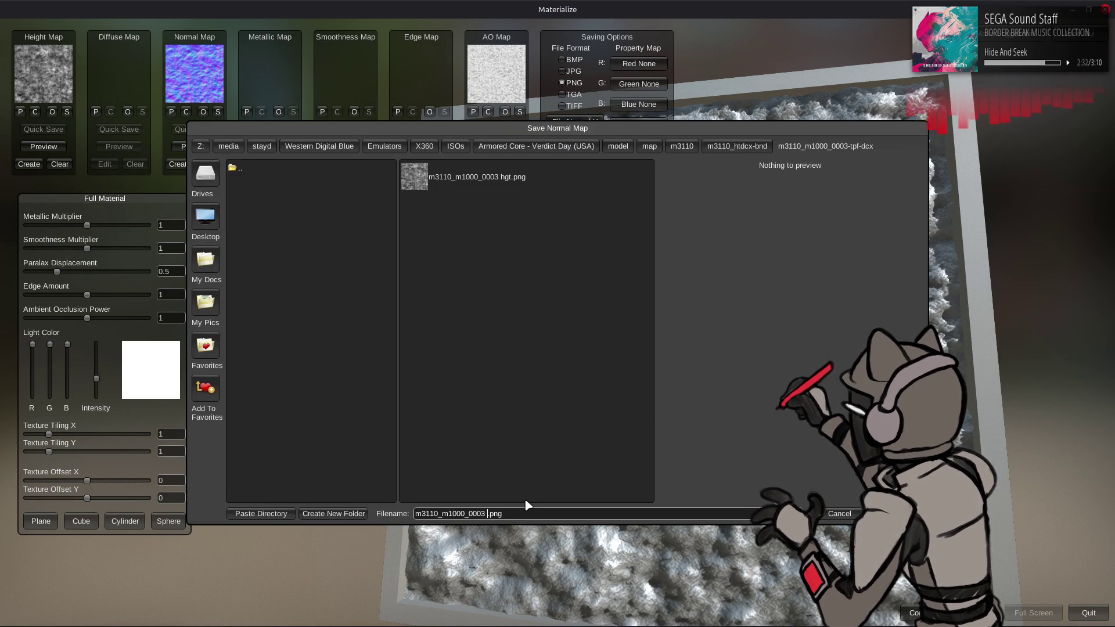
text(nrm)
key(Return)
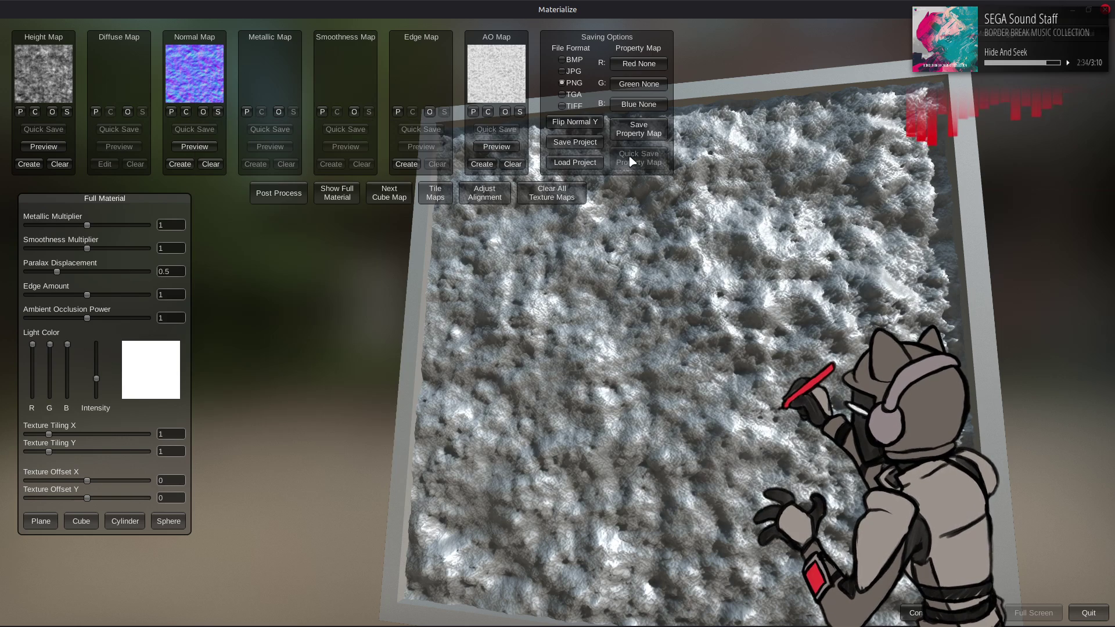
click(1107, 9)
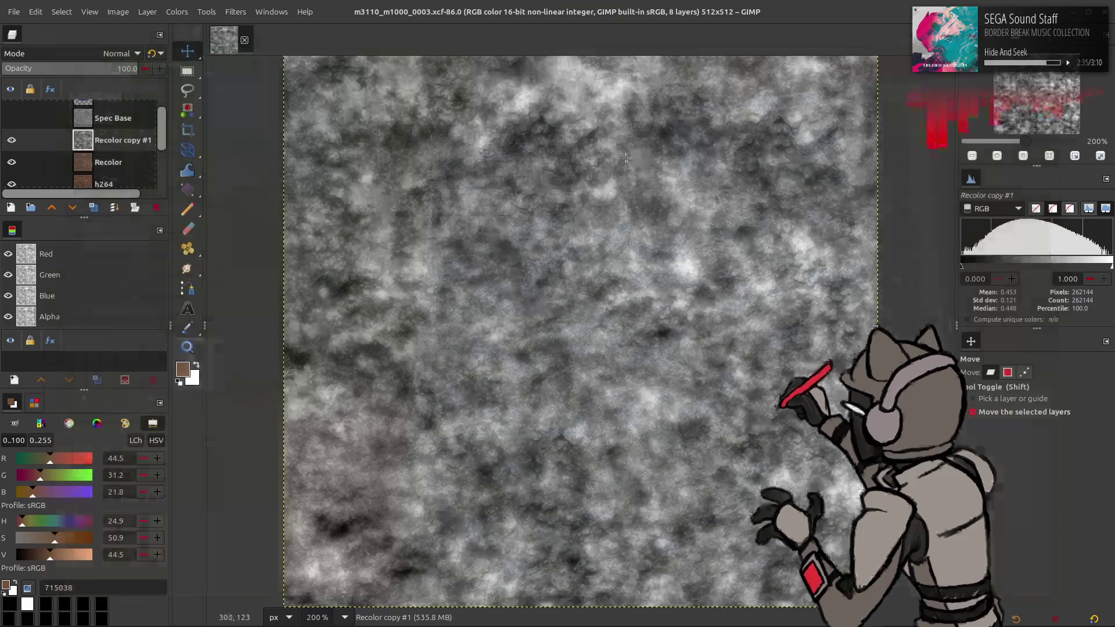
Rename the Recolor copy #1 layer to 'Faux Height' and save the image
double_click(133, 144)
text(Faux Hei)
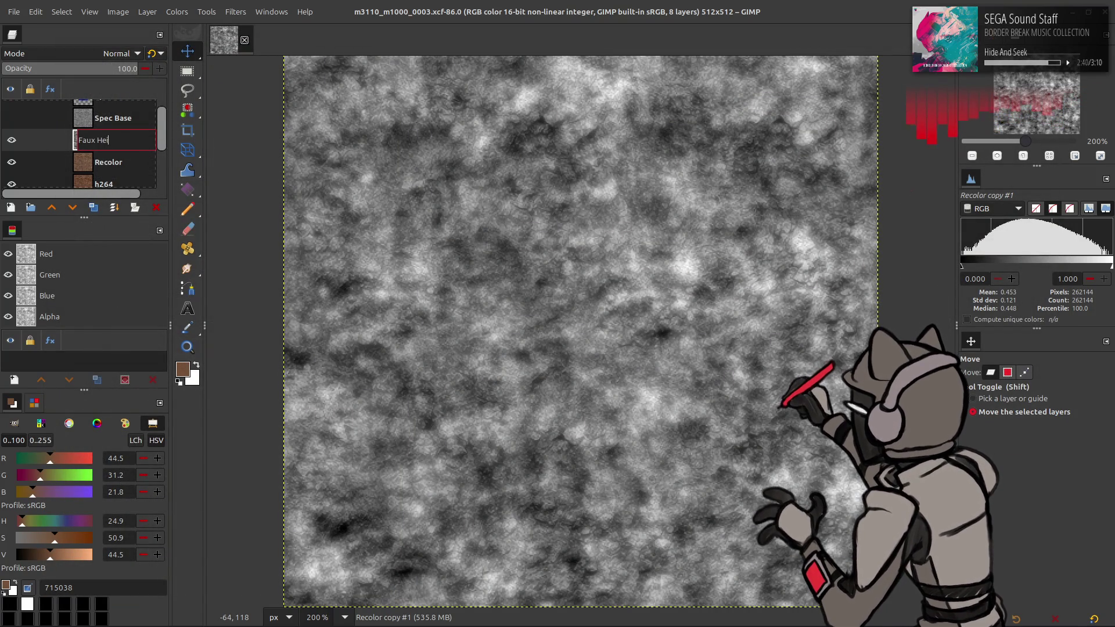
text(ght)
key(Return)
key(ctrl+s)
Bring nrm.png into the image as a new layer from the file manager and align it with the image
key(alt+Tab)
key(alt+Tab)
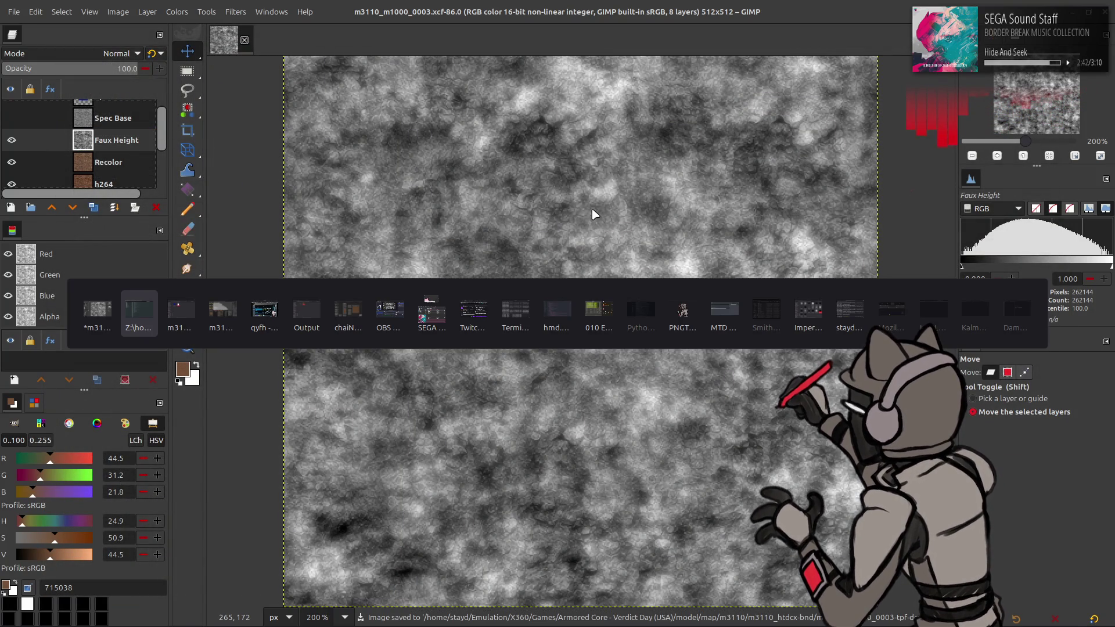
key(alt+Up)
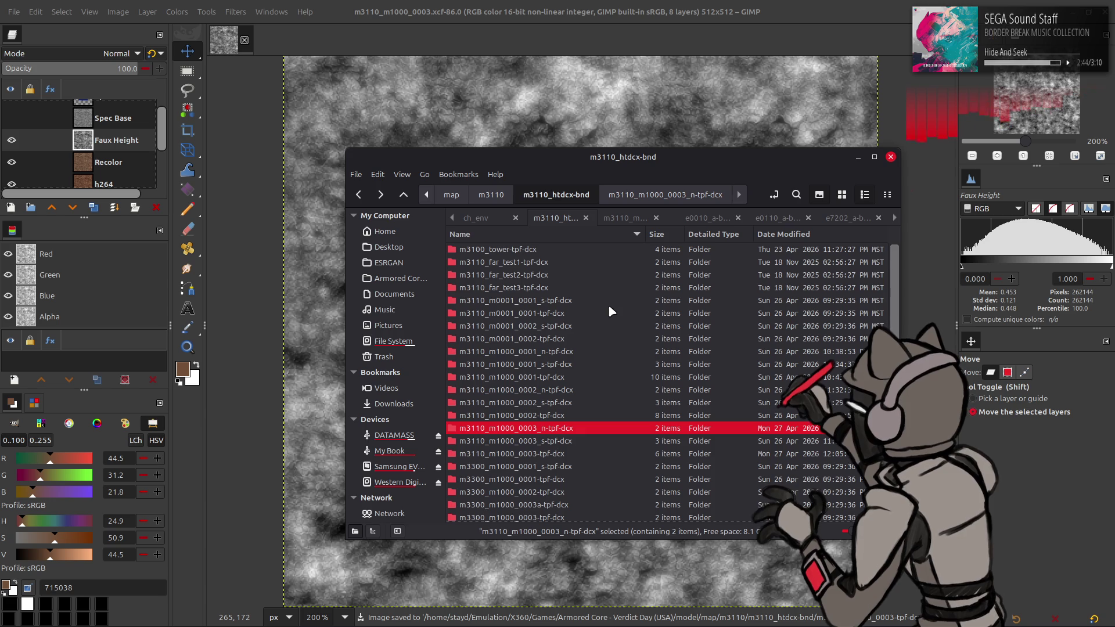
click(554, 458)
double_click(555, 458)
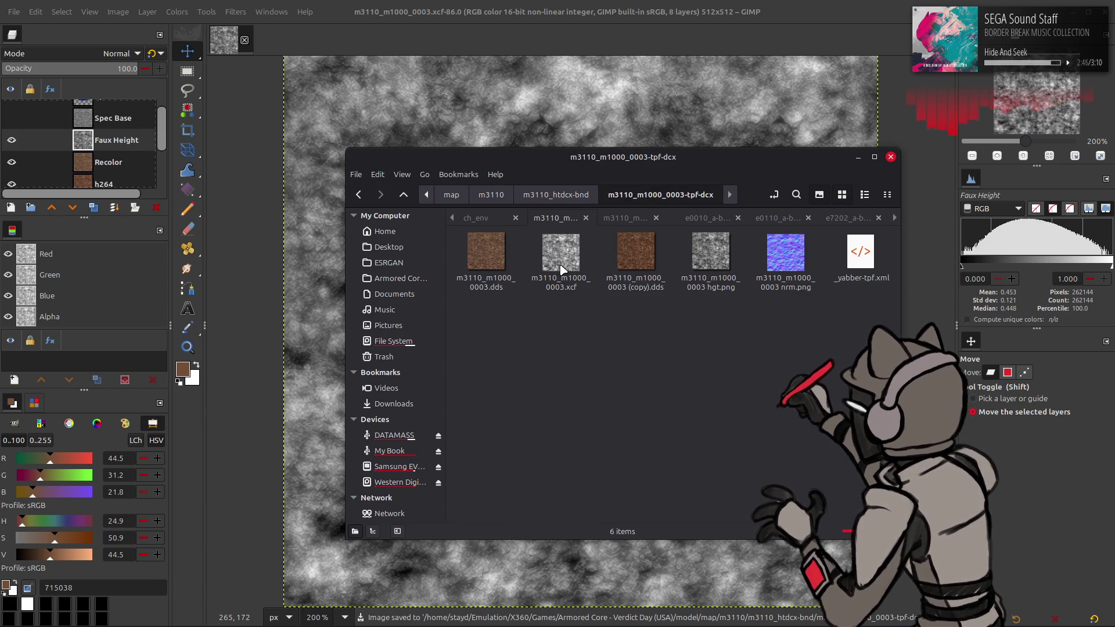
drag(785, 253, 665, 99)
key(q)
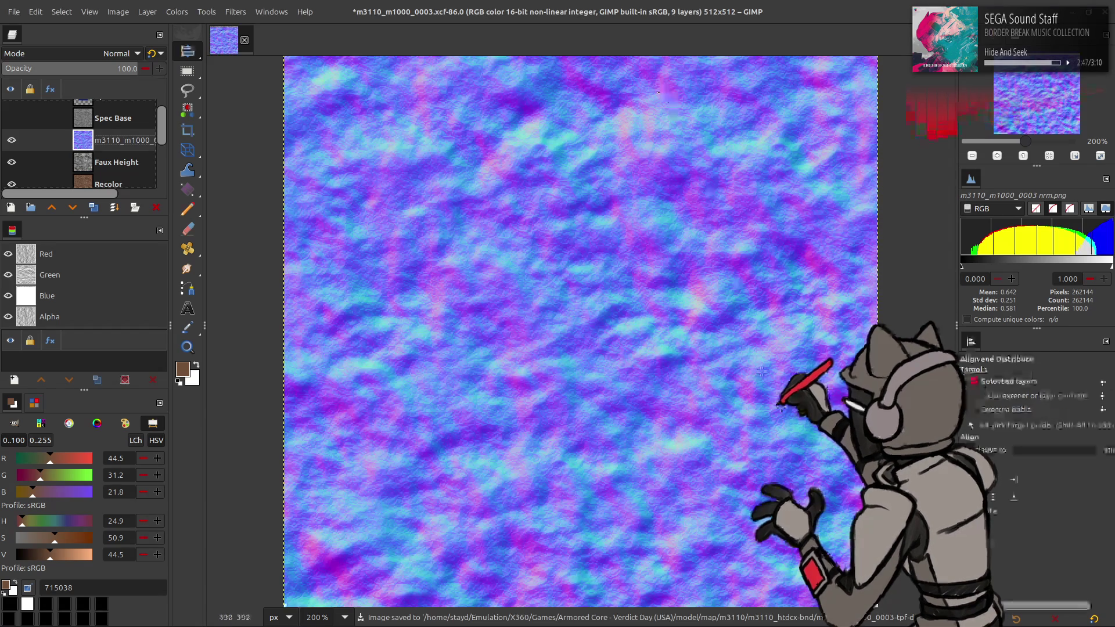
click(995, 498)
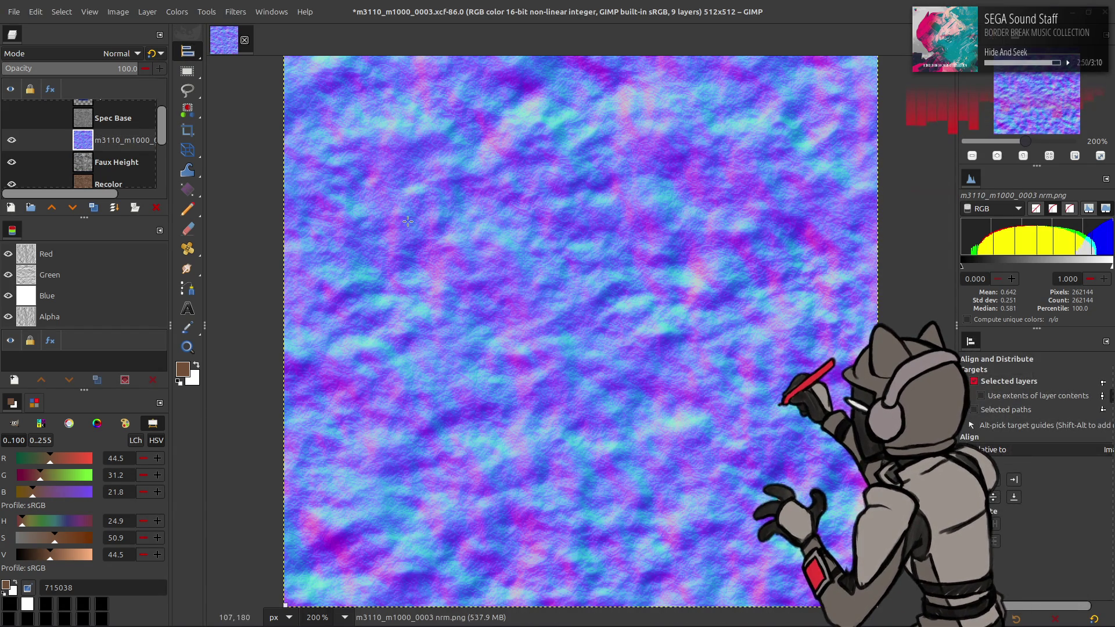
key(m)
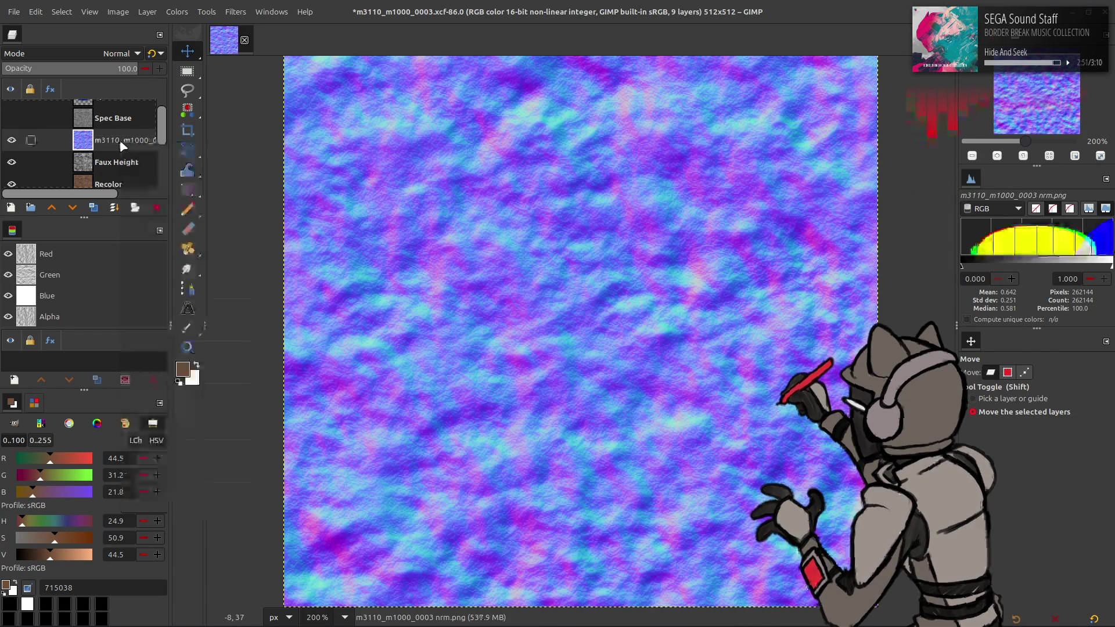
Rename the normal map layer 'Normal', move it to the top of the stack, and open Levels
double_click(118, 140)
text(Normla)
key(Return)
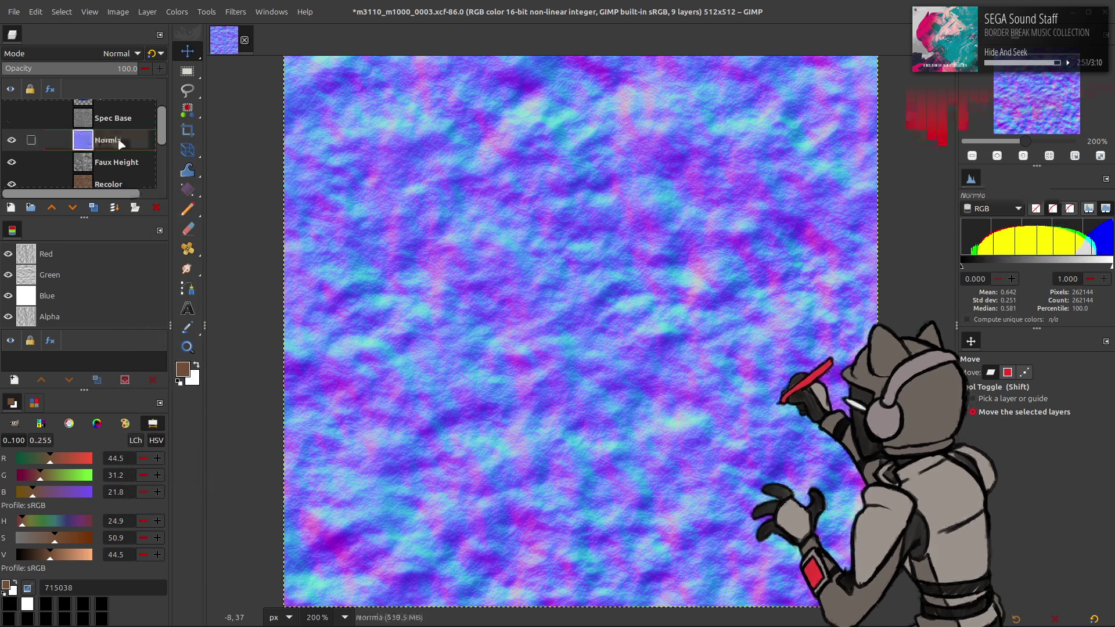
double_click(118, 140)
click(118, 140)
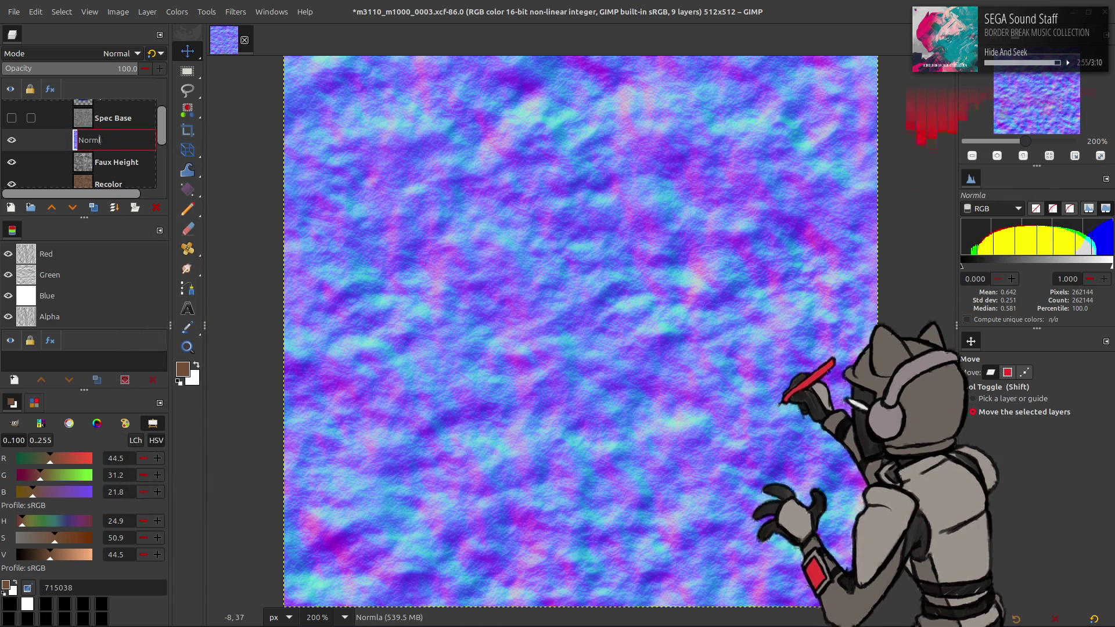
text(a)
key(Return)
drag(116, 141, 123, 100)
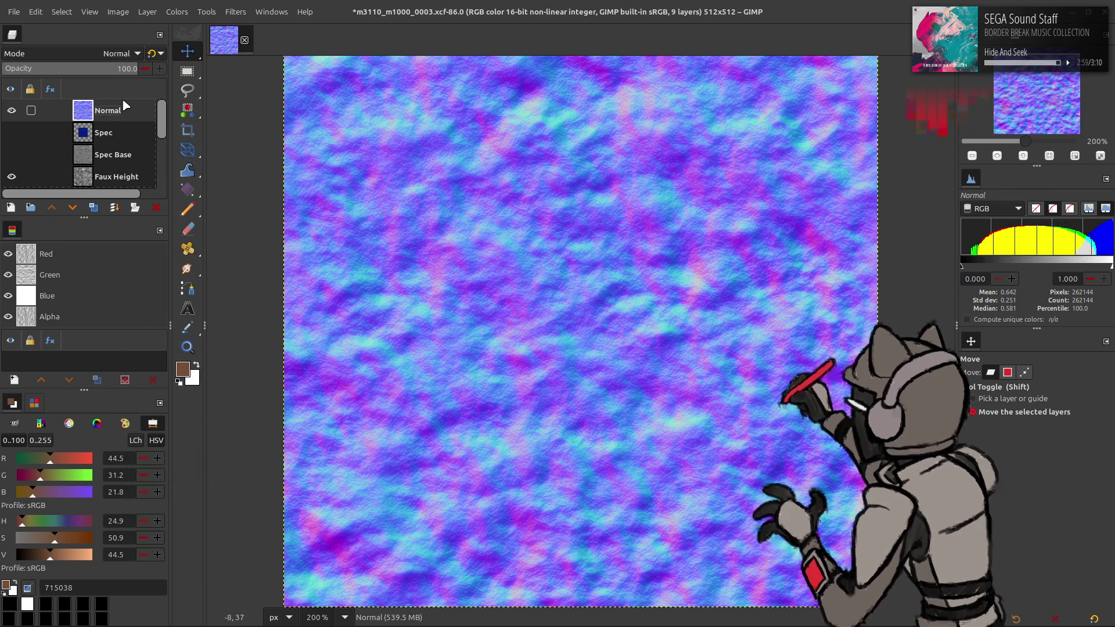
click(177, 11)
click(198, 141)
scroll(92, 148, down, 3)
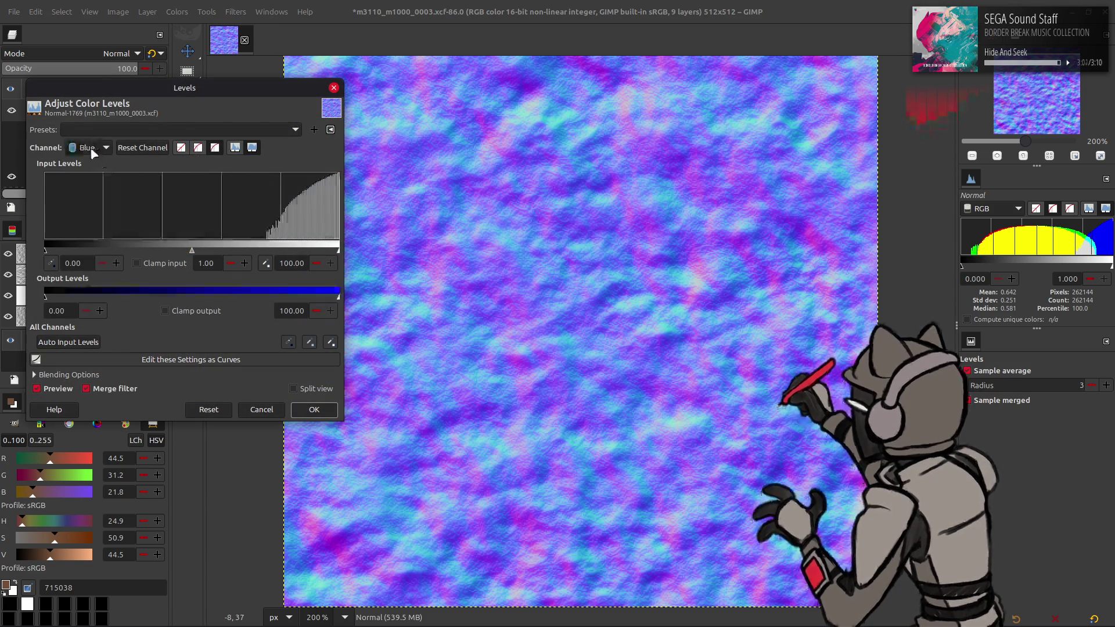
Set the Blue channel's output high level to 0 in Levels and apply it
triple_click(292, 311)
text(0)
key(Return)
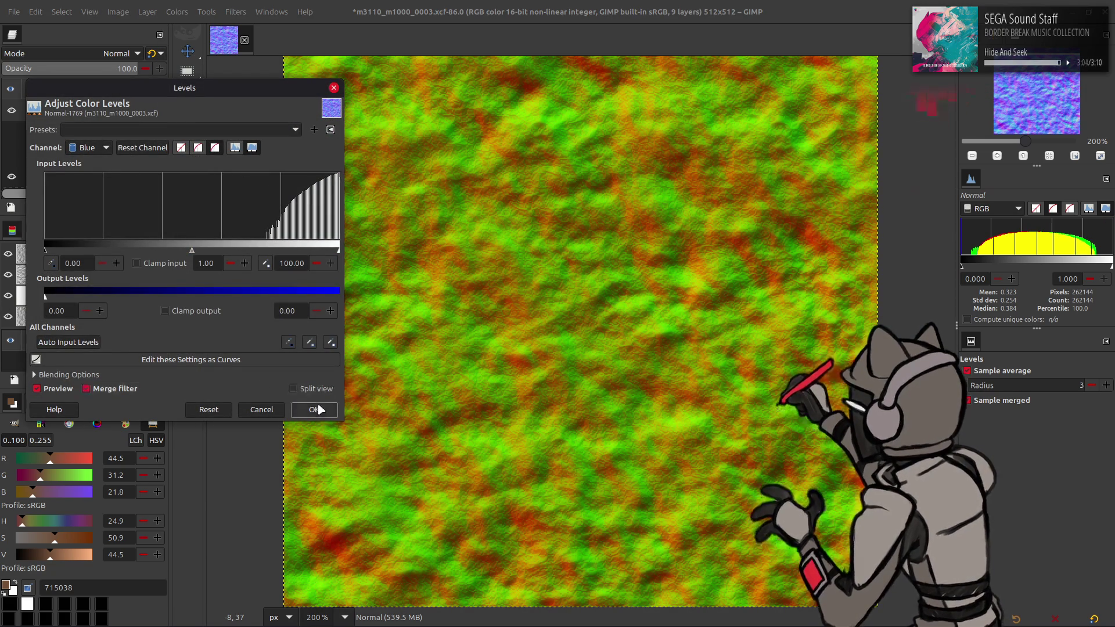
click(314, 410)
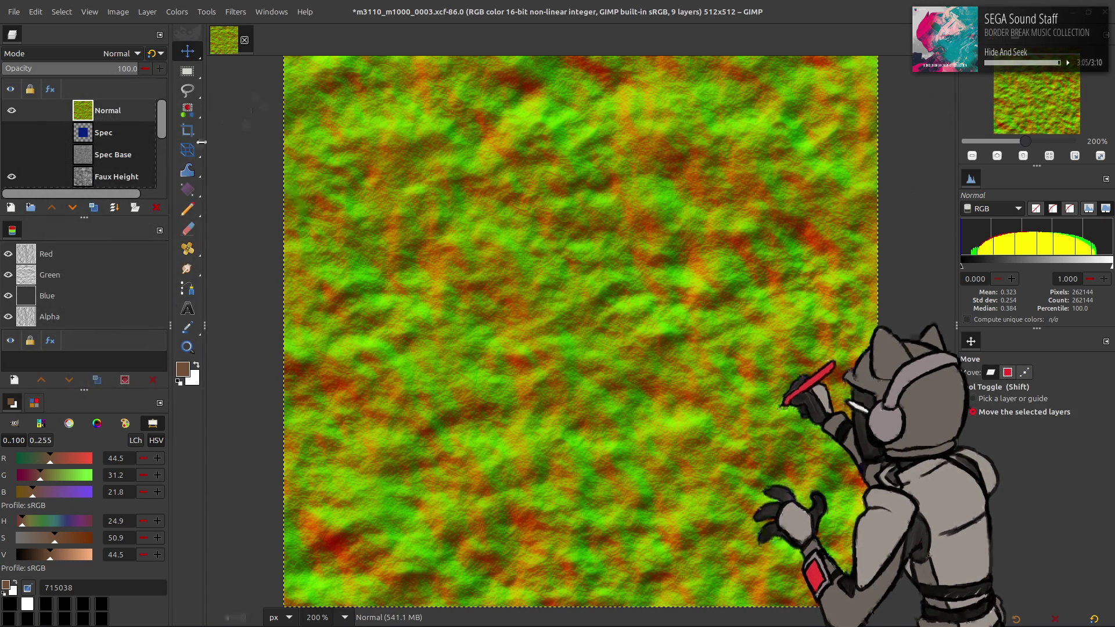
Duplicate the Normal layer once, then bring up G'MIC's Gaussian blur filter
click(94, 207)
click(94, 207)
key(ctrl+z)
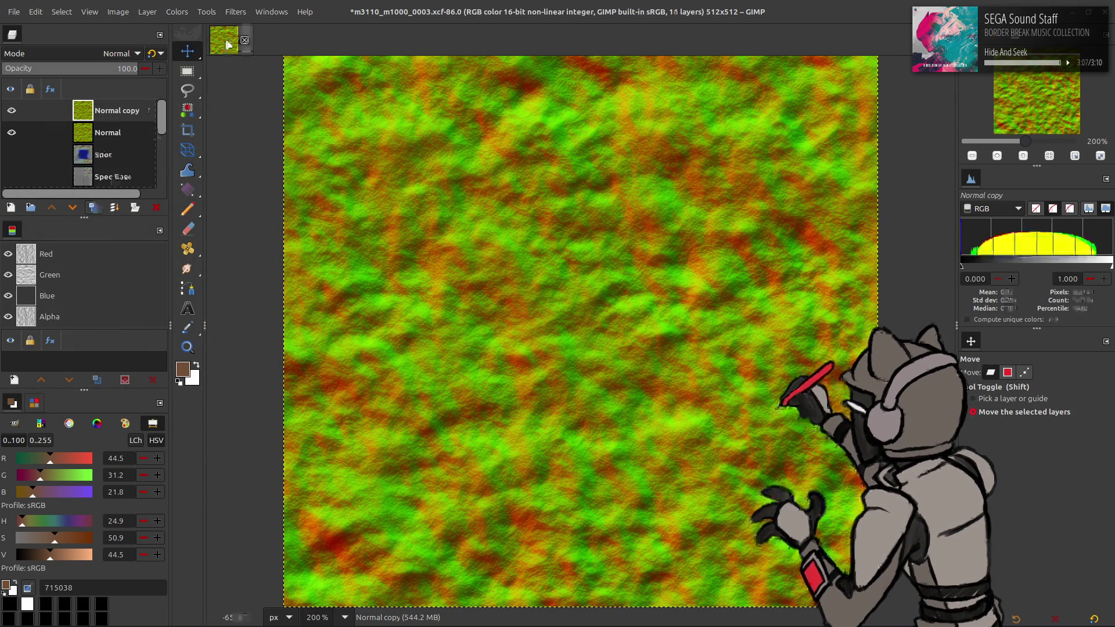
click(235, 12)
click(279, 299)
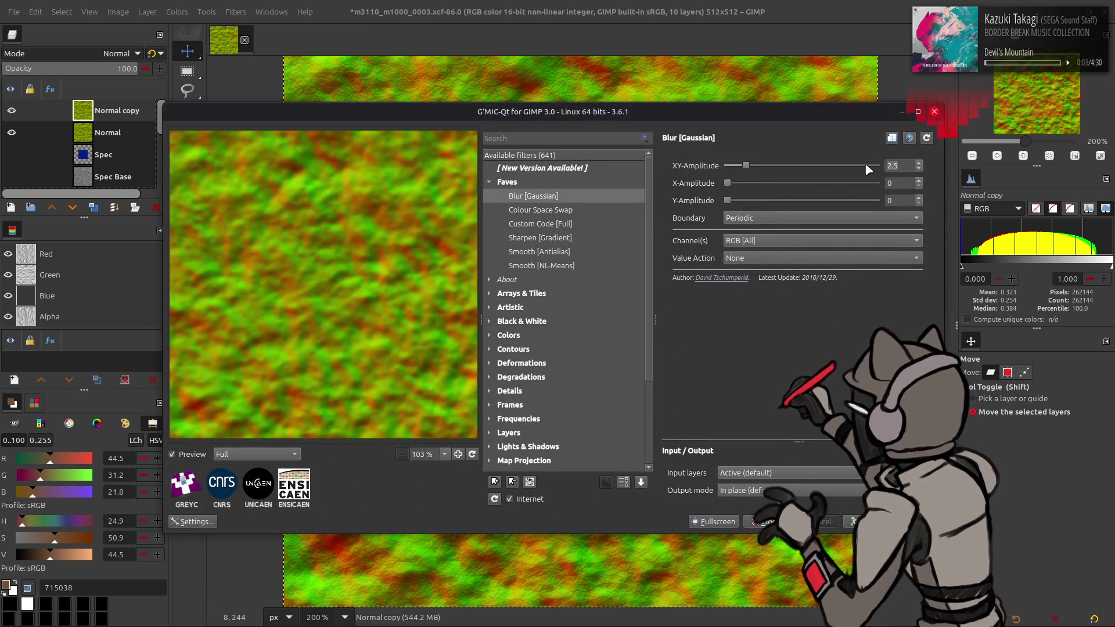
Apply a Gaussian blur with amplitude 8 to the layer copy
text(16)
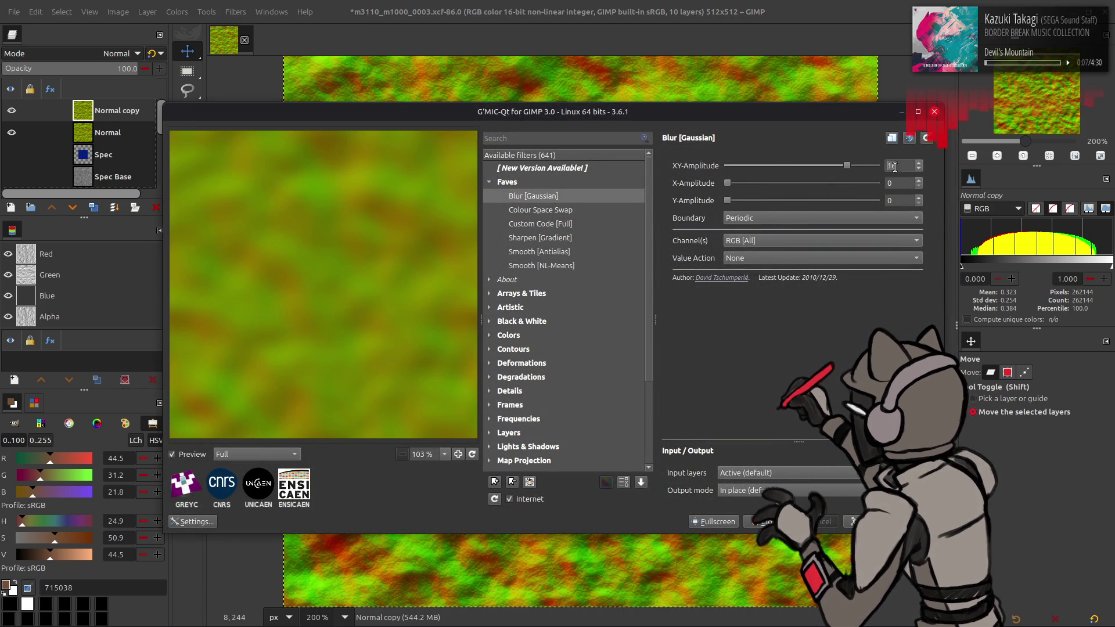
key(BackSpace)
key(BackSpace)
text(8)
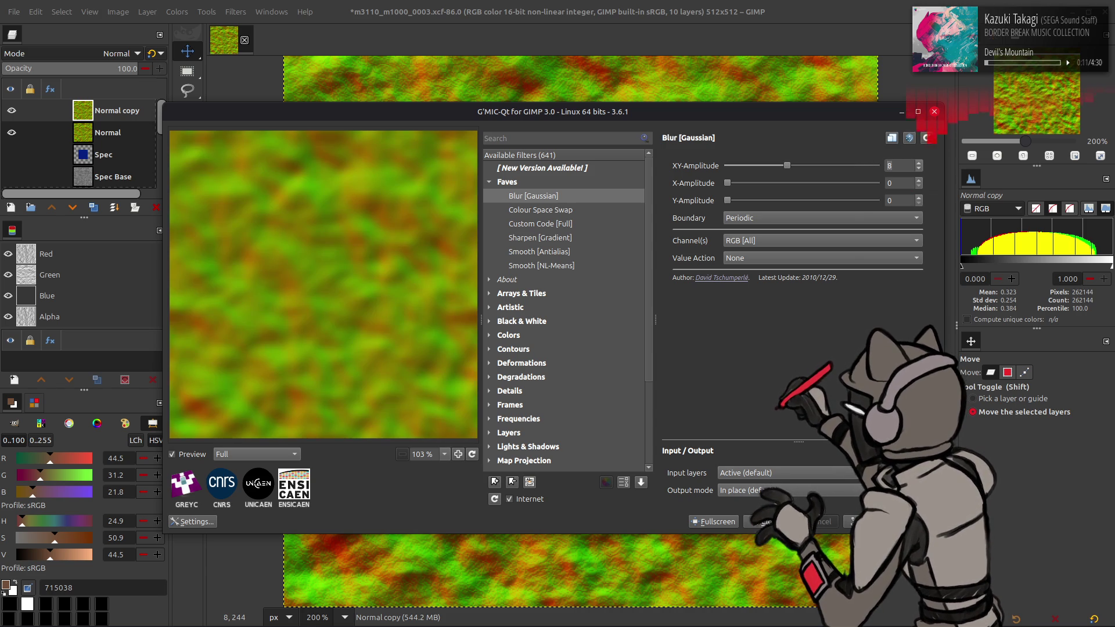
key(Return)
Duplicate the blurred layer several times, then undo the extra copies
click(94, 209)
click(94, 208)
click(93, 209)
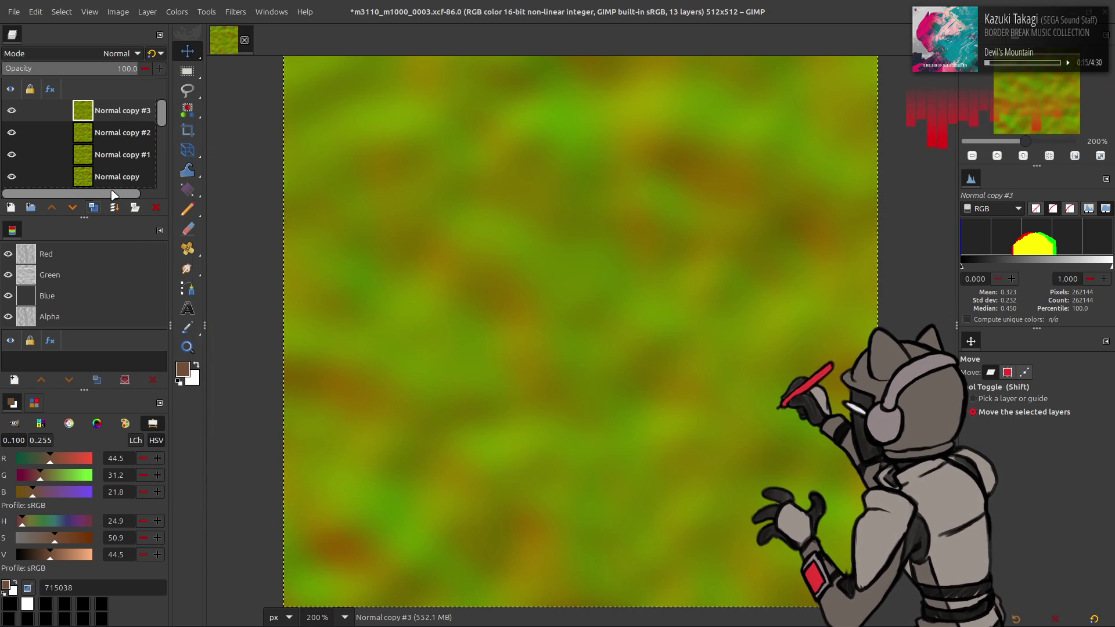
key(ctrl+z)
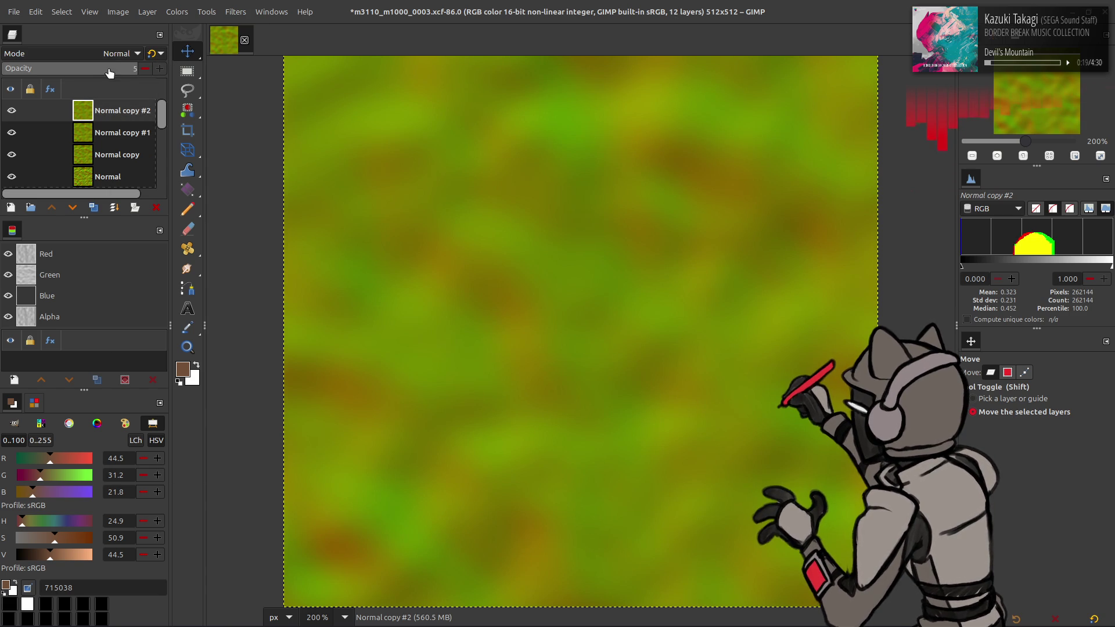
click(154, 54)
key(ctrl+z)
key(ctrl+z)
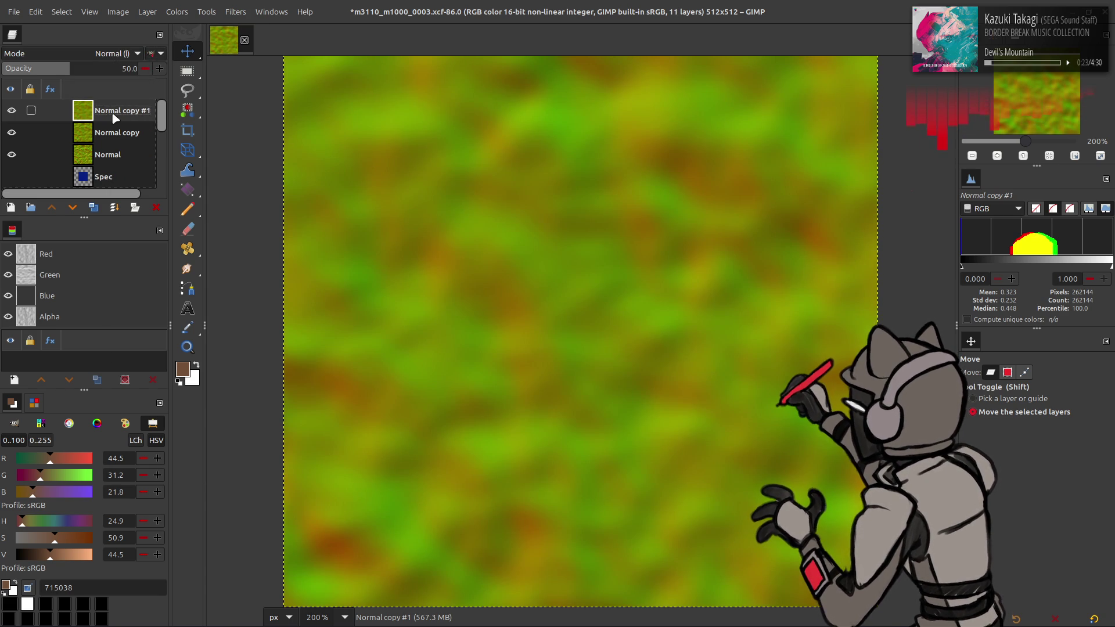
Delete the top duplicate, set layer opacity to 5, and delete the Normal copy layer
right_click(113, 113)
click(151, 274)
triple_click(107, 69)
text(5)
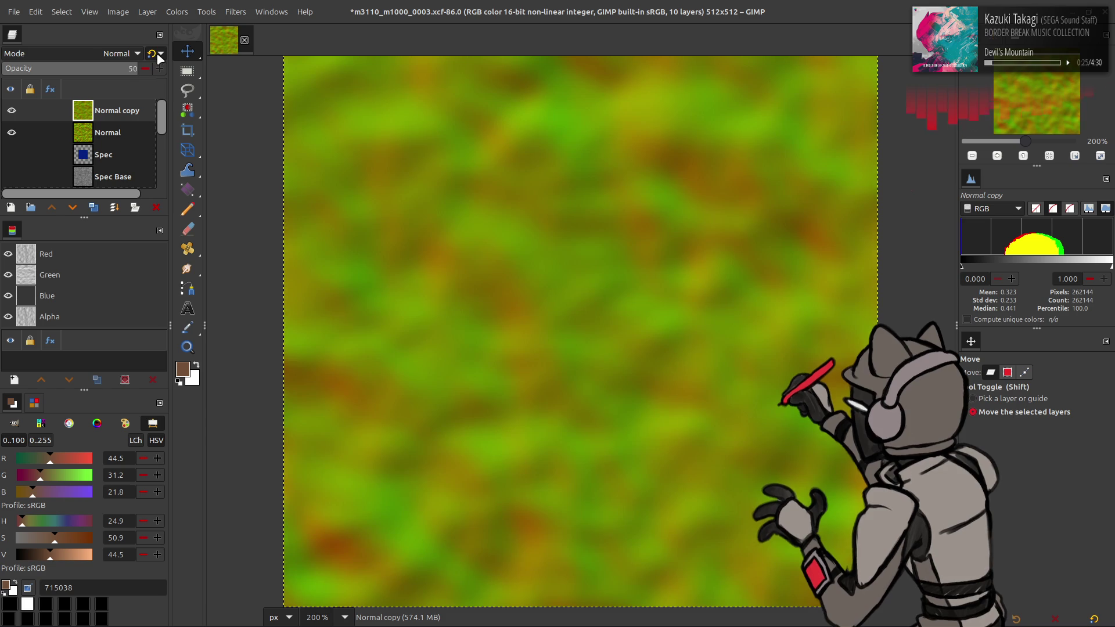
key(Return)
right_click(110, 110)
click(148, 271)
Apply a lighter G'MIC Gaussian blur of 0.5 to the Normal layer
click(234, 12)
click(281, 291)
click(909, 169)
text(0.5)
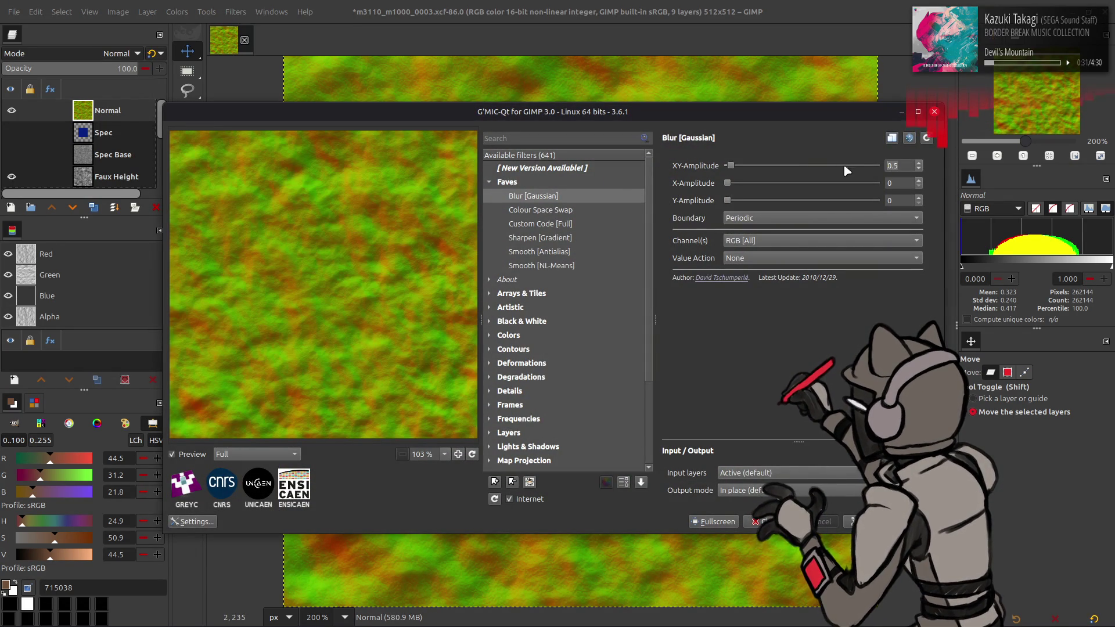
key(Return)
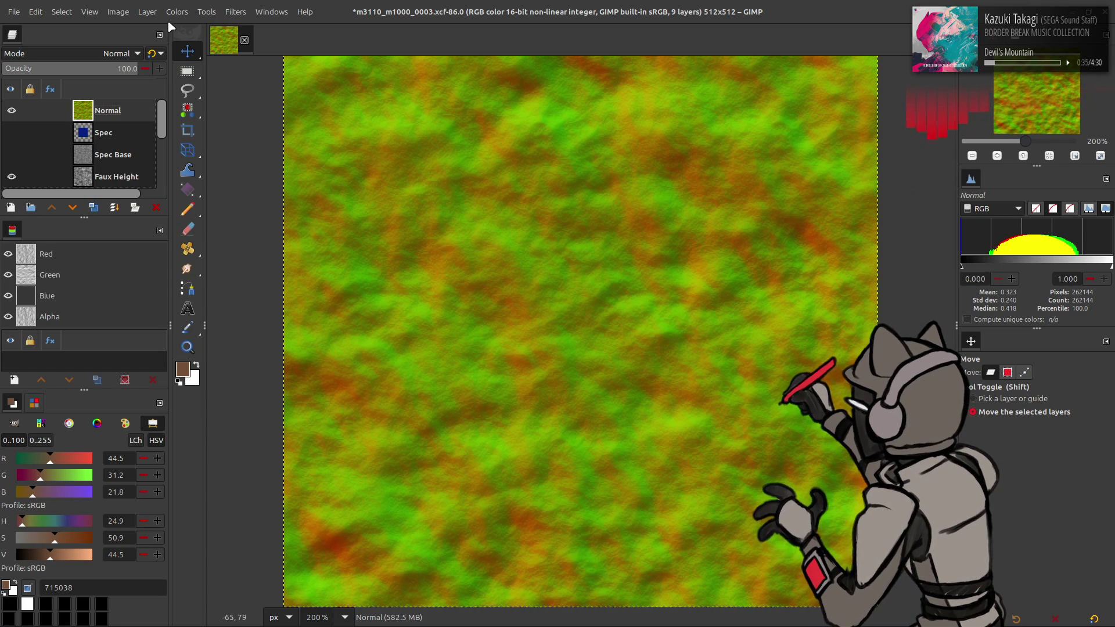
Save the XCF and duplicate the Normal layer
click(182, 15)
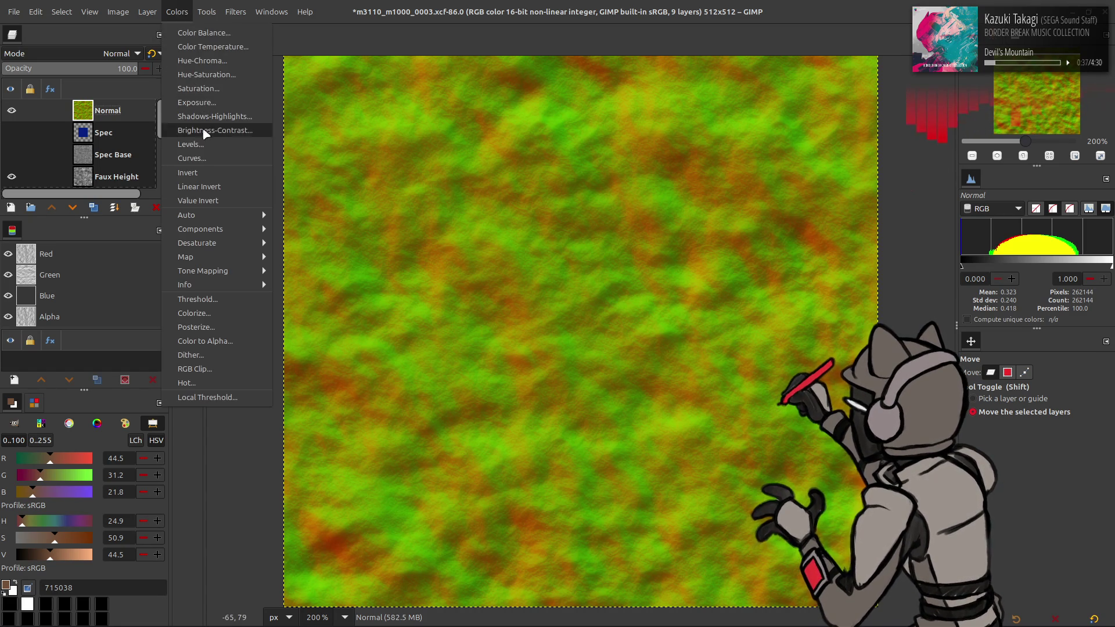
click(77, 106)
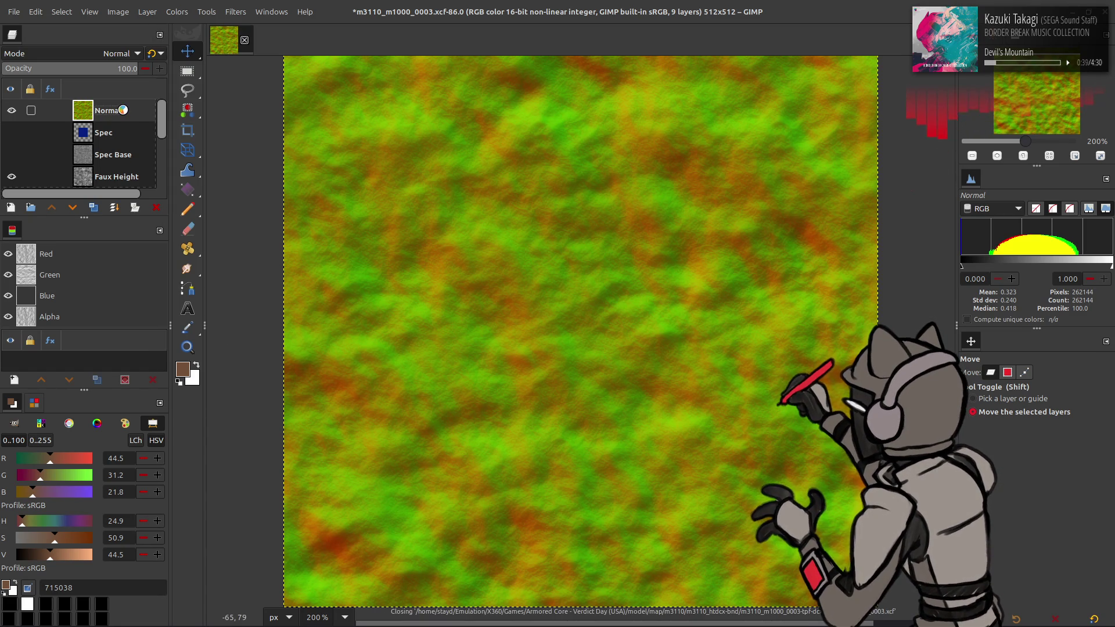
key(ctrl+s)
click(36, 12)
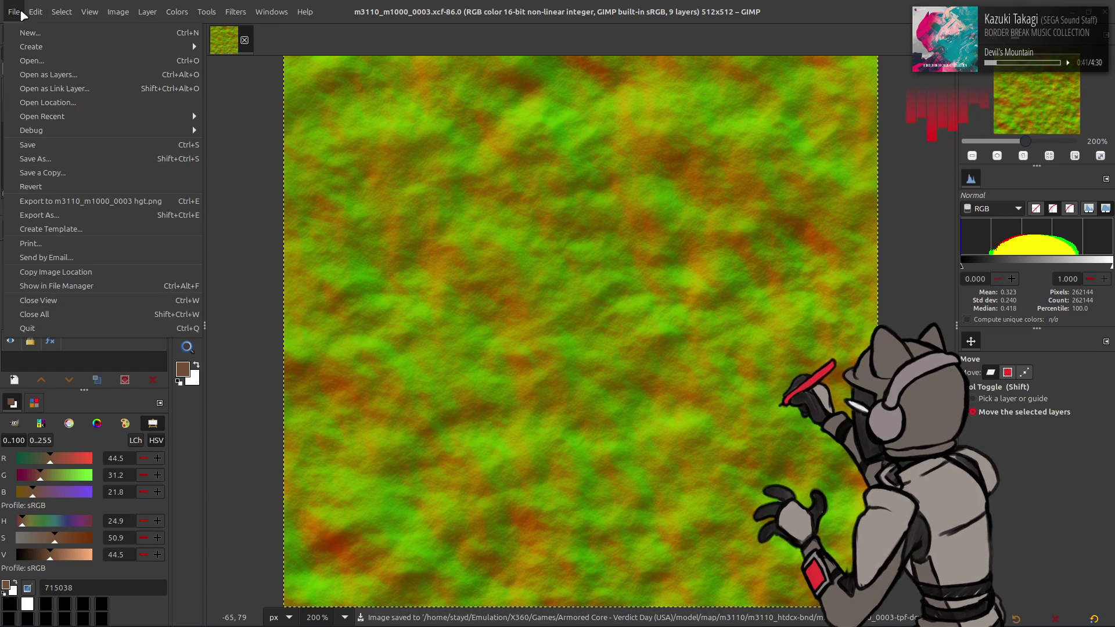
key(Escape)
click(93, 207)
Invert the Normal copy's colours and set its blend mode to Overlay
click(177, 11)
click(188, 172)
click(122, 53)
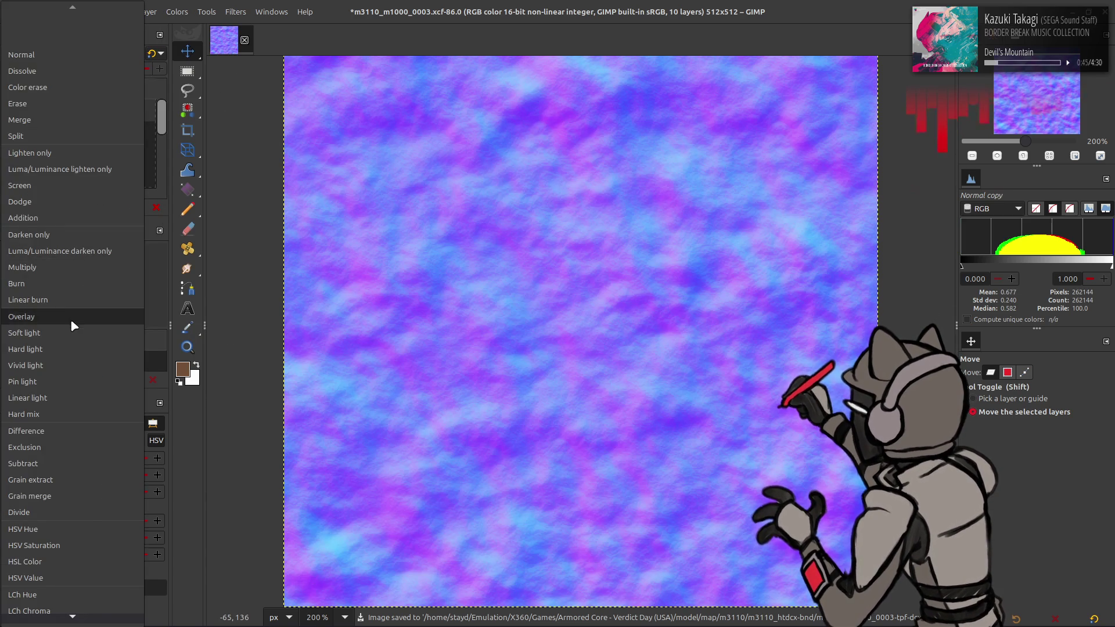
click(71, 319)
scroll(92, 57, down, 1)
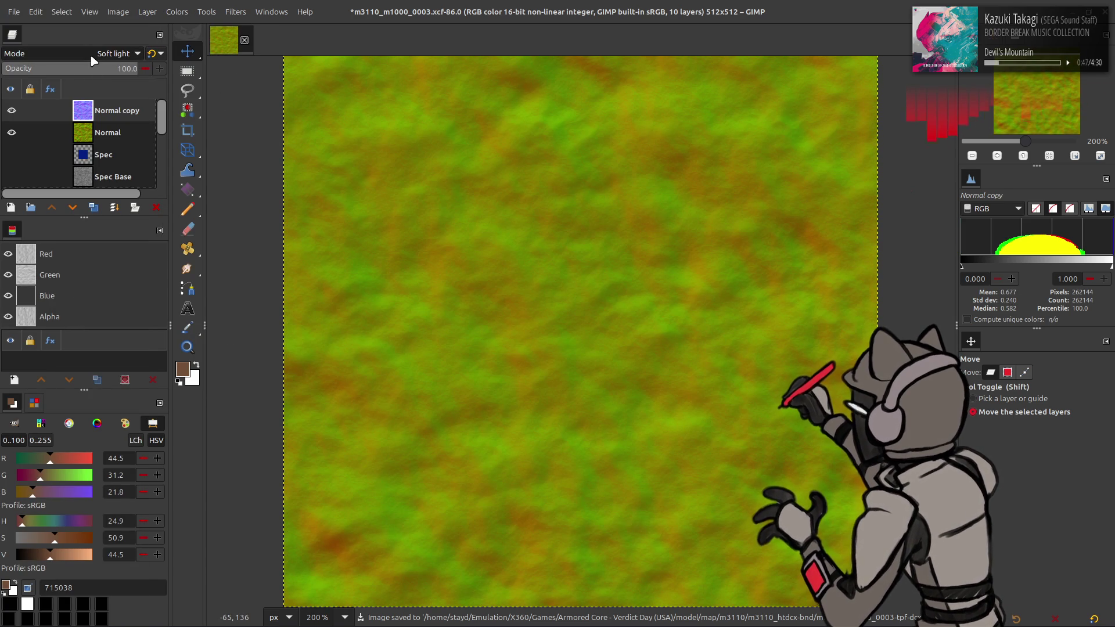
scroll(85, 57, up, 1)
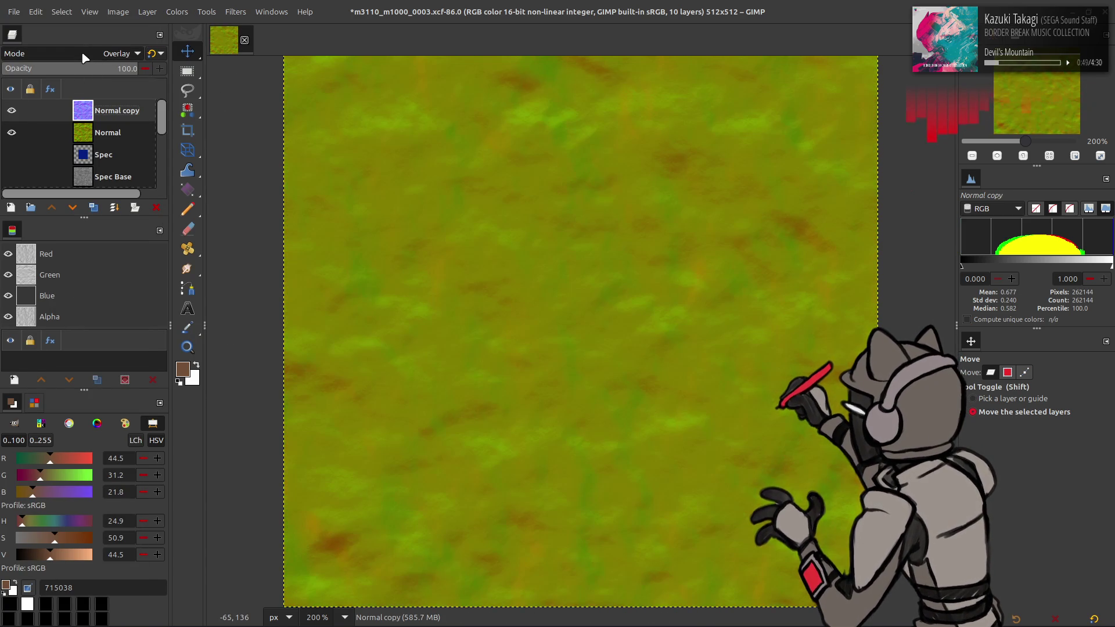
Duplicate the Normal layer, merge the Overlay copy down into it, and compare visibility
click(100, 140)
click(93, 207)
click(98, 119)
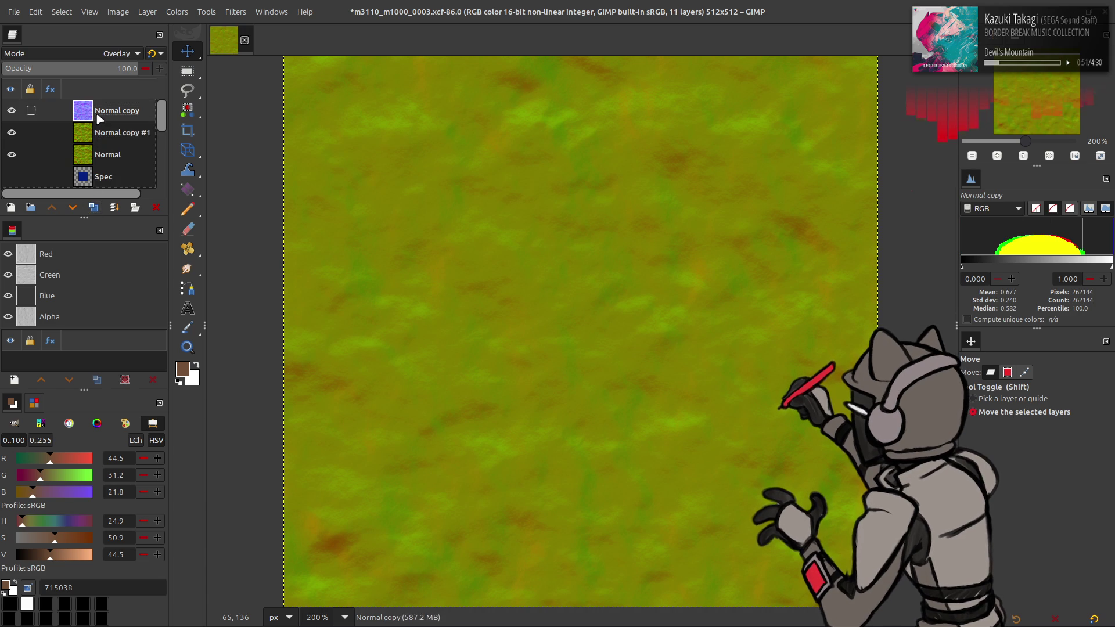
key(ctrl+shift+m)
click(11, 110)
click(11, 110)
Invert the merged layer and try Soft light mode, toggling visibility to compare
click(177, 12)
click(187, 173)
click(117, 53)
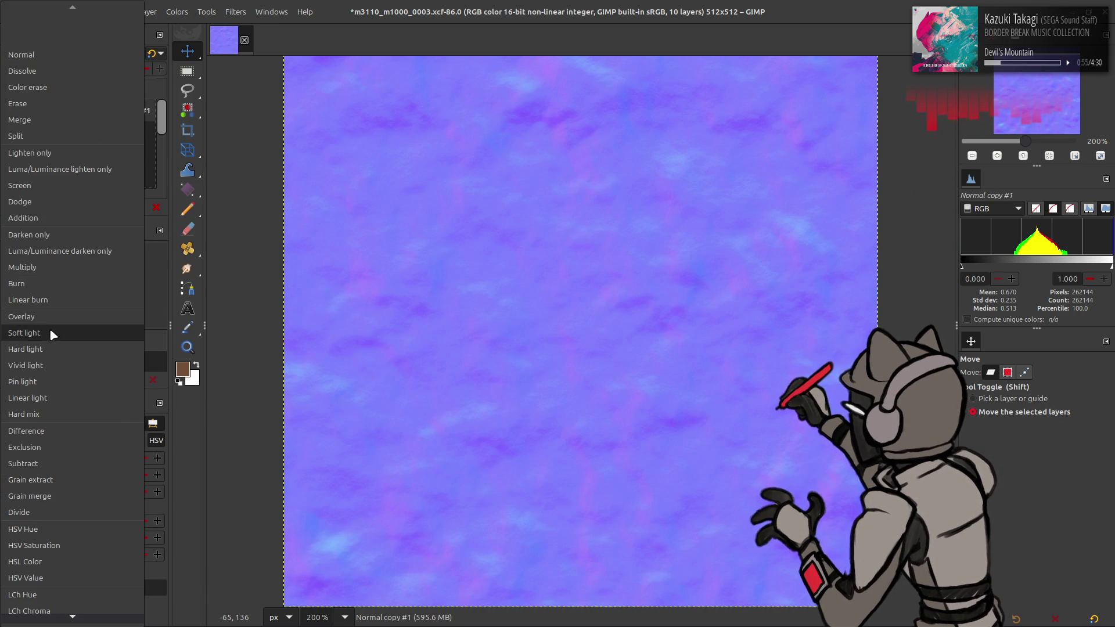
click(50, 329)
click(12, 110)
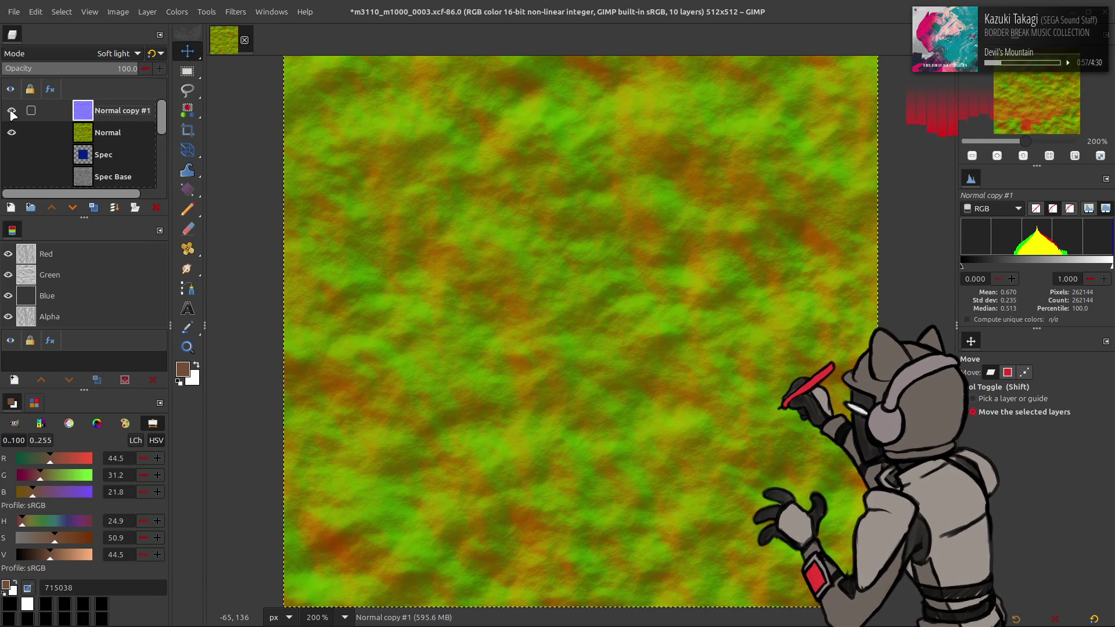
click(11, 111)
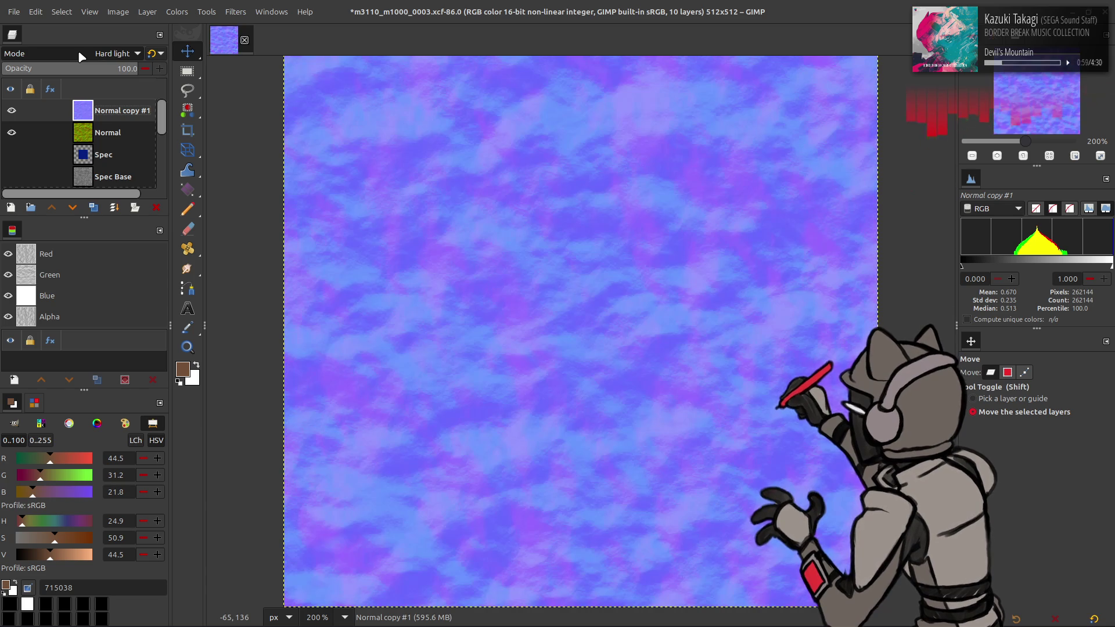
Set Normal copy #1 to Soft light, show it, and merge it down into Normal
scroll(81, 55, up, 1)
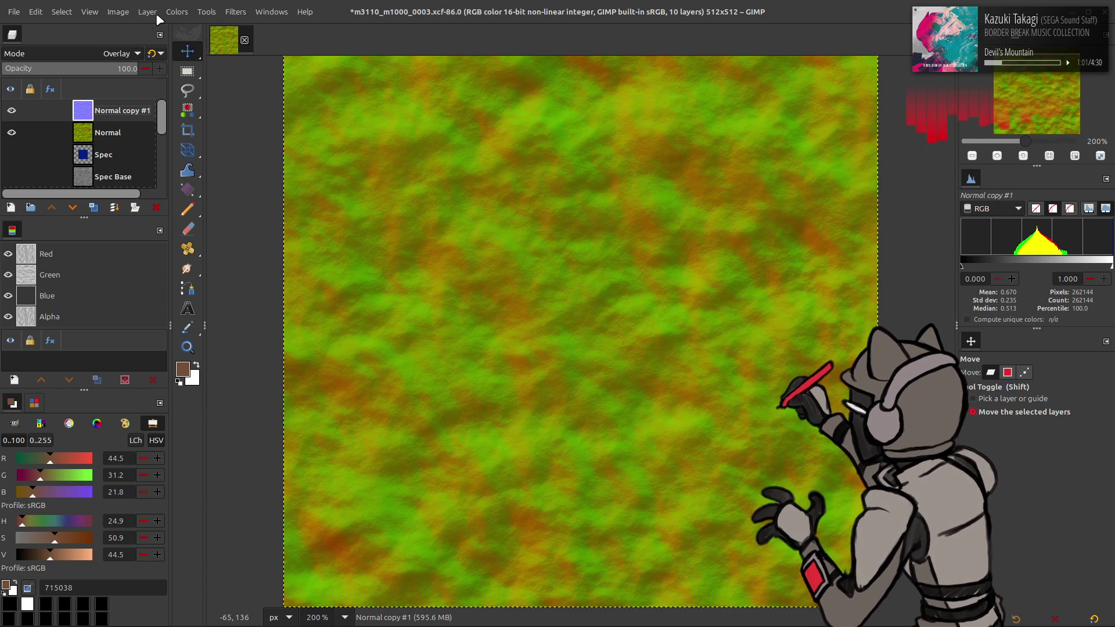
click(82, 54)
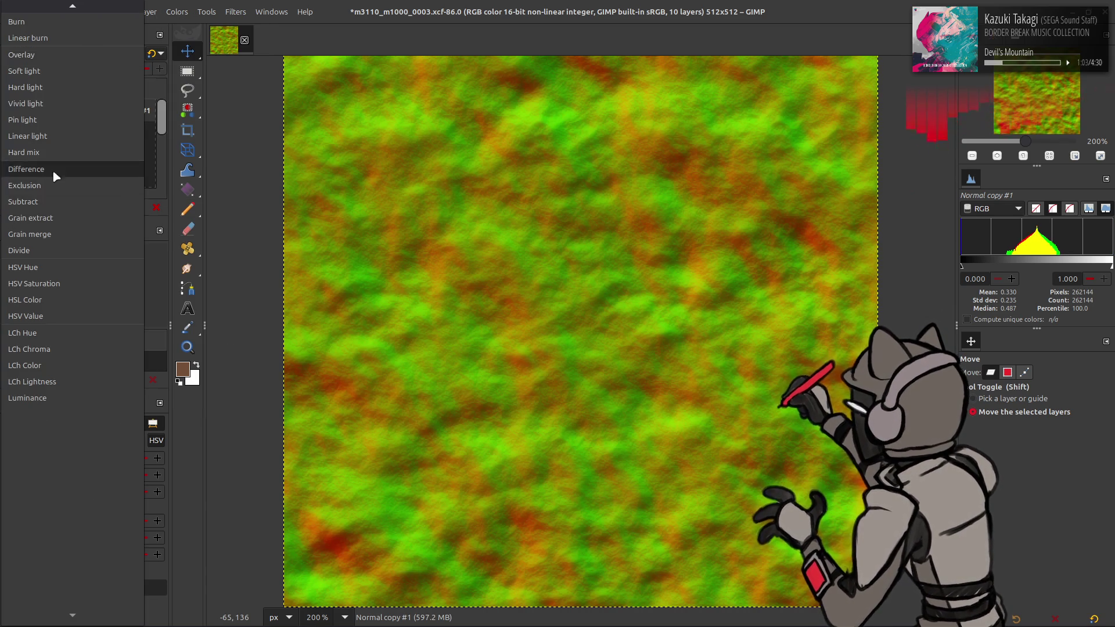
click(49, 72)
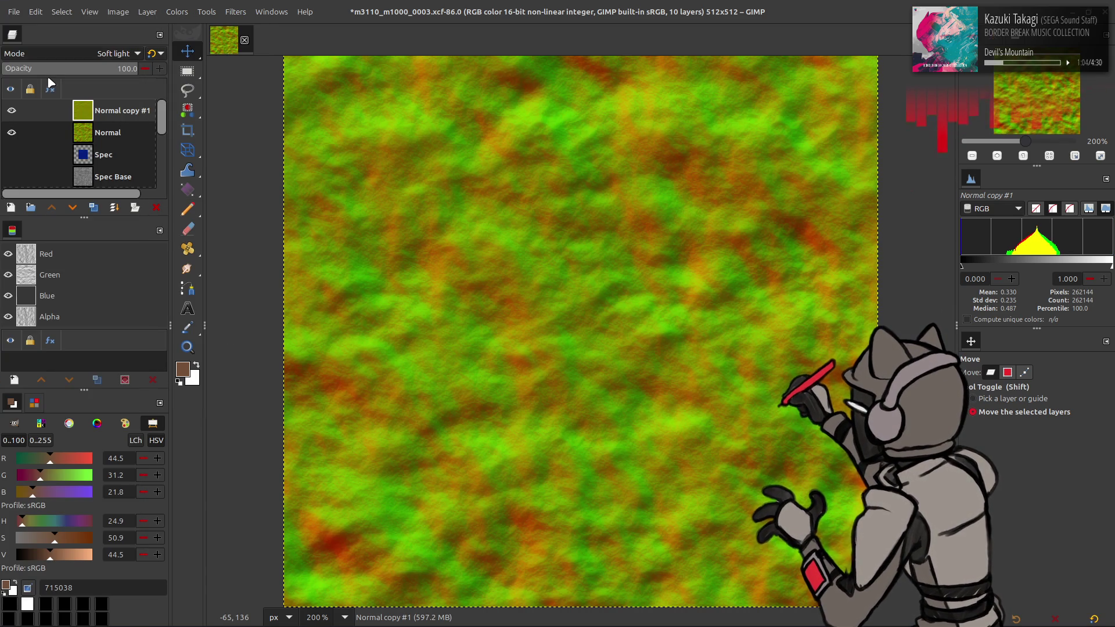
click(10, 109)
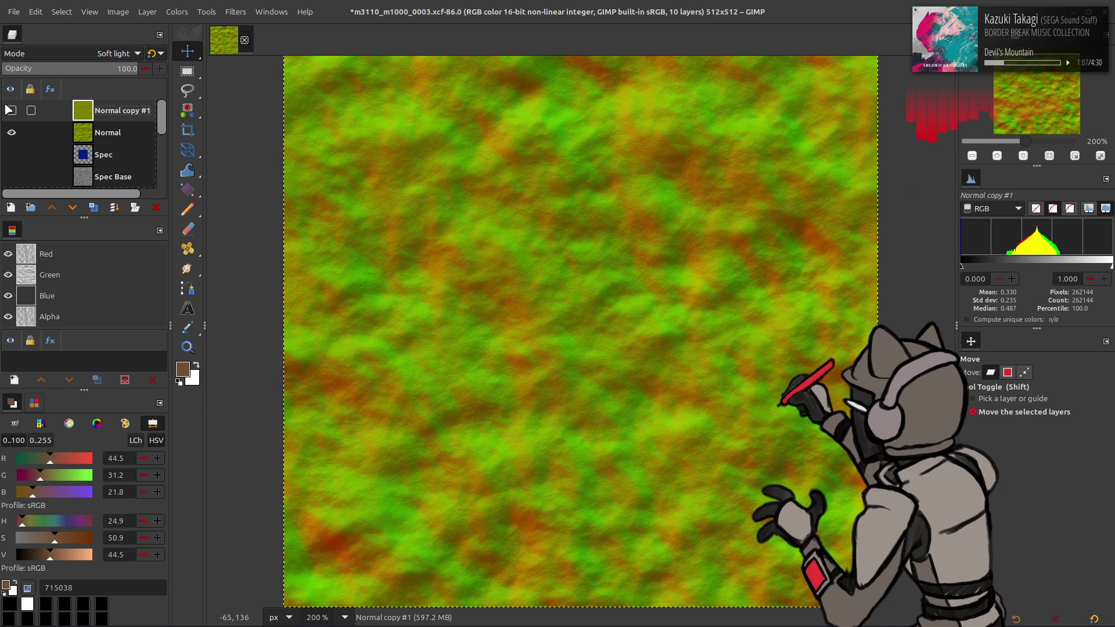
scroll(96, 58, up, 1)
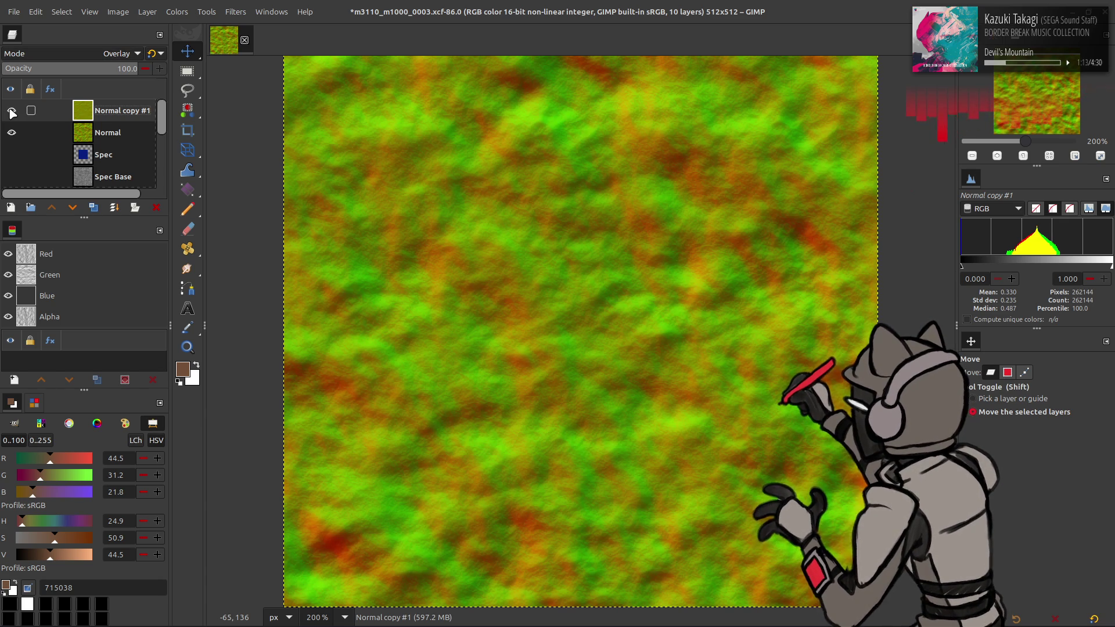
key(ctrl+m)
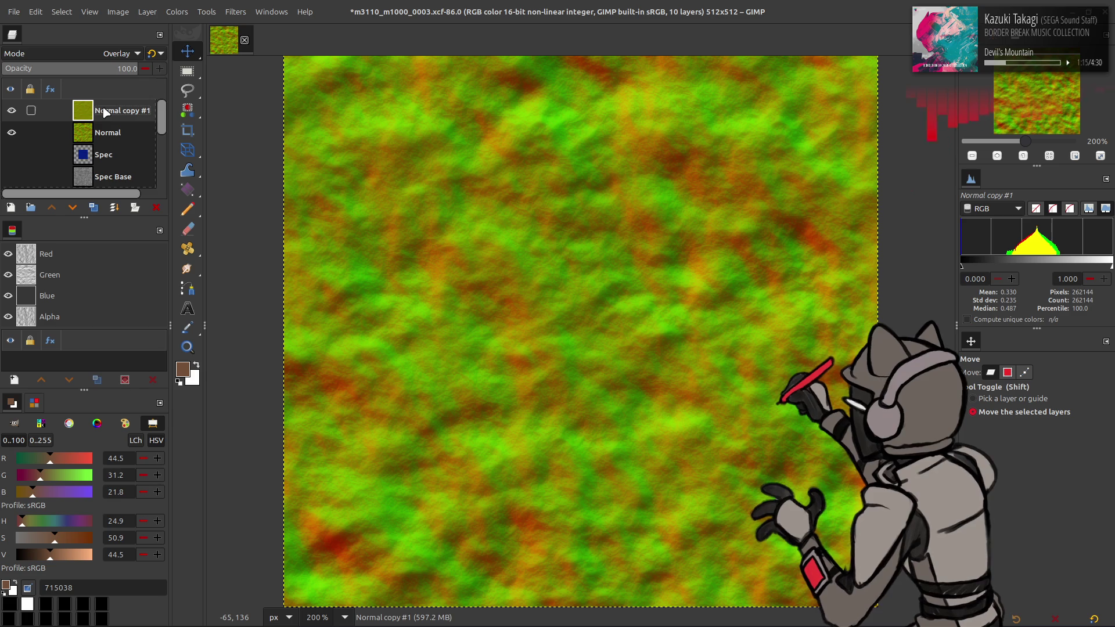
Set the Normal layer's output levels to 12.5 and 87.5 with Colors > Levels
click(177, 12)
click(200, 145)
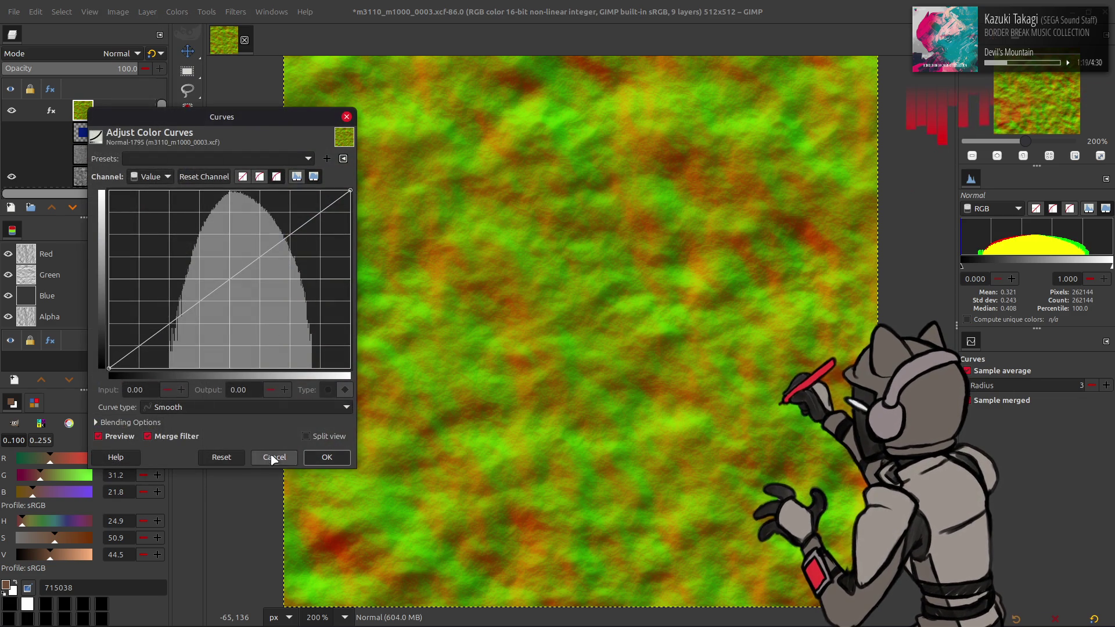
click(274, 457)
click(176, 12)
click(192, 144)
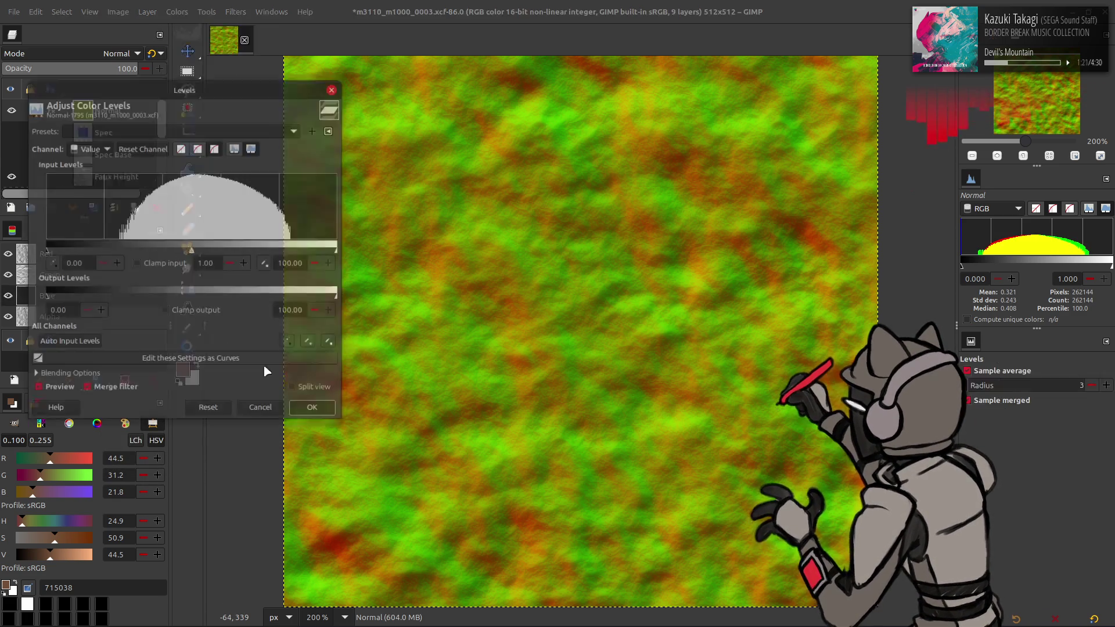
double_click(59, 311)
text(12.5)
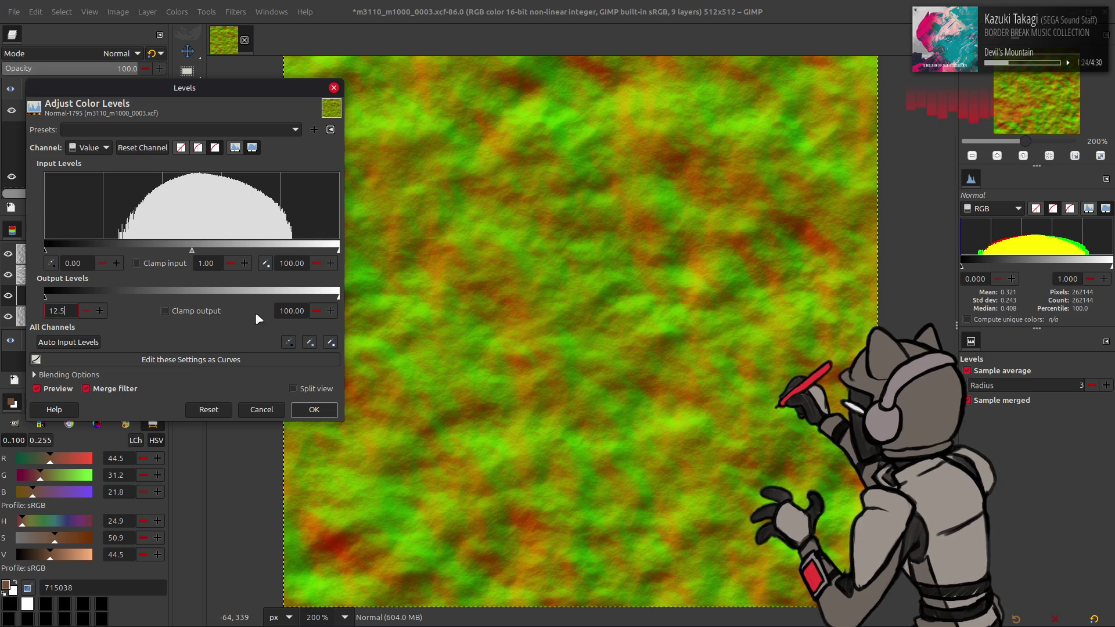
double_click(292, 311)
text(87.5)
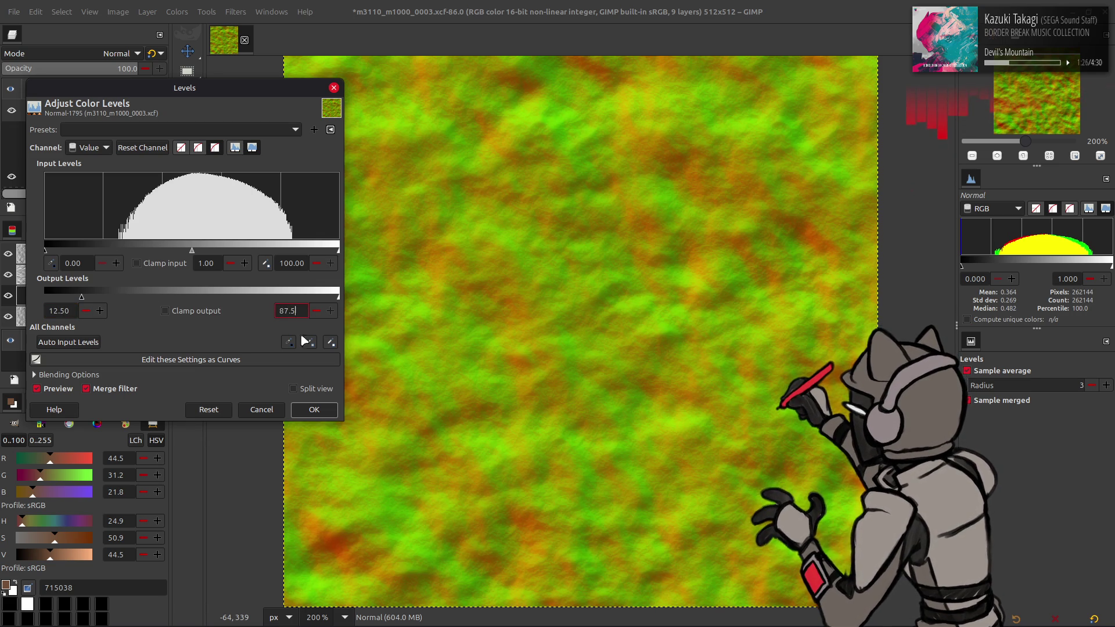
key(Return)
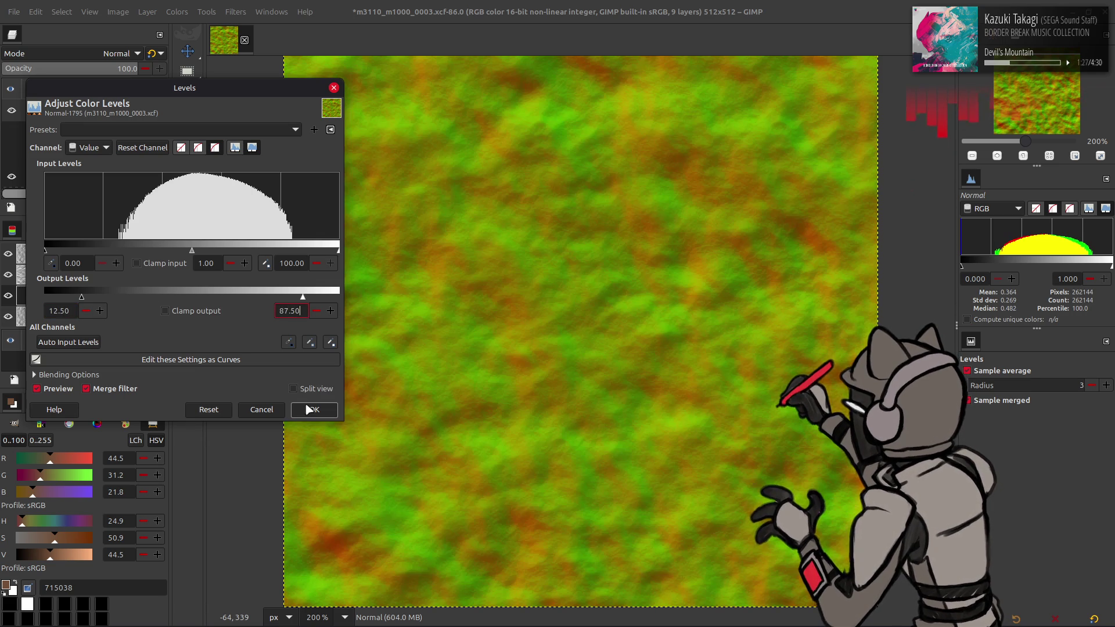
click(313, 410)
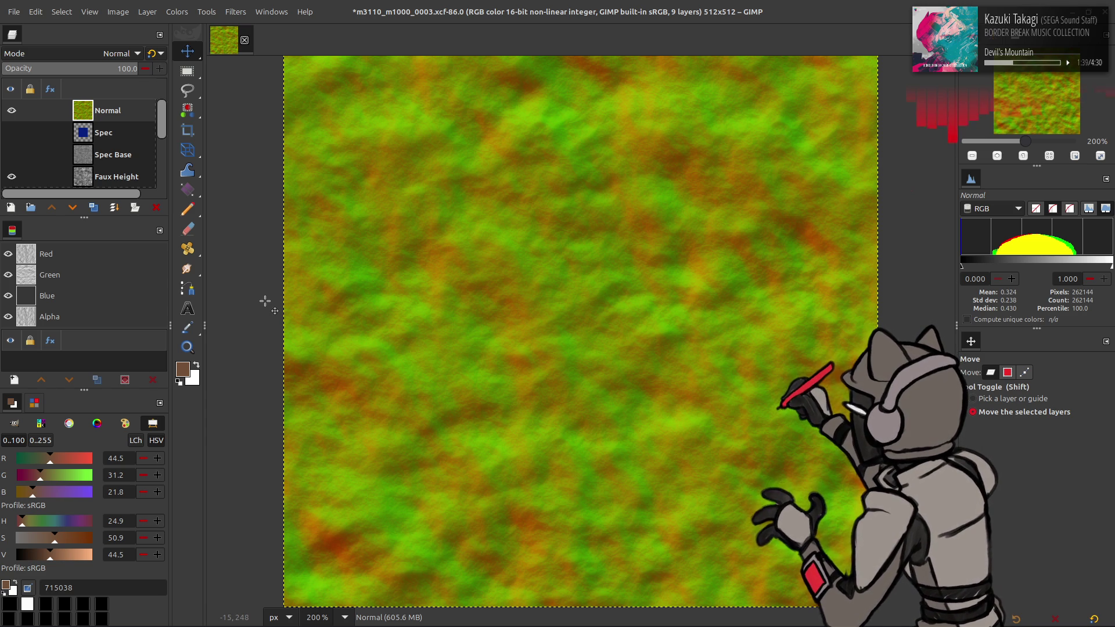
Save m3110_m1000_0003.xcf and bring the GIMP window back to the front
key(ctrl+s)
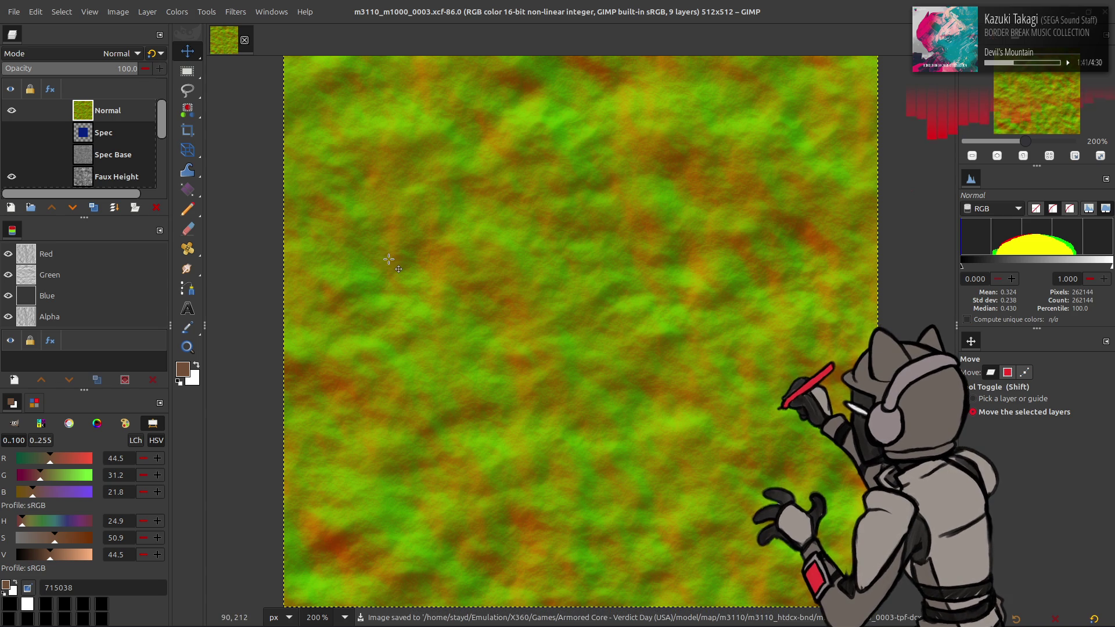
key(alt+Tab)
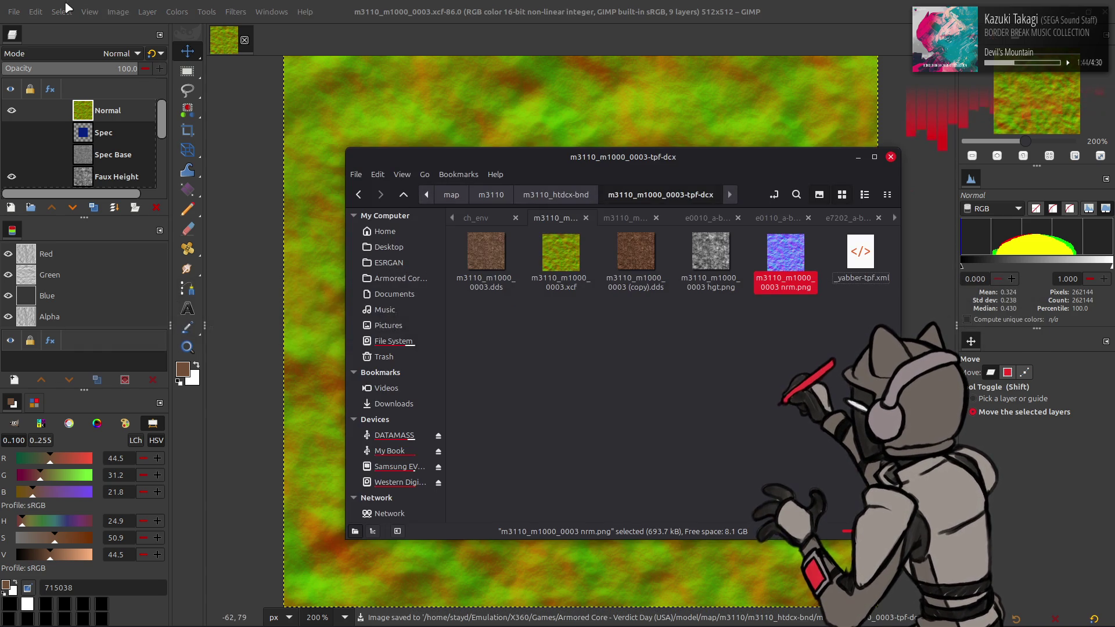
click(18, 14)
click(17, 14)
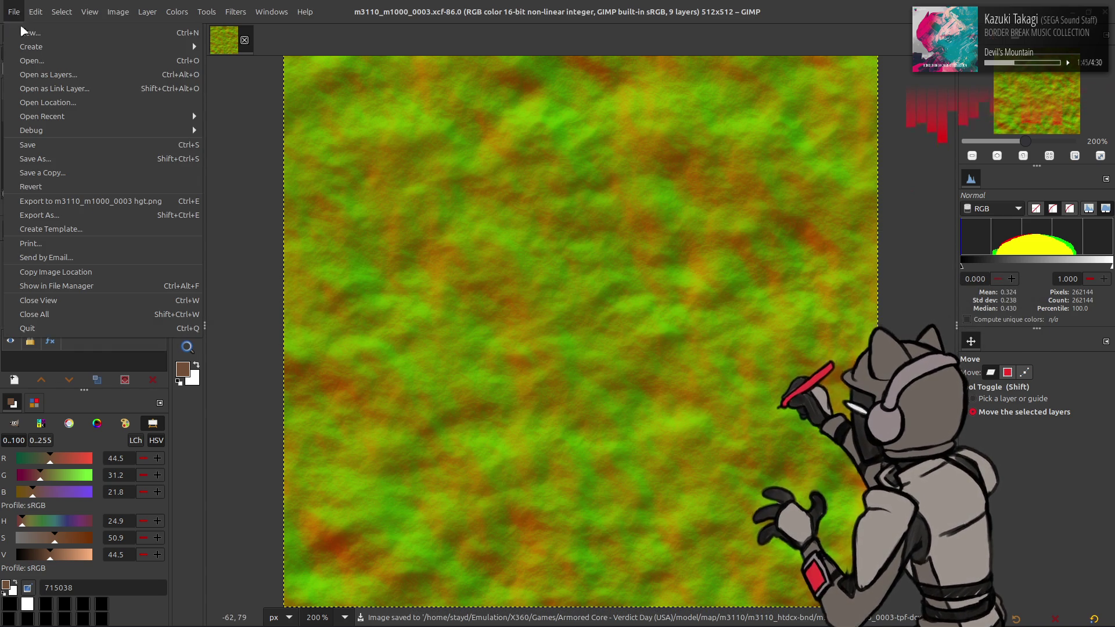
Export over m3110_m1000_0003_n.dds in the m3110_m1000_0003_n-tpf-dcx folder, replacing it
click(36, 215)
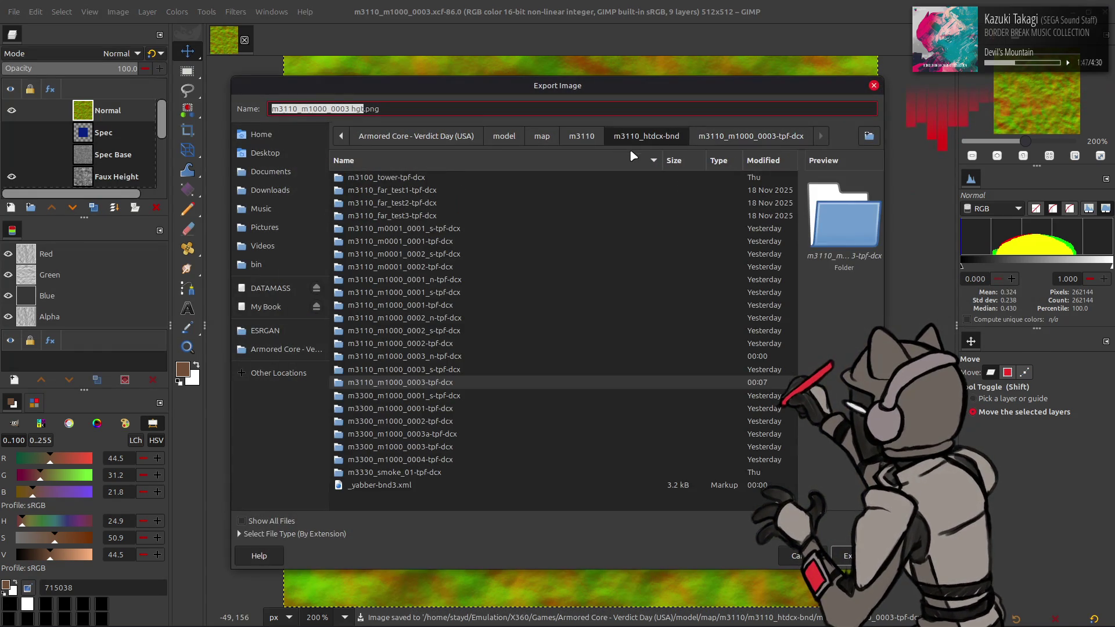
double_click(456, 358)
click(449, 180)
click(848, 556)
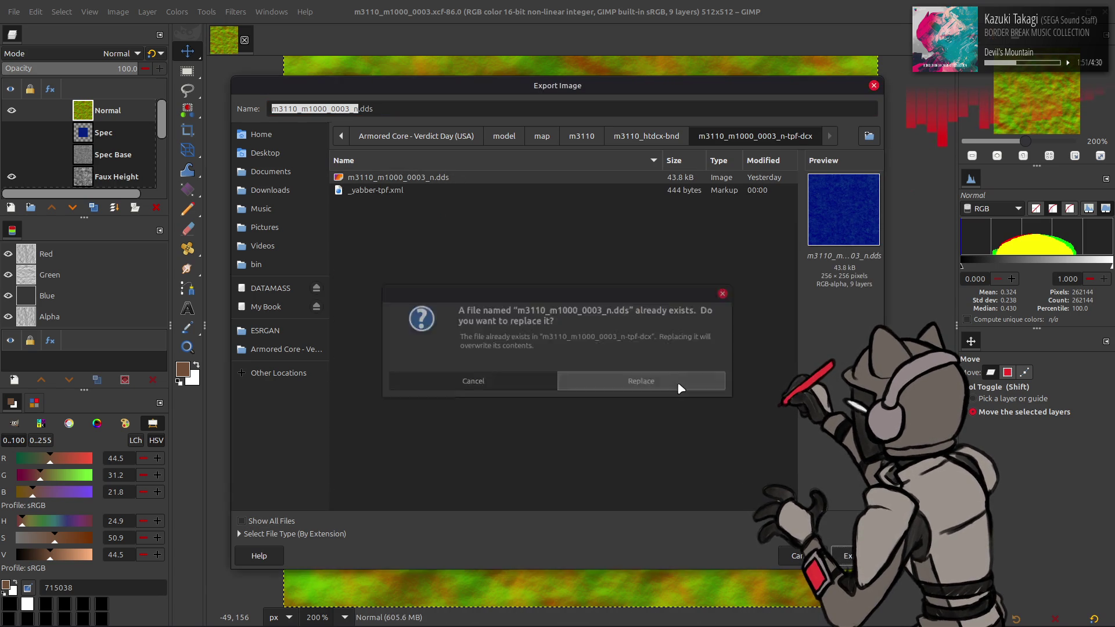
click(697, 401)
Export with BC5 / ATI2 (3Dc) compression and no gamma correction, then save the image
click(534, 146)
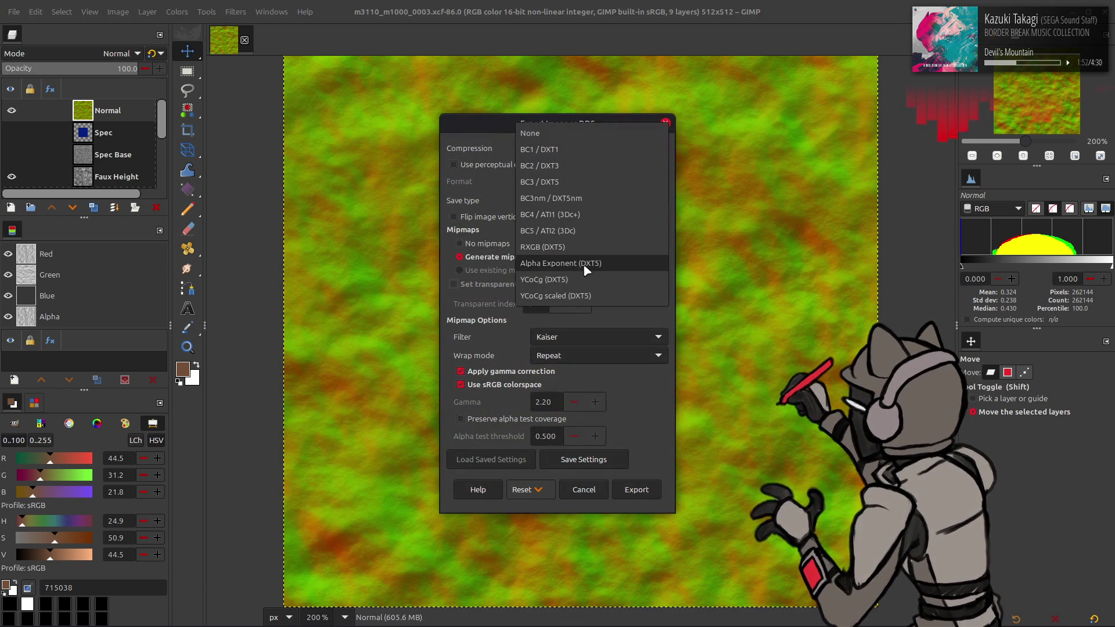
click(581, 230)
click(601, 371)
scroll(605, 339, up, 2)
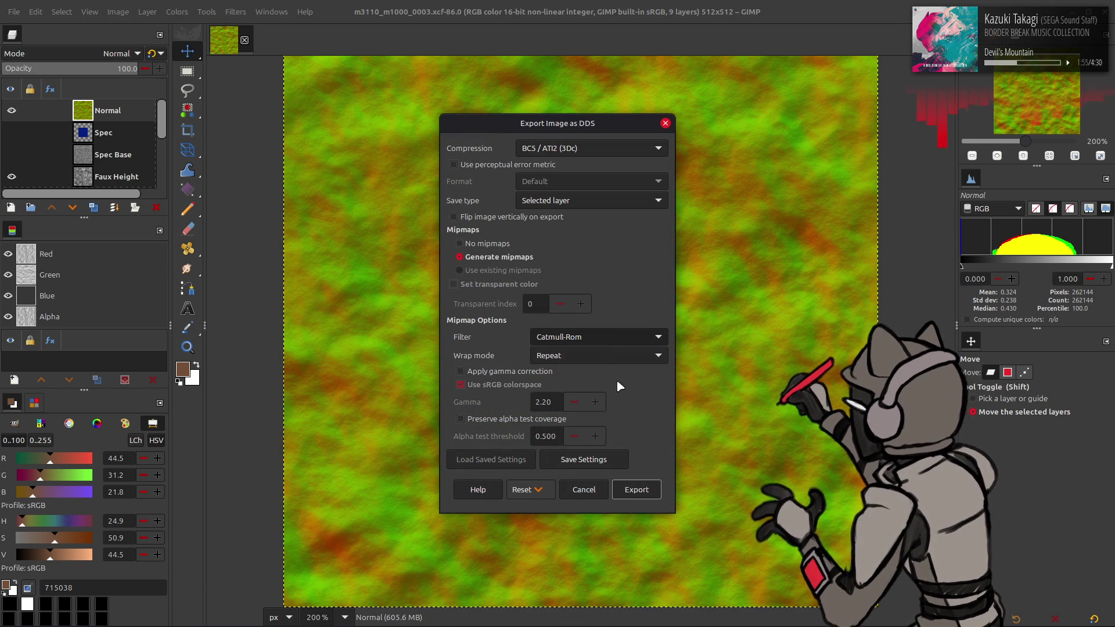
click(637, 490)
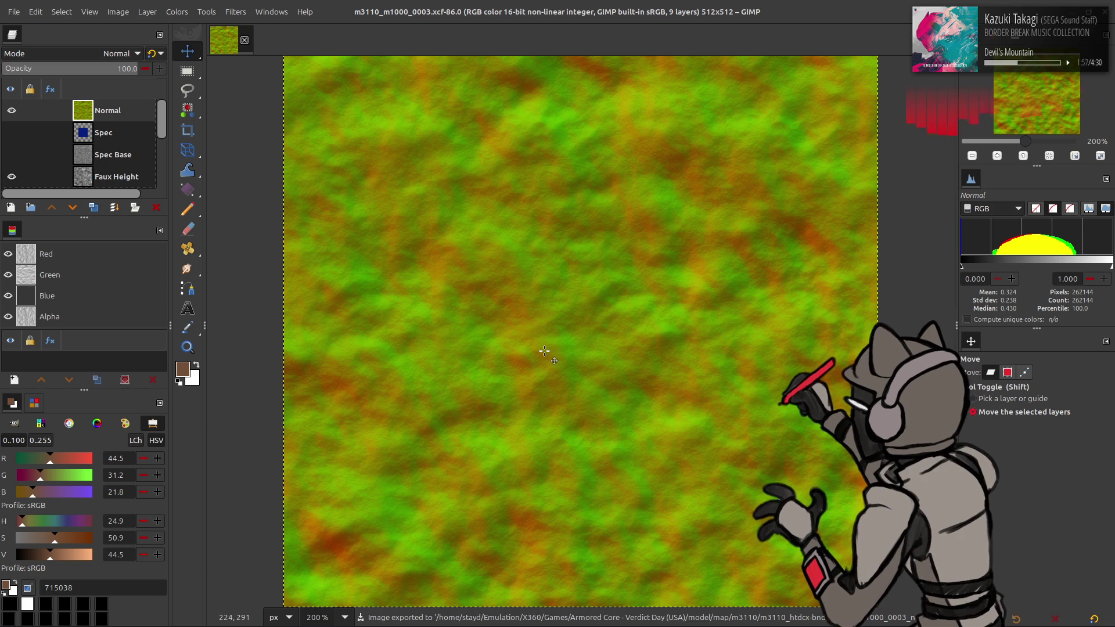
key(ctrl+s)
In Blender, show the rock in Material Preview shading and orbit closer to its surface
key(alt+Tab)
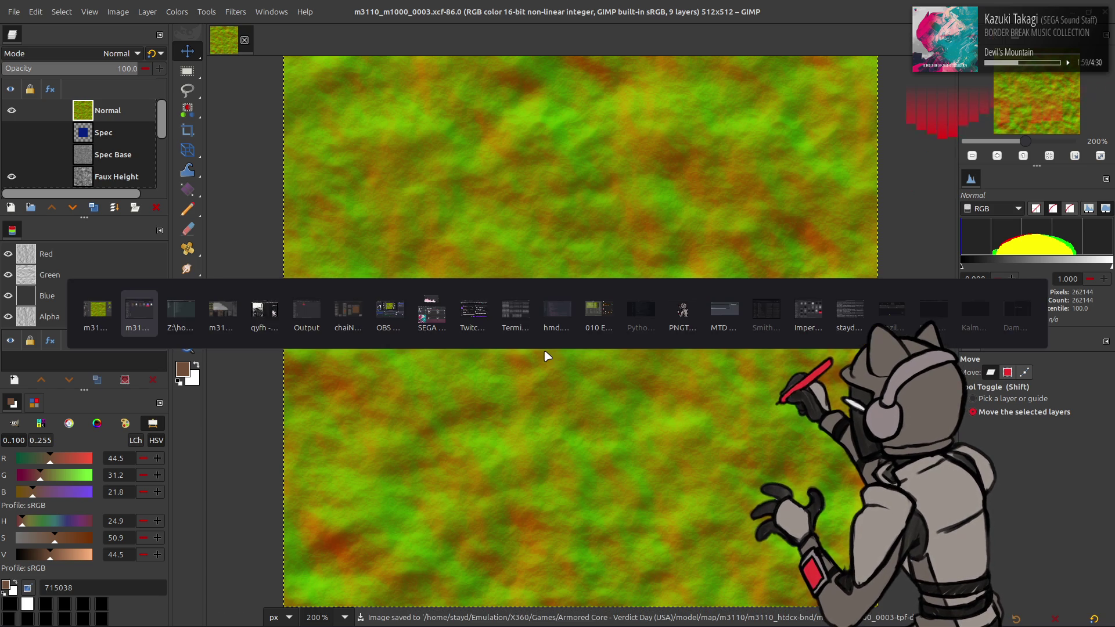
key(alt+Tab)
key(alt+Tab)
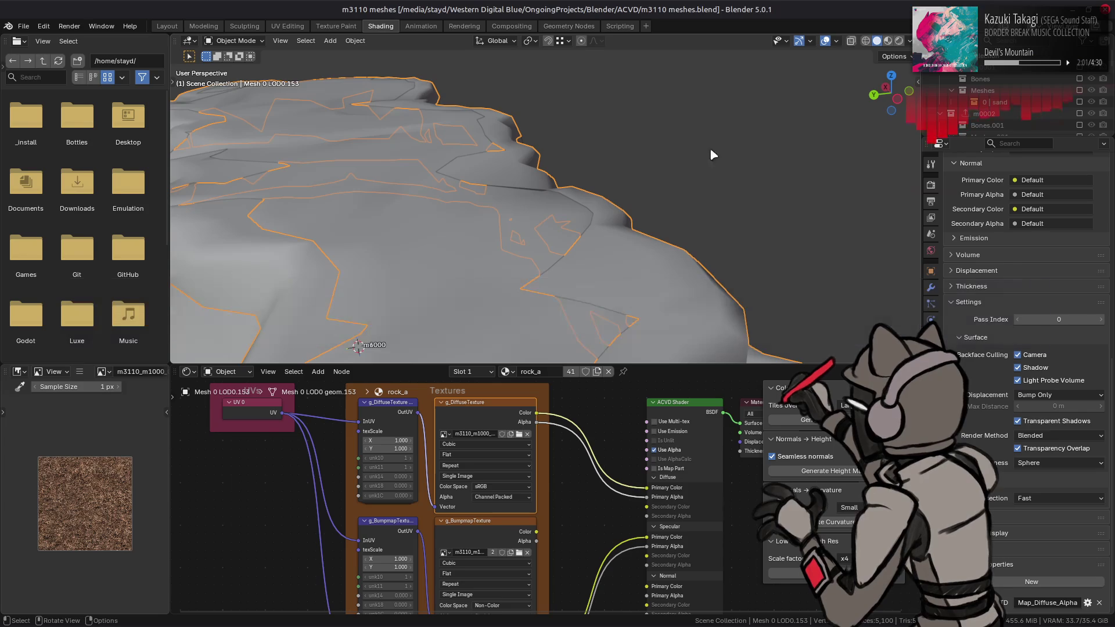
click(888, 40)
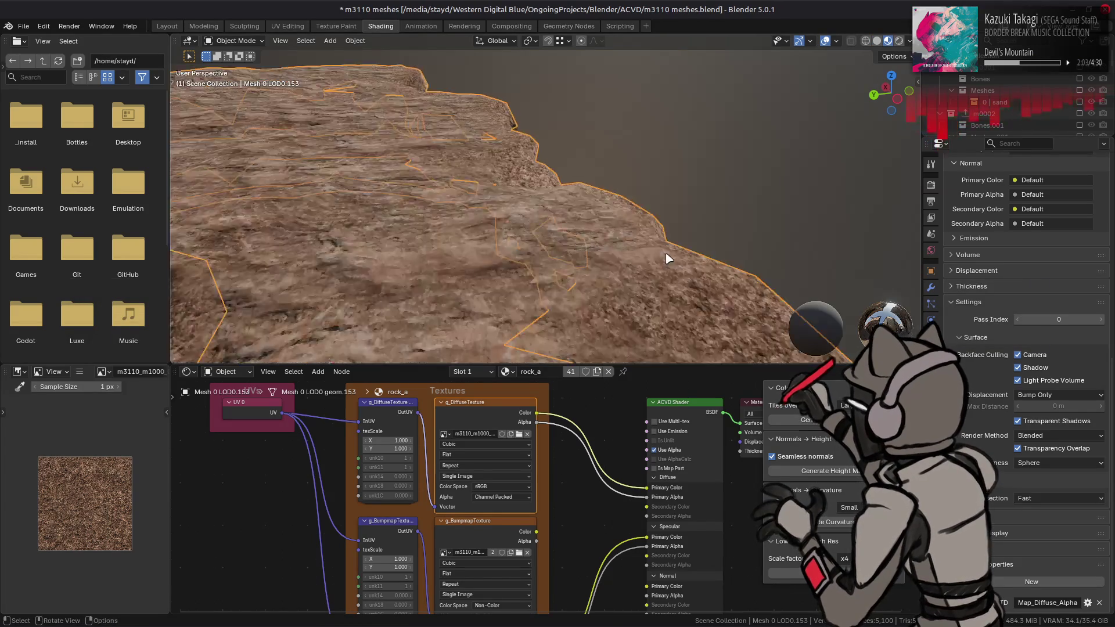
mouse_move(660, 243)
middle_down()
mouse_move(622, 207)
mouse_move(630, 225)
middle_up()
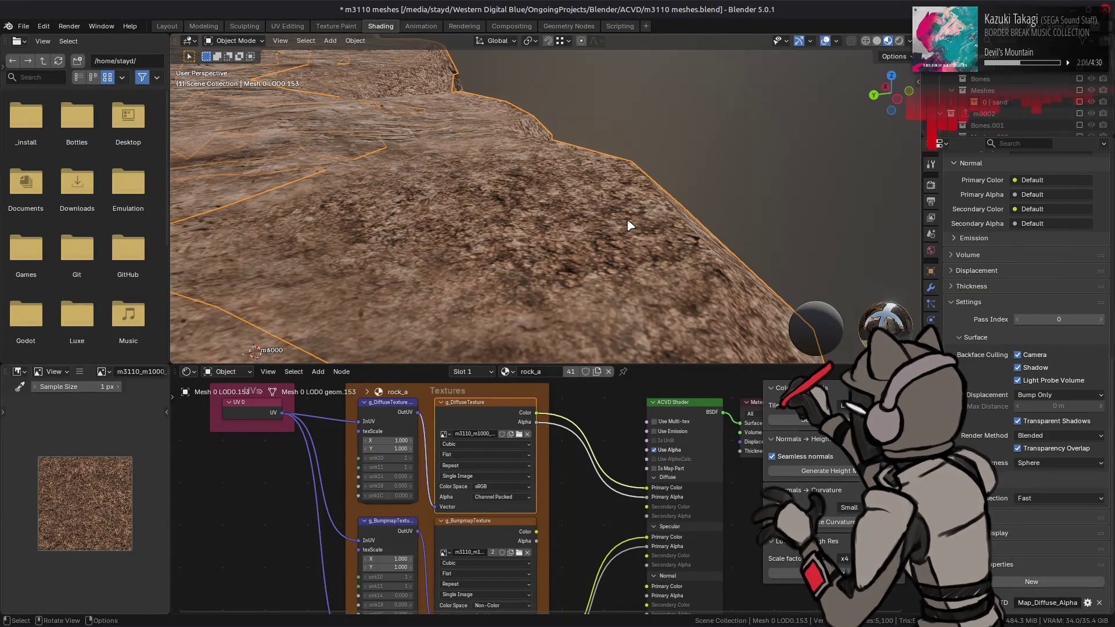
Load m3110_m1000_0003_n.dds from the m3110_m1000_0003_n-tpf-dcx folder into the Bumpmap image node
click(492, 519)
click(519, 552)
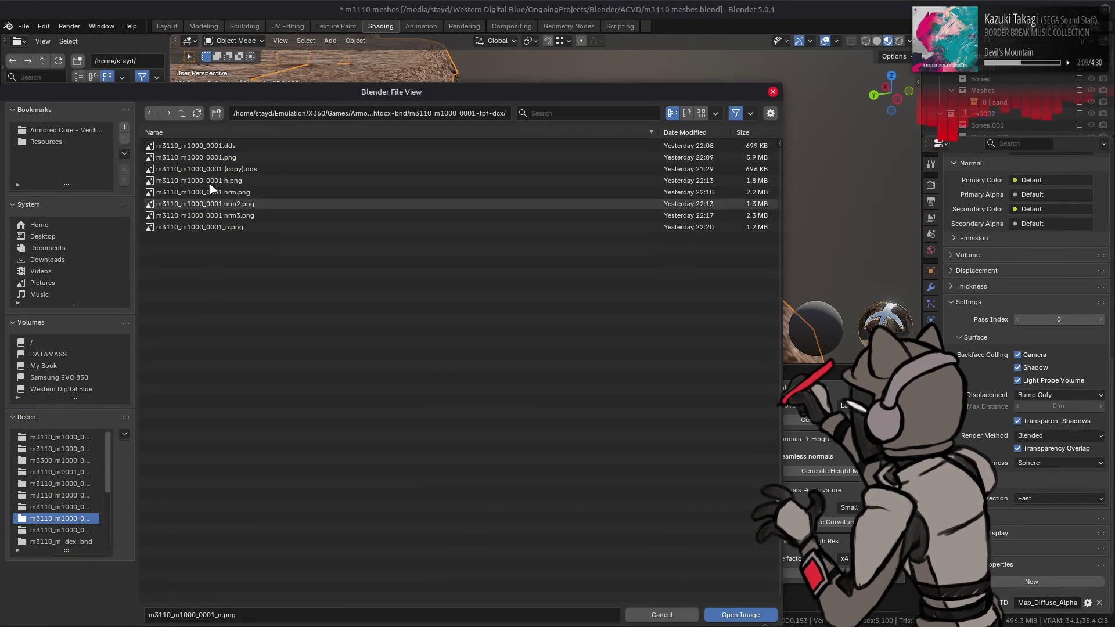
click(182, 113)
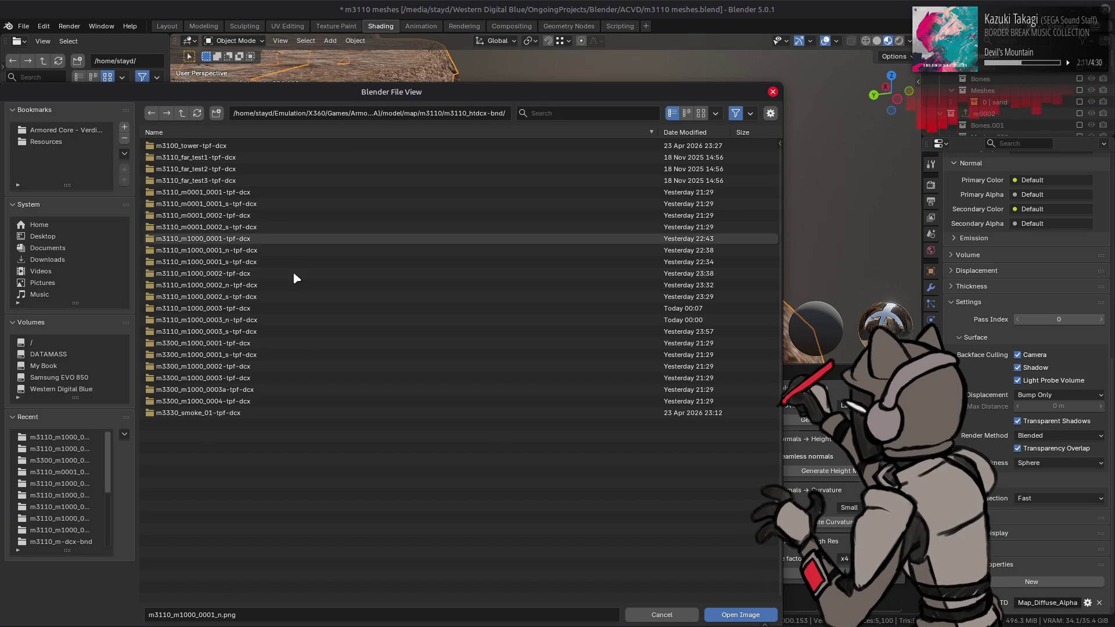
double_click(259, 320)
click(258, 146)
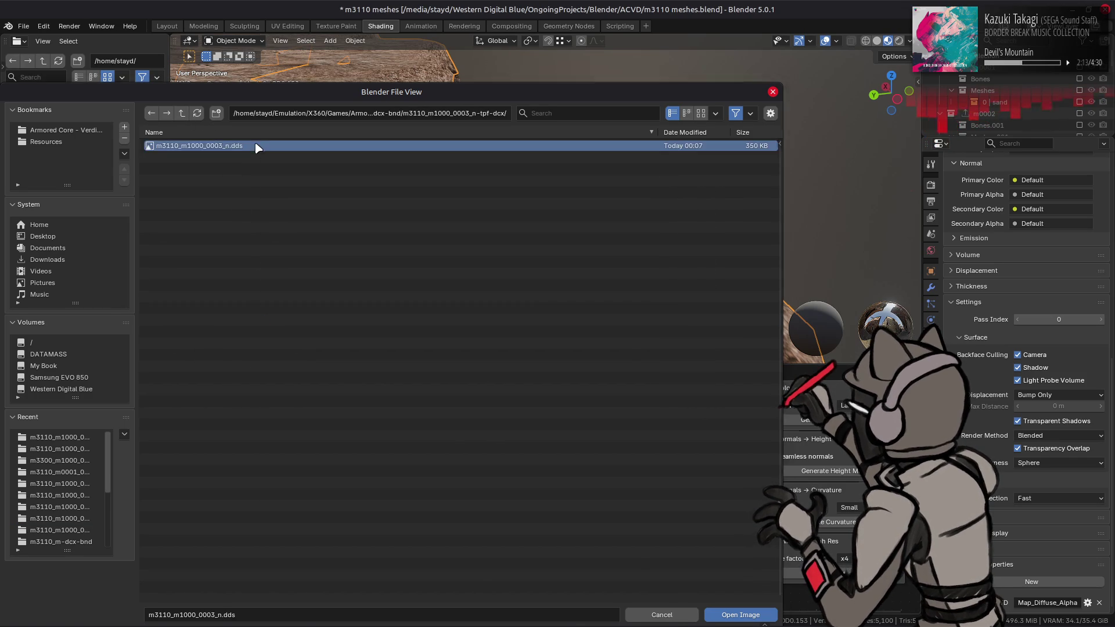
double_click(257, 147)
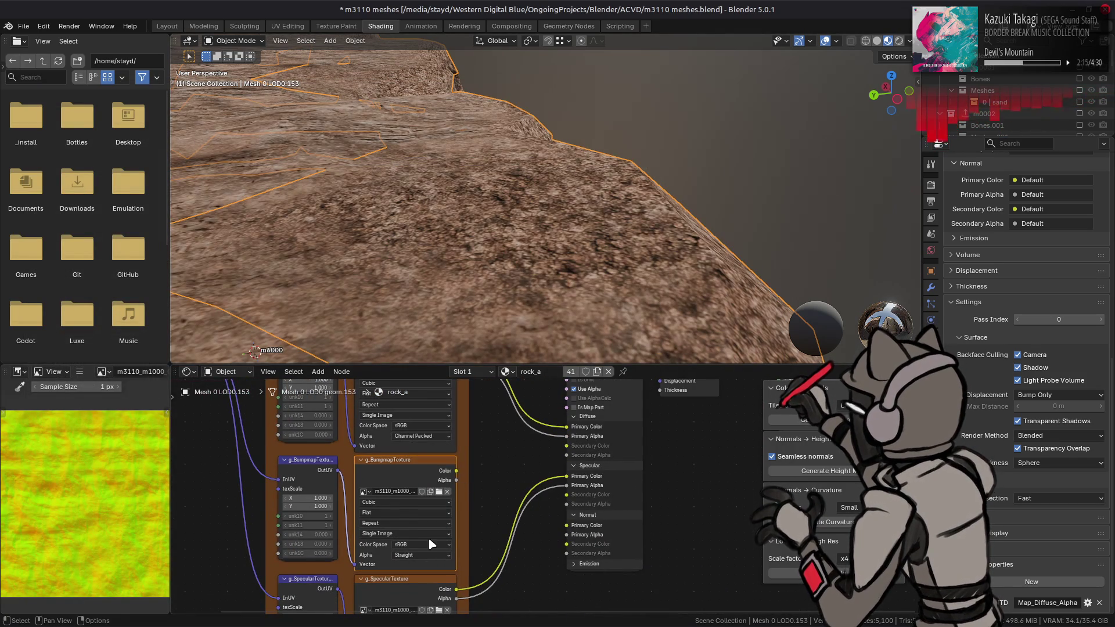
click(431, 545)
Set the bump-map image to Non-Color and link its Color and Alpha to Normal Primary inputs
click(491, 481)
click(417, 470)
drag(457, 472, 566, 525)
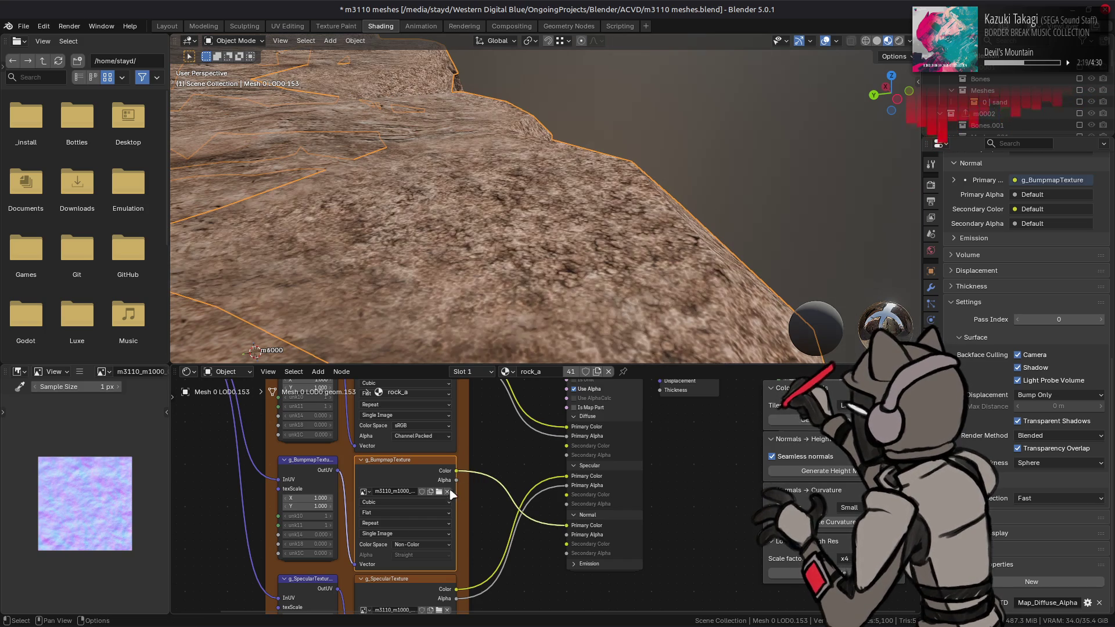
drag(456, 480, 566, 534)
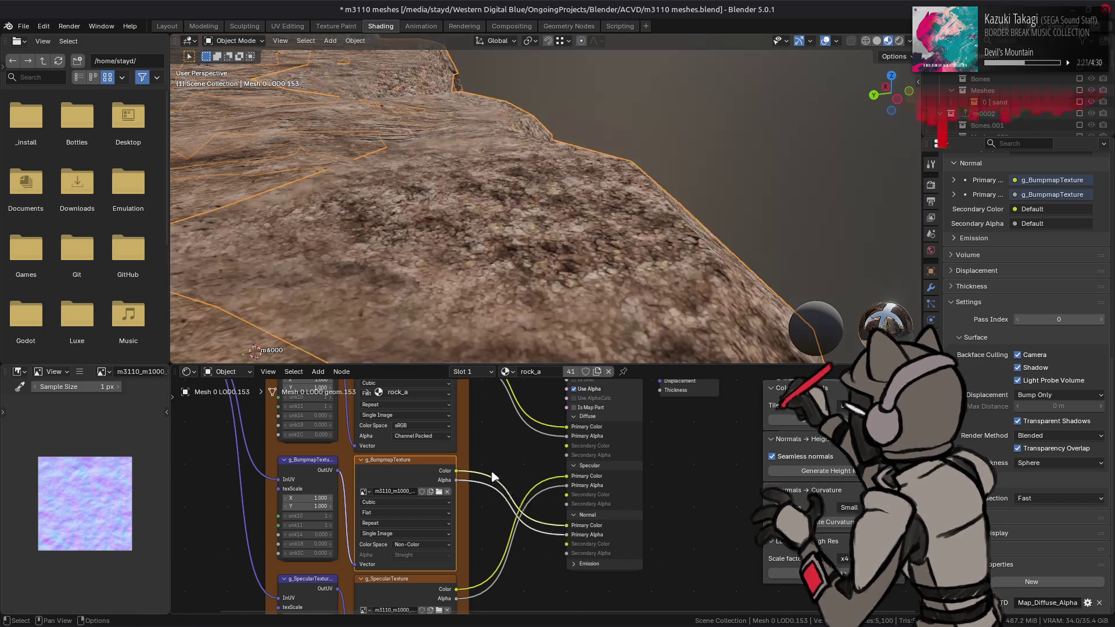
ctrl+right_drag(489, 498, 486, 506)
Compare the cliff shading with and without the bump-map links, then save the blend file
scroll(423, 249, down, 5)
mouse_move(423, 249)
middle_down()
mouse_move(368, 214)
mouse_move(515, 216)
mouse_move(511, 251)
mouse_move(567, 162)
mouse_move(615, 256)
mouse_move(495, 242)
mouse_move(558, 237)
mouse_move(520, 244)
middle_up()
scroll(616, 256, up, 2)
key(ctrl+z)
key(ctrl+shift+z)
key(ctrl+z)
key(ctrl+shift+z)
key(ctrl+z)
key(ctrl+shift+z)
key(ctrl+z)
key(ctrl+shift+z)
key(ctrl+z)
key(ctrl+shift+z)
key(ctrl+z)
key(ctrl+shift+z)
key(ctrl+z)
key(ctrl+shift+z)
key(ctrl+z)
key(ctrl+s)
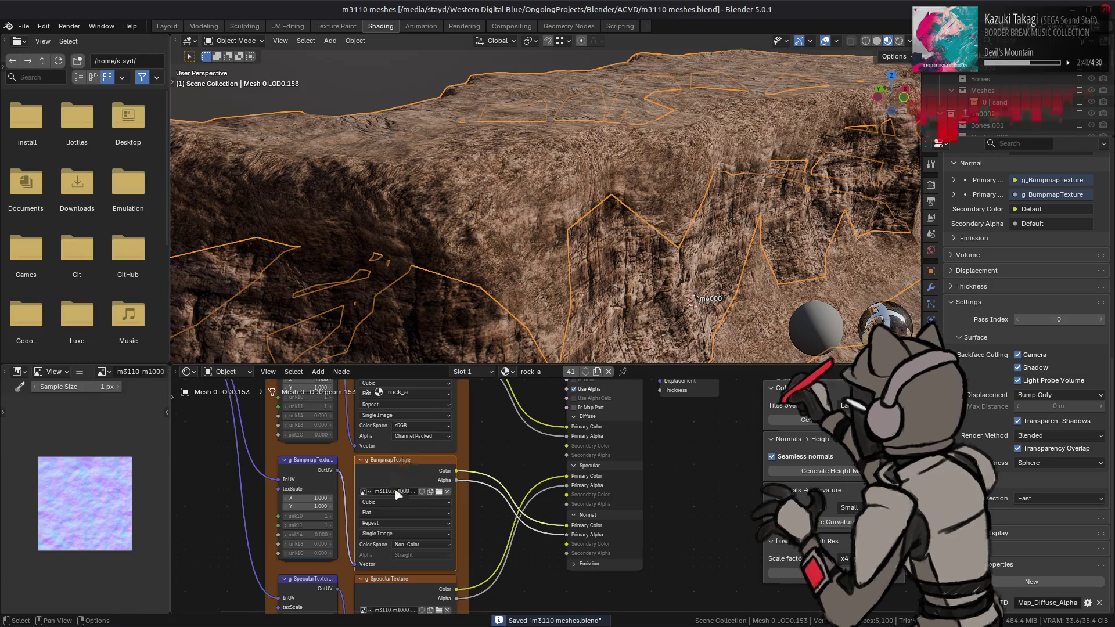
Rename the bump-map image and Map_Diffuse_Alpha map, save, and switch to the Layout workspace
click(398, 492)
key(Return)
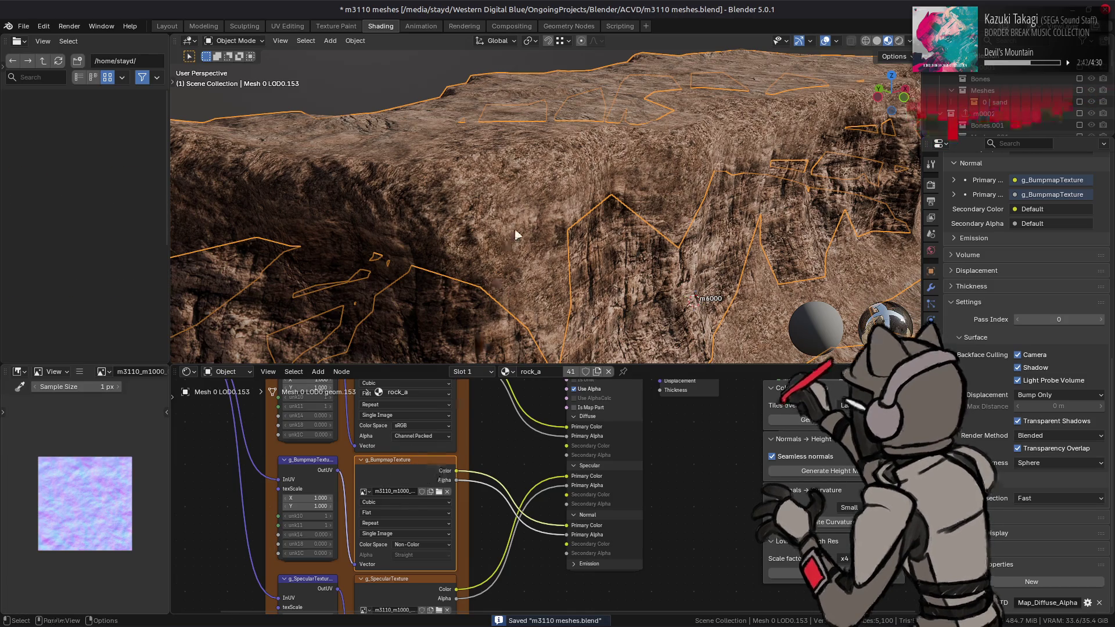
click(1035, 604)
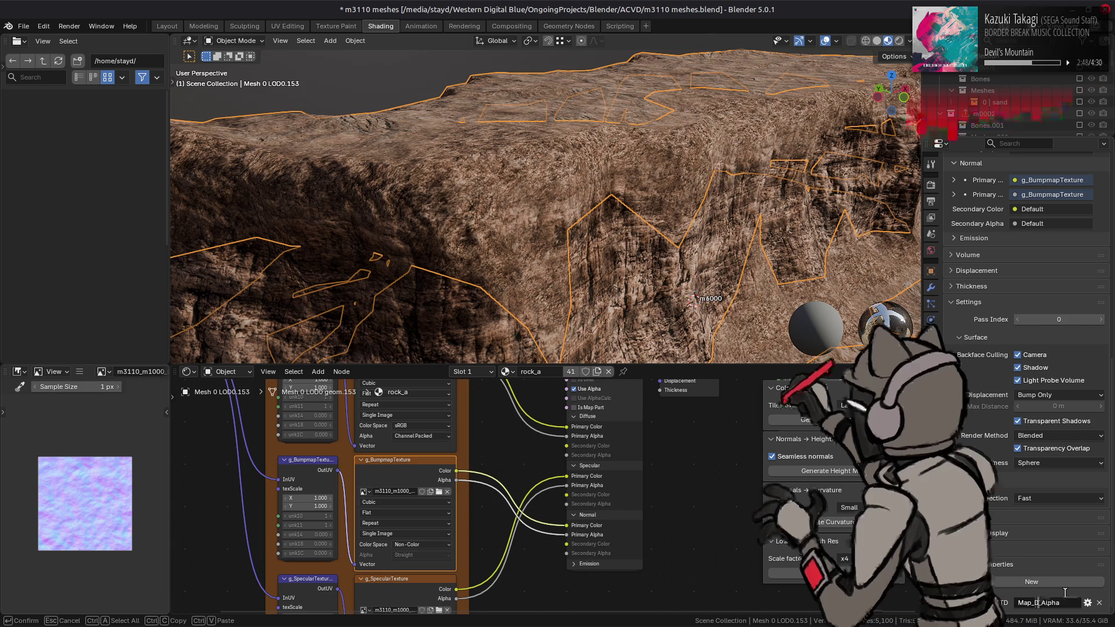
text(Bumpmap)
key(Return)
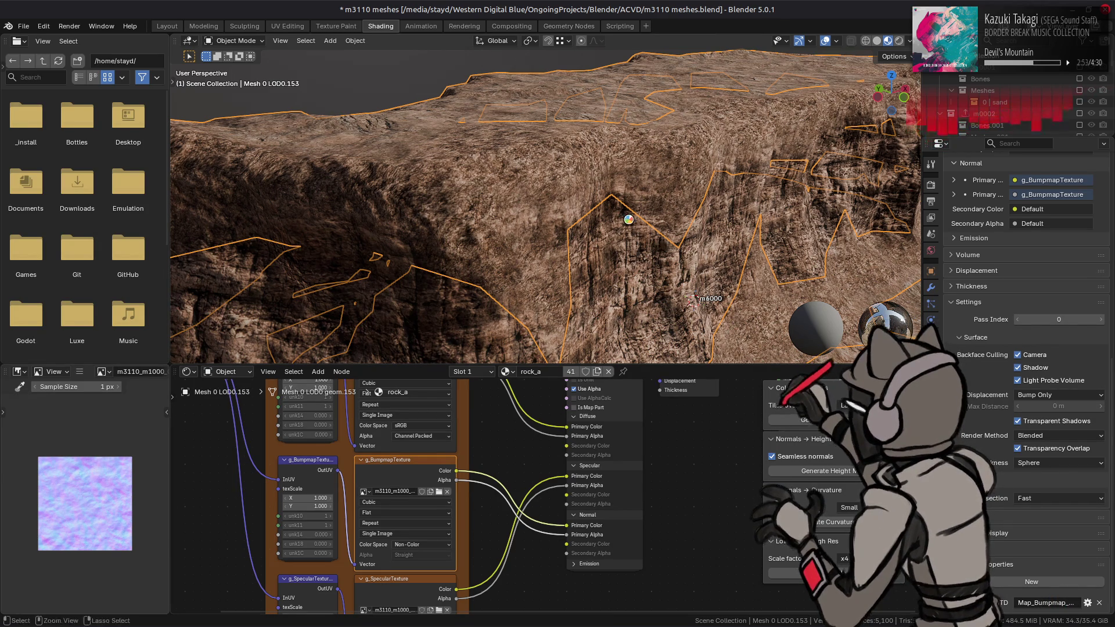
key(ctrl+s)
click(167, 26)
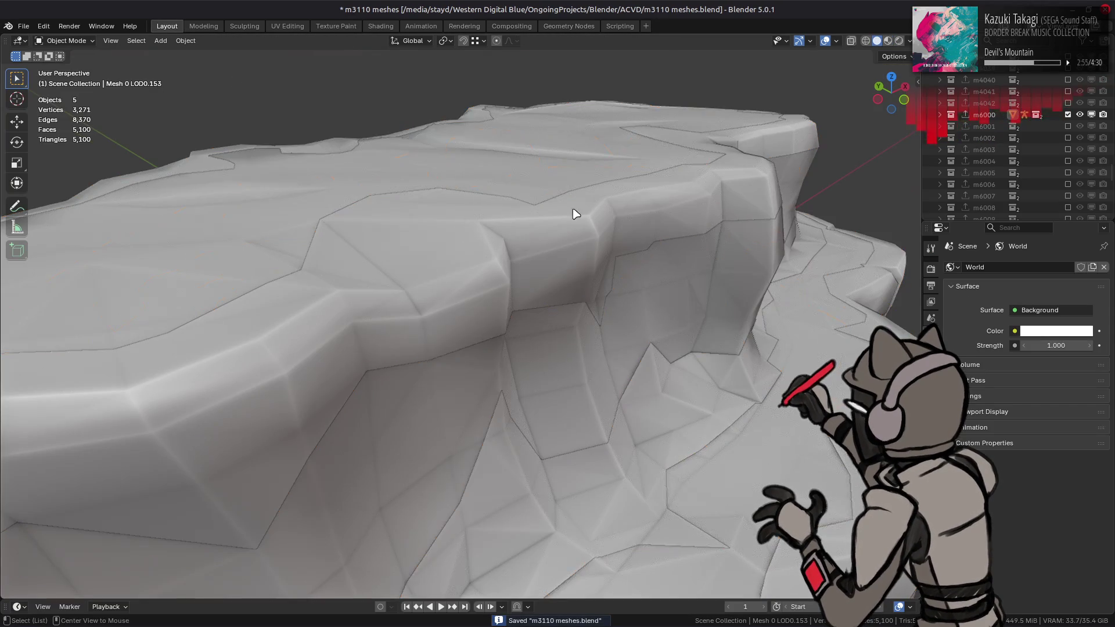
Orbit the textured rock plateau in Material Preview, then switch the viewport to Rendered shading
click(886, 40)
mouse_move(563, 197)
middle_down()
mouse_move(498, 251)
mouse_move(462, 256)
mouse_move(623, 251)
mouse_move(451, 319)
mouse_move(452, 336)
middle_up()
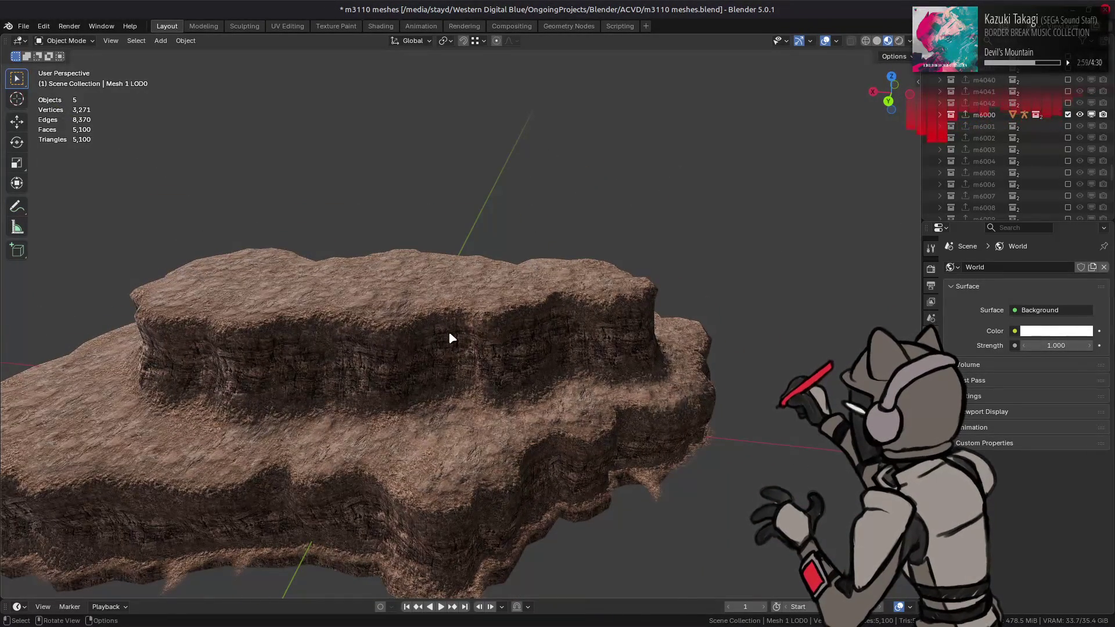
mouse_move(383, 341)
middle_down()
mouse_move(389, 323)
mouse_move(481, 306)
mouse_move(266, 341)
mouse_move(471, 343)
mouse_move(466, 368)
mouse_move(441, 378)
mouse_move(478, 385)
mouse_move(635, 386)
mouse_move(681, 368)
mouse_move(470, 351)
mouse_move(478, 391)
mouse_move(500, 369)
mouse_move(438, 316)
mouse_move(453, 312)
middle_up()
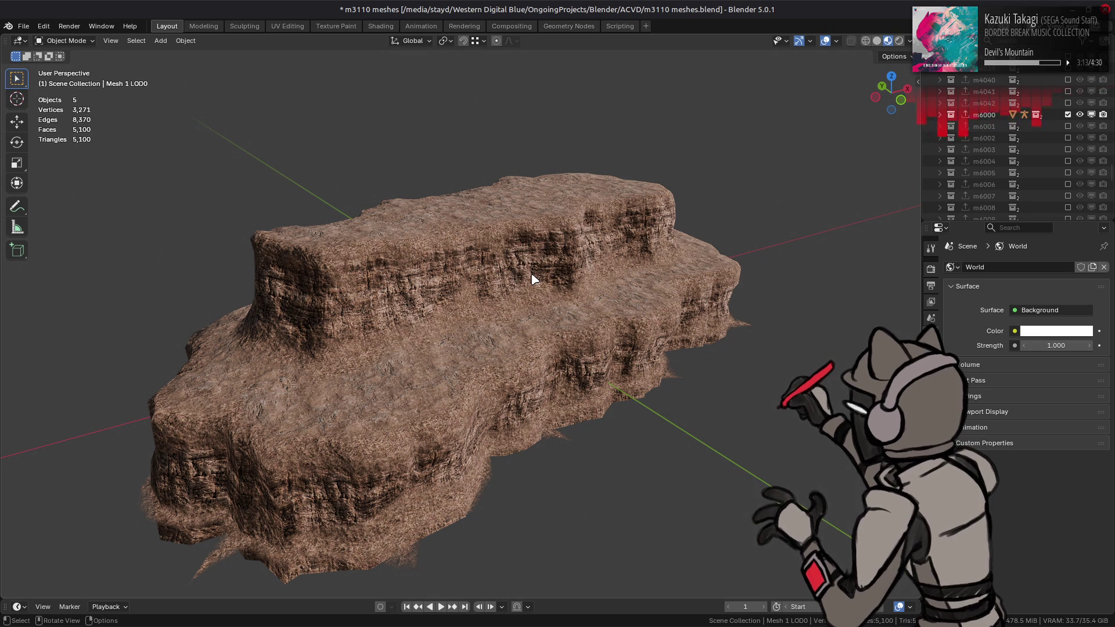
click(900, 40)
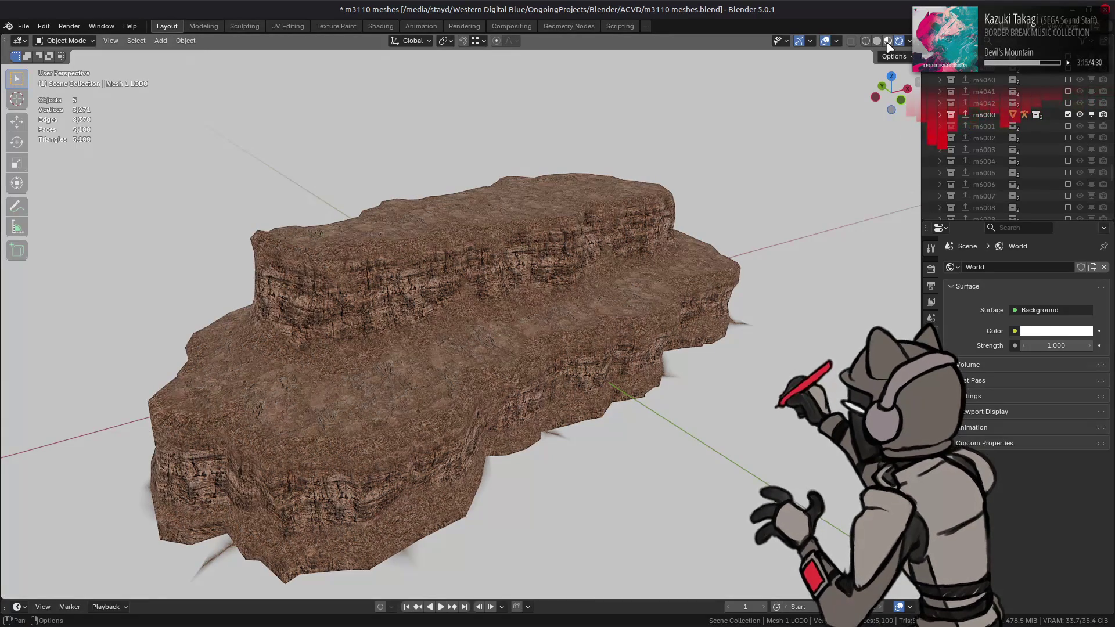
Light the Material Preview with an outdoor HDRI instead of the scene world
click(888, 42)
click(910, 41)
click(905, 138)
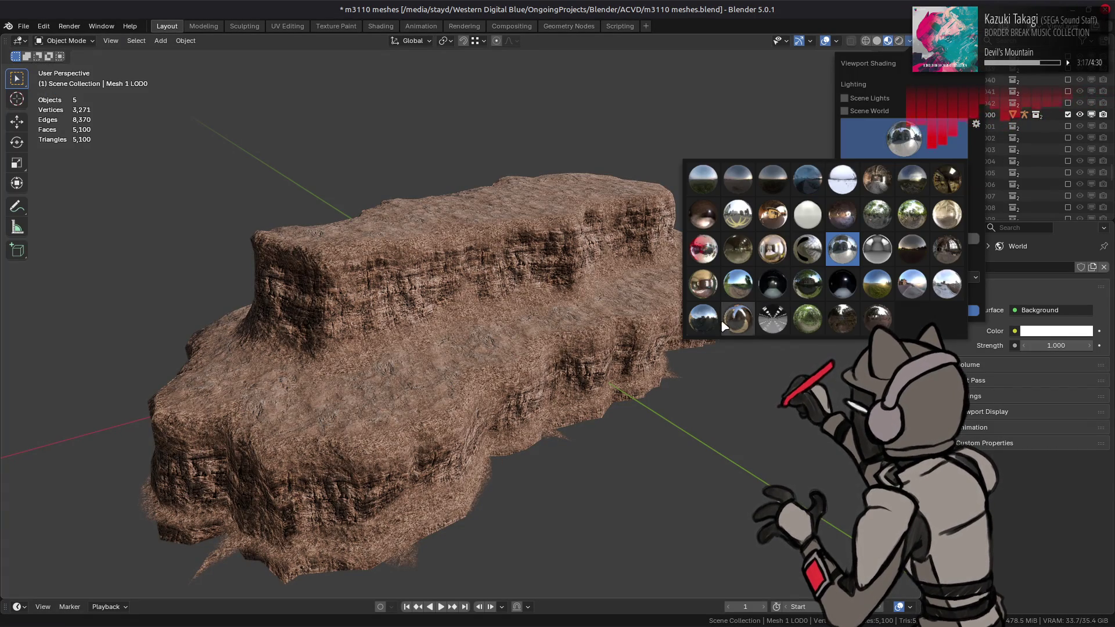
click(727, 325)
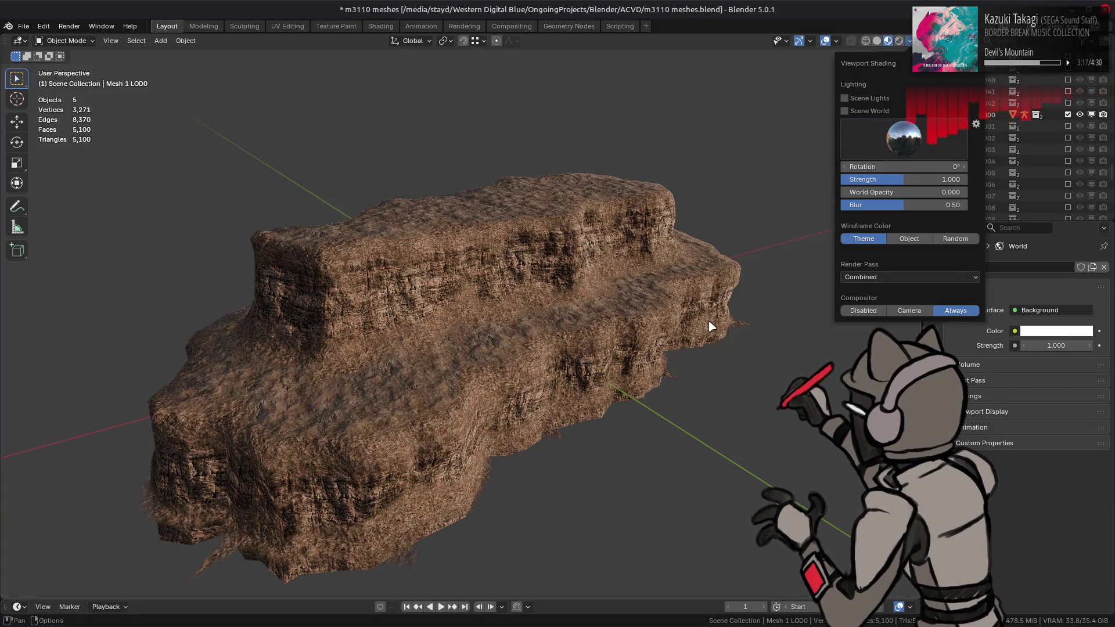
click(893, 146)
click(739, 323)
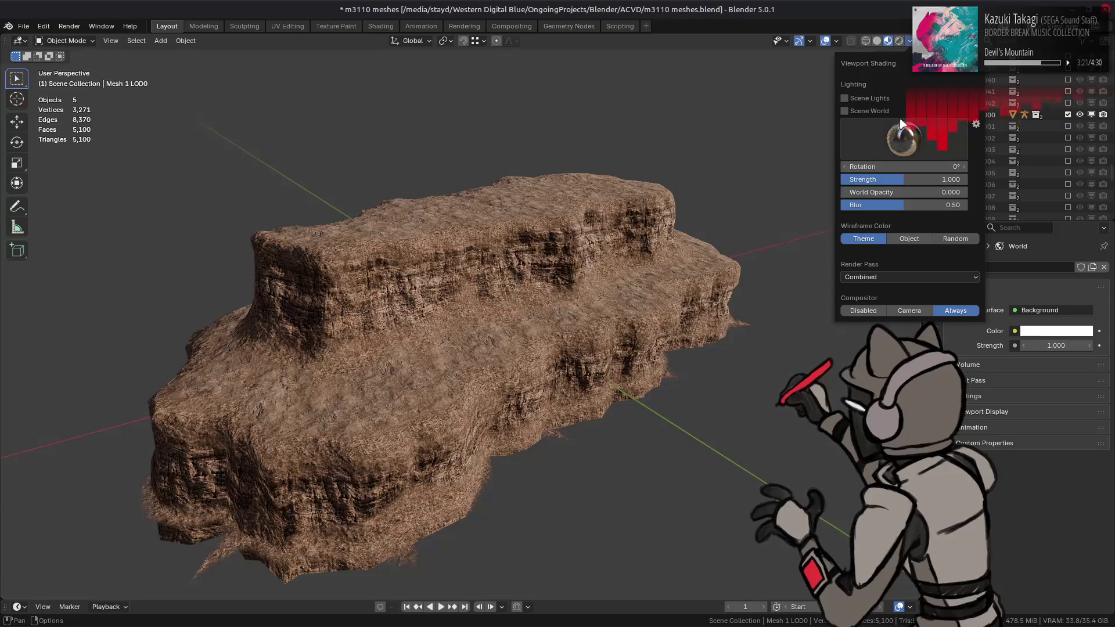
click(871, 111)
click(871, 111)
click(894, 138)
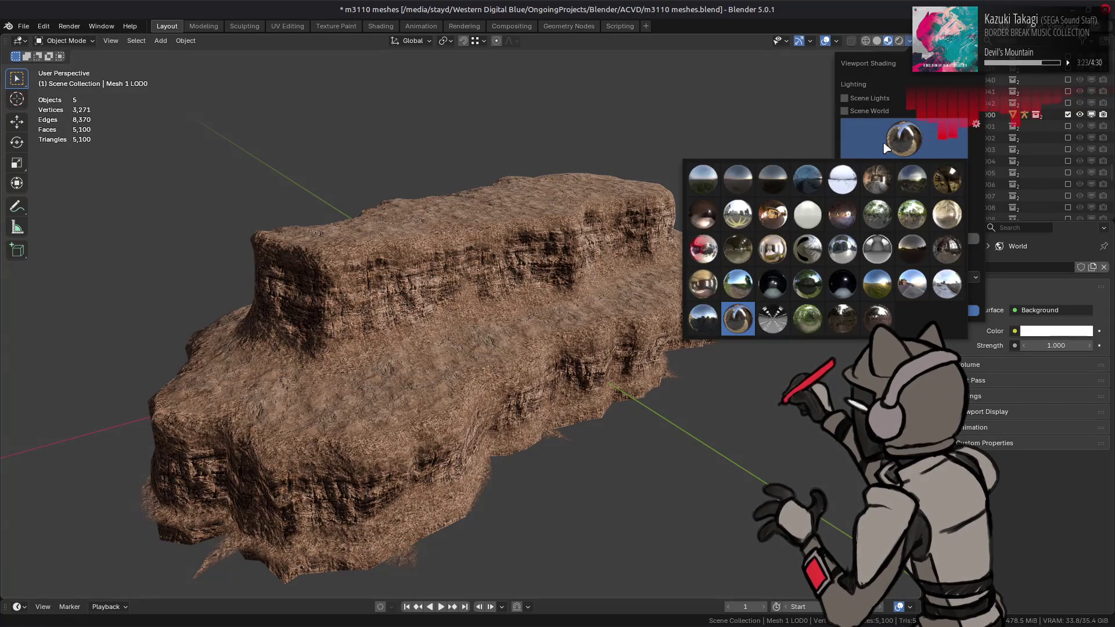
click(742, 290)
Orbit around the HDRI-lit rock and save m3110 meshes.blend
mouse_move(604, 259)
middle_down()
mouse_move(630, 267)
mouse_move(610, 262)
middle_up()
mouse_move(457, 272)
middle_down()
mouse_move(610, 269)
mouse_move(529, 278)
middle_up()
middle_drag(432, 280, 613, 278)
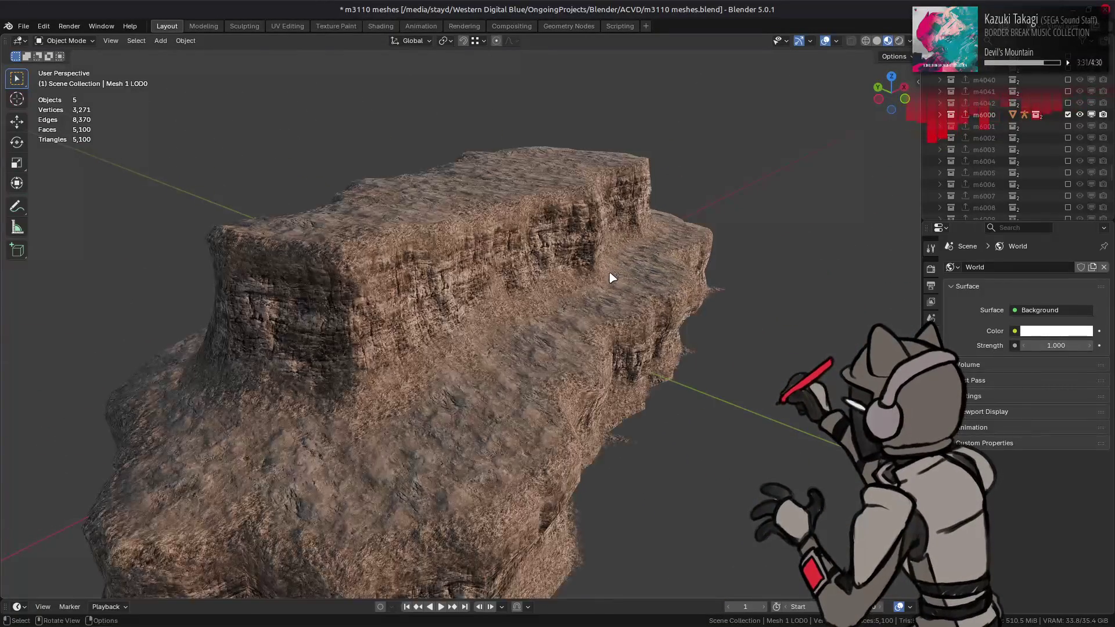
key(ctrl+s)
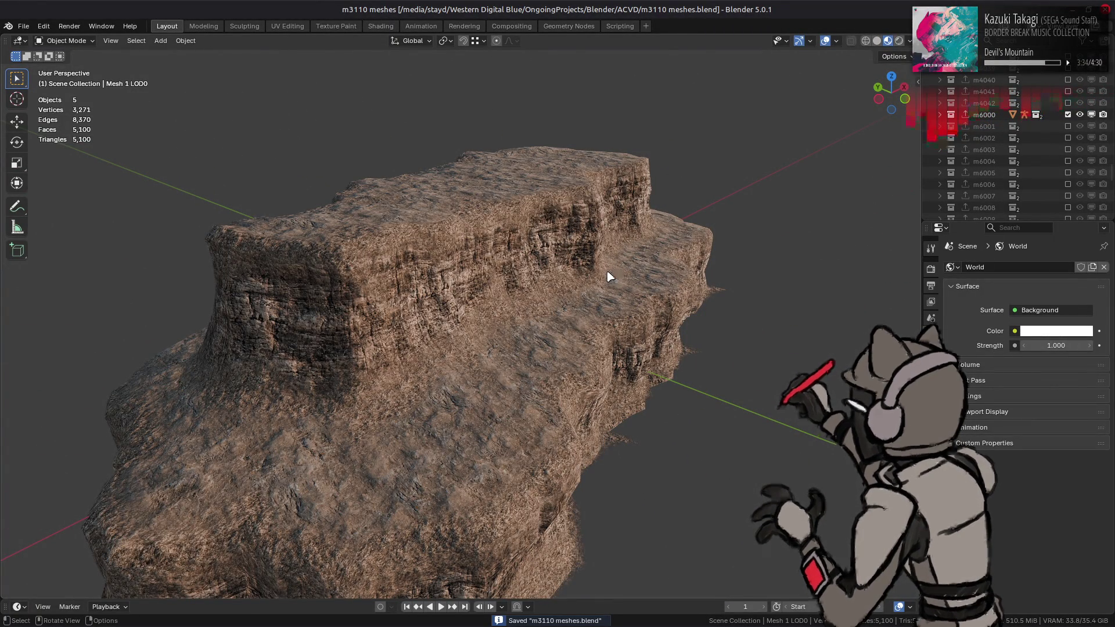
key(alt+Tab)
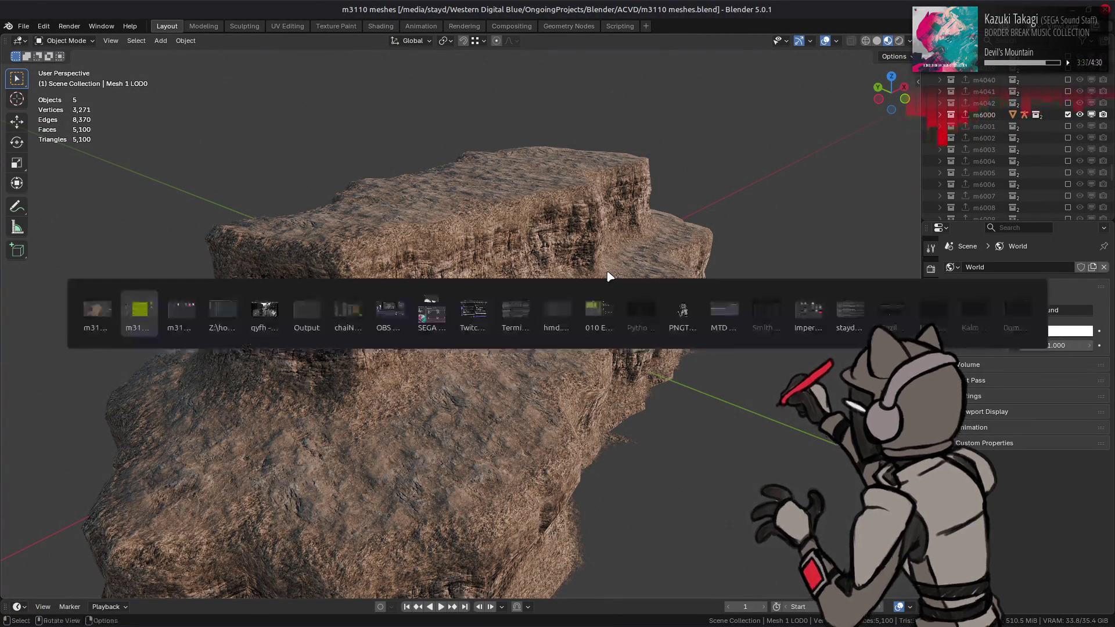
In Nemo, repack the selected m1000_0003 texture folders into tpf.dcx files
key(alt+Tab)
key(alt+Up)
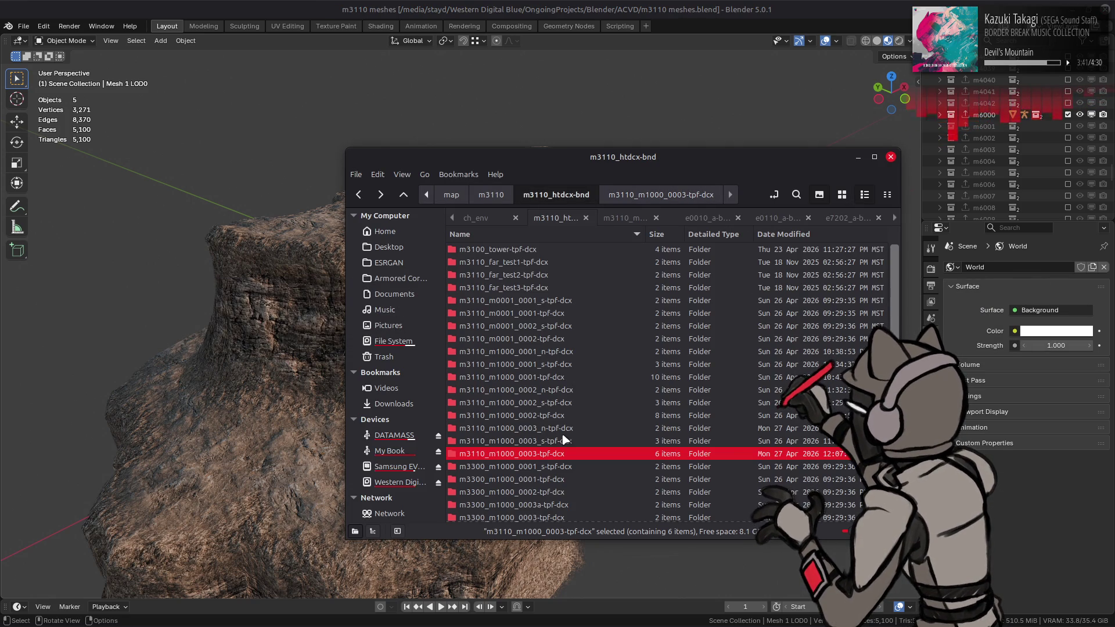
shift+click(563, 433)
right_click(547, 454)
mouse_move(722, 265)
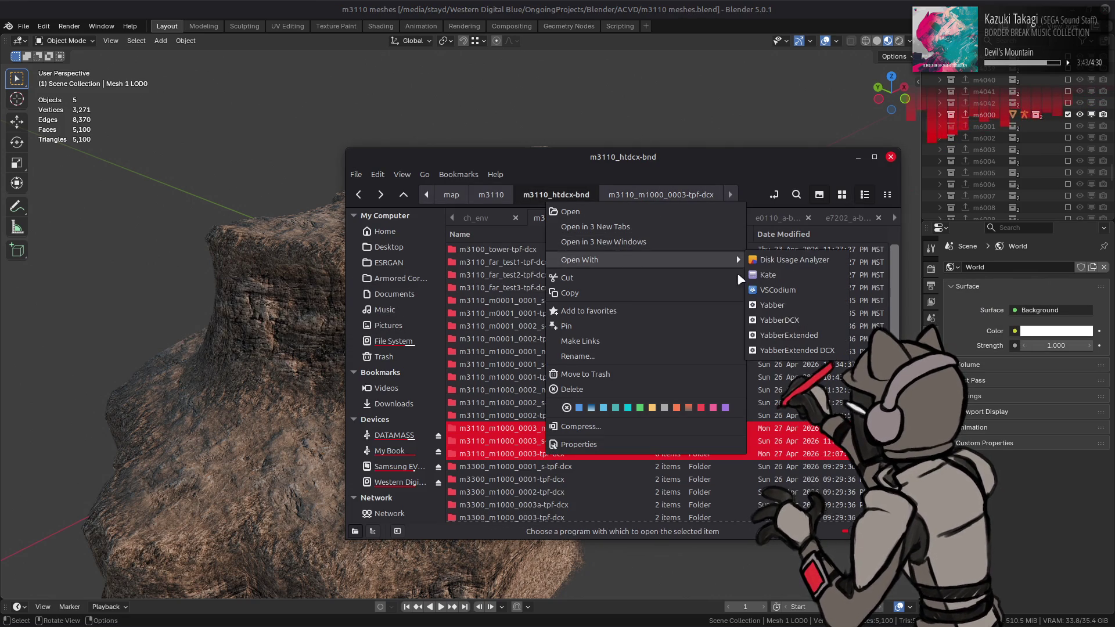
click(784, 336)
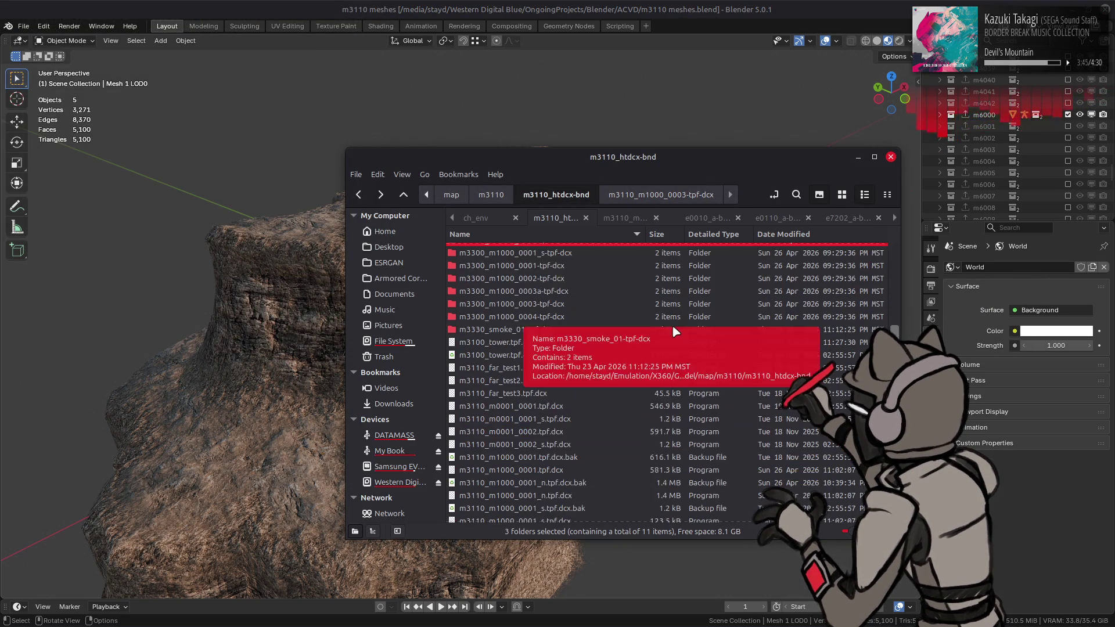
Repack the m3110_htdcx-bnd folder into m3110_htdcx.bnd
key(alt+Up)
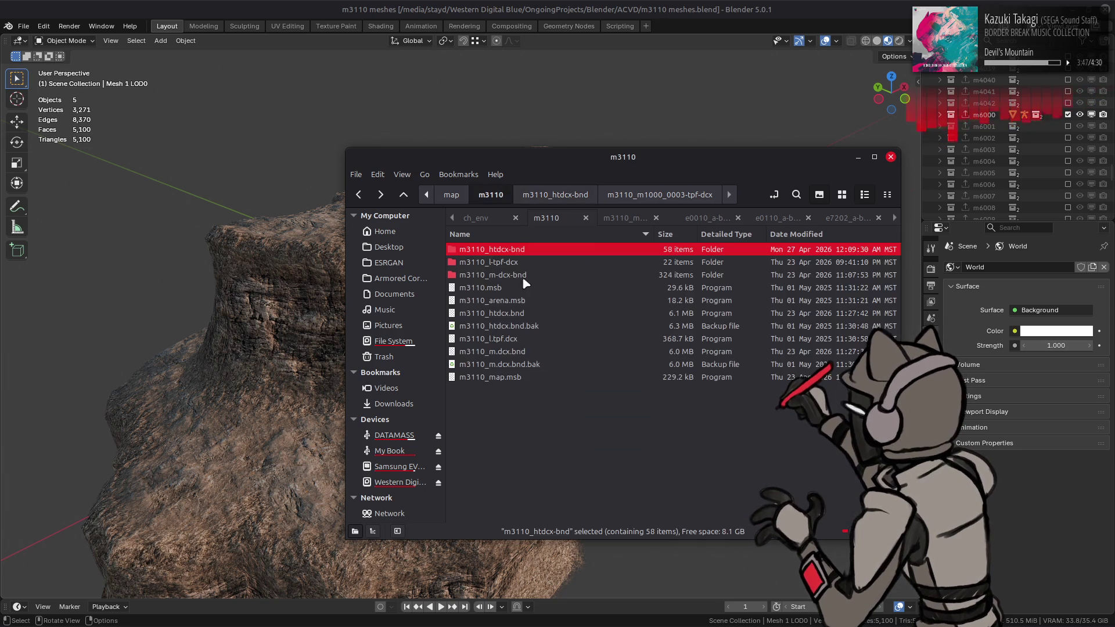
right_click(511, 251)
mouse_move(581, 305)
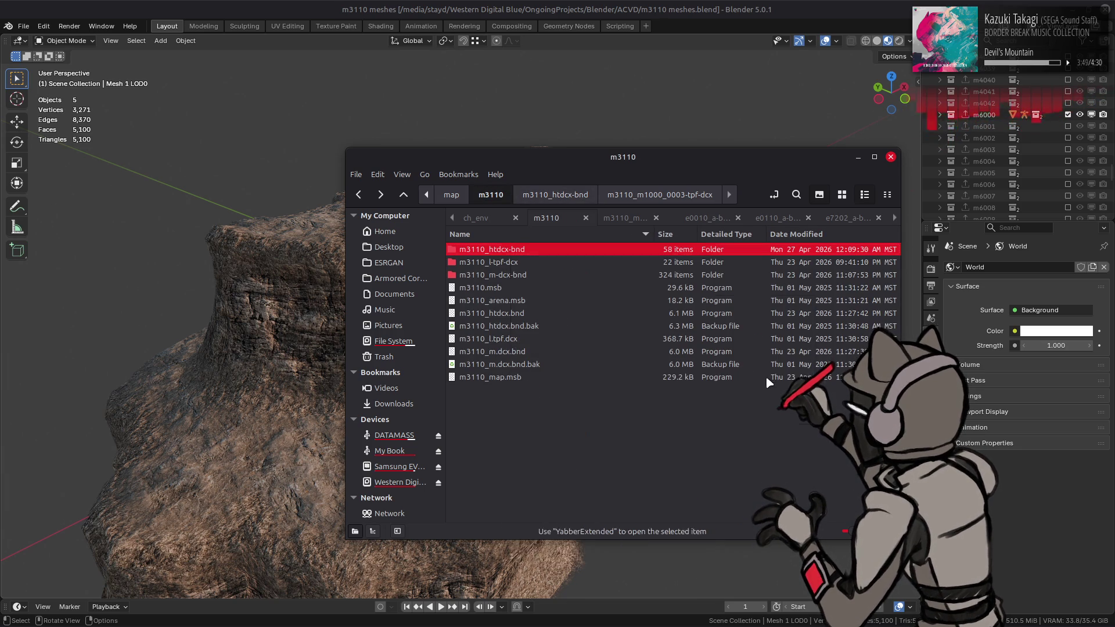
click(776, 382)
mouse_move(350, 623)
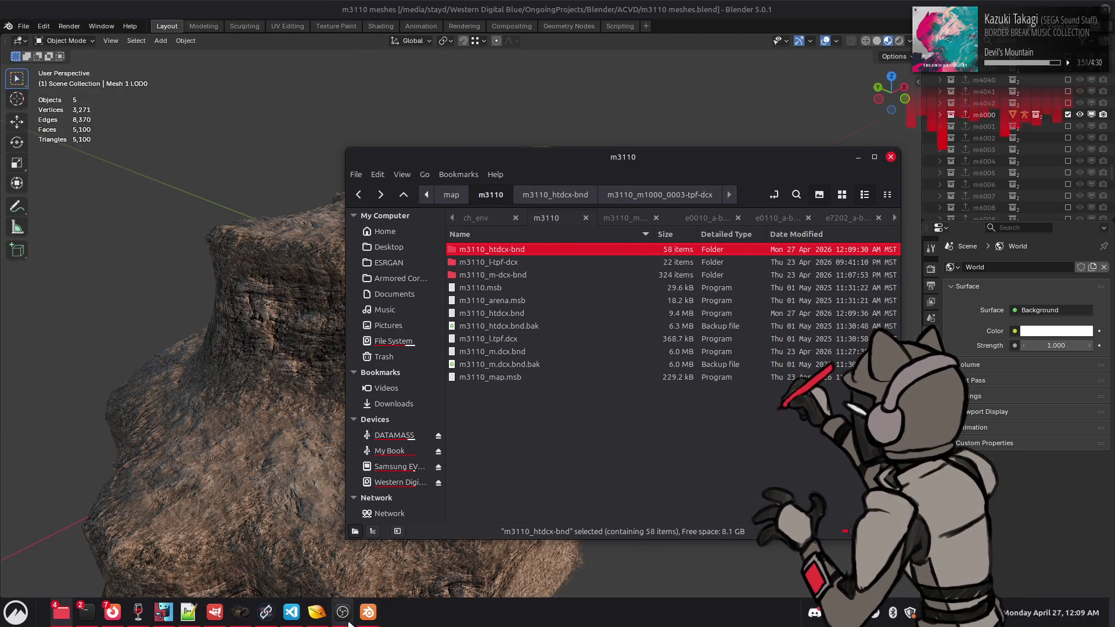
double_click(496, 249)
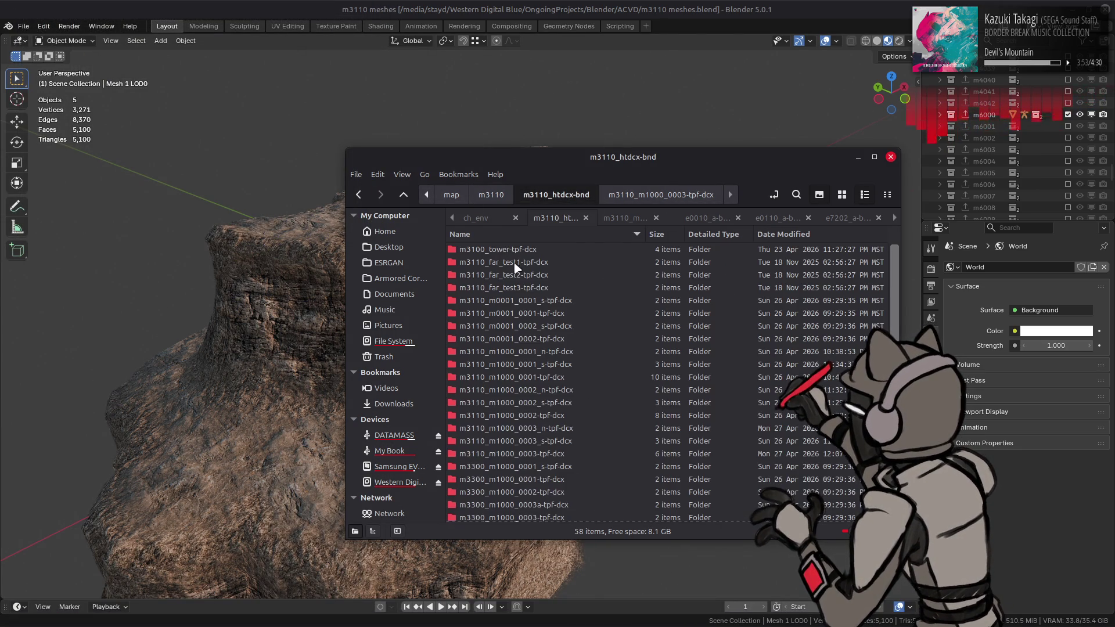
key(alt+Up)
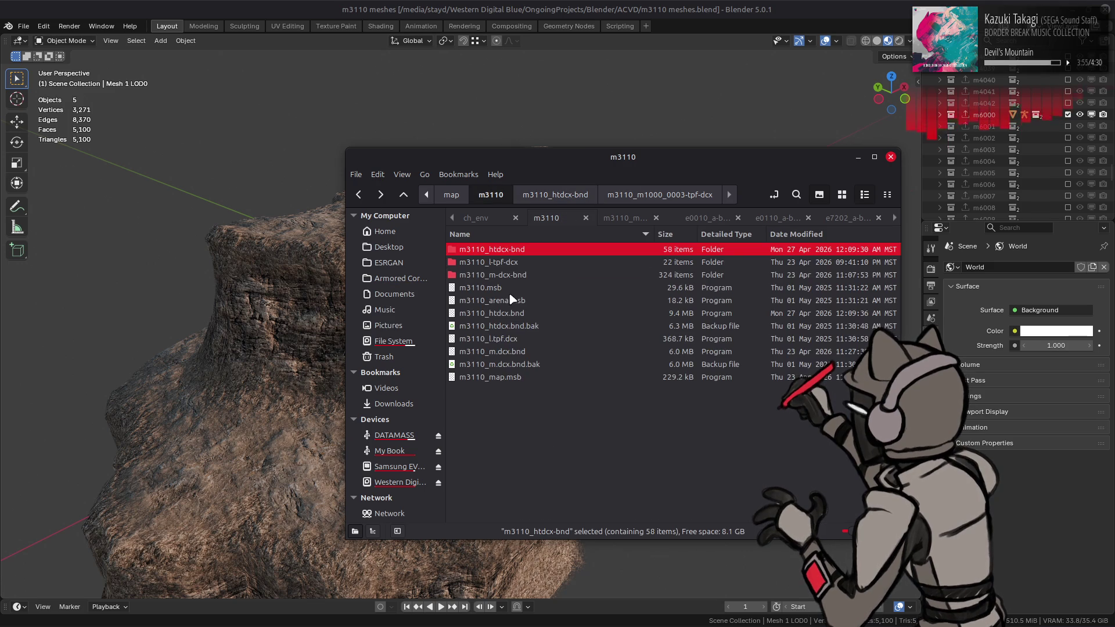
Open m3110_l-tpf-dcx in a new tab and copy m3110_m1000_0001_n.dds into it
right_click(503, 262)
click(541, 286)
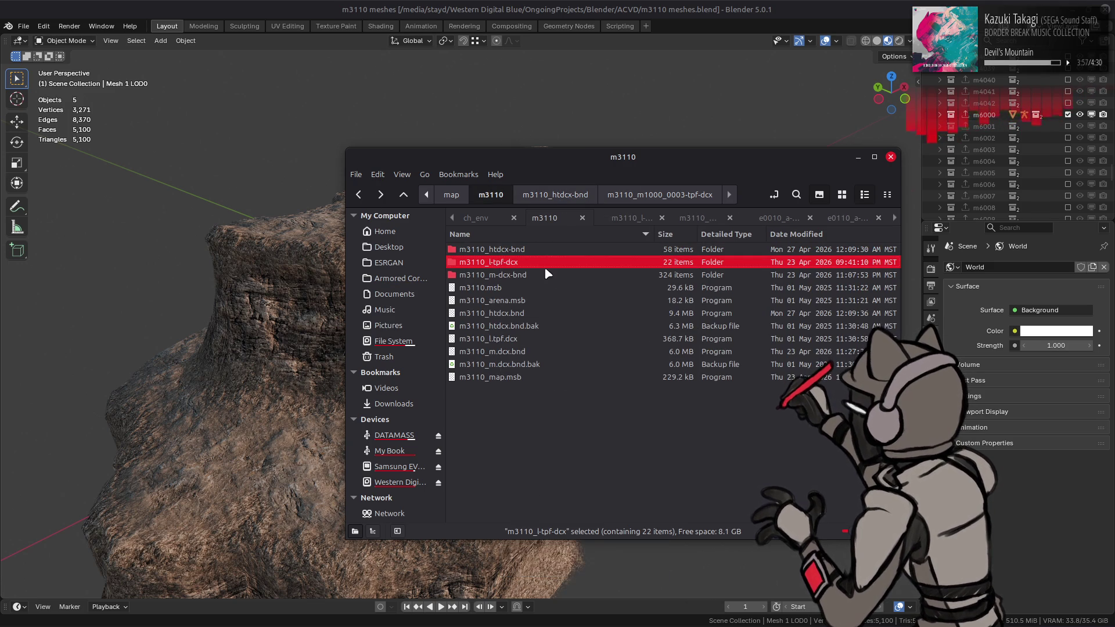
double_click(537, 250)
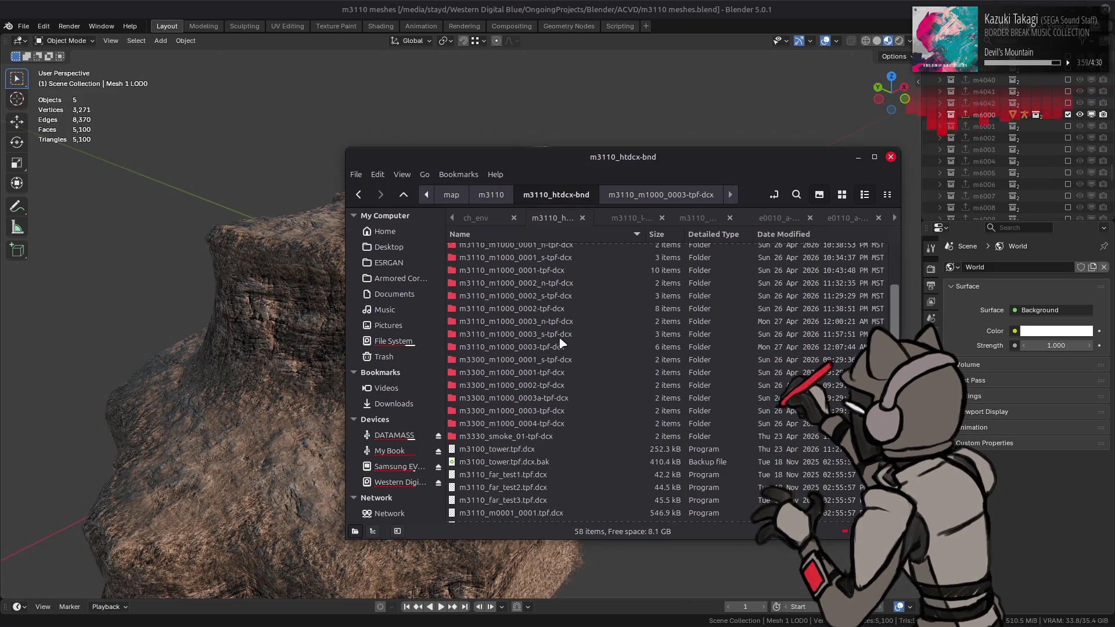
double_click(561, 352)
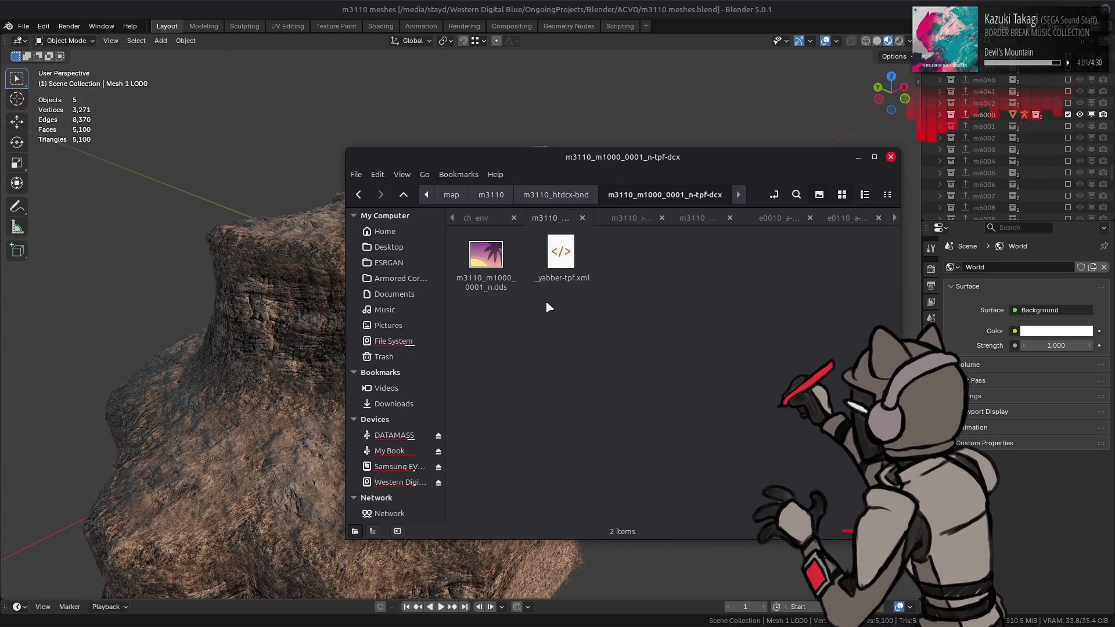
mouse_move(513, 257)
mouse_down()
mouse_move(626, 224)
mouse_move(627, 301)
mouse_up()
Copy m3110_m1000_0002_n.dds and m3110_m1000_0003_n.dds into m3110_l-tpf-dcx as well
click(562, 224)
key(alt+Up)
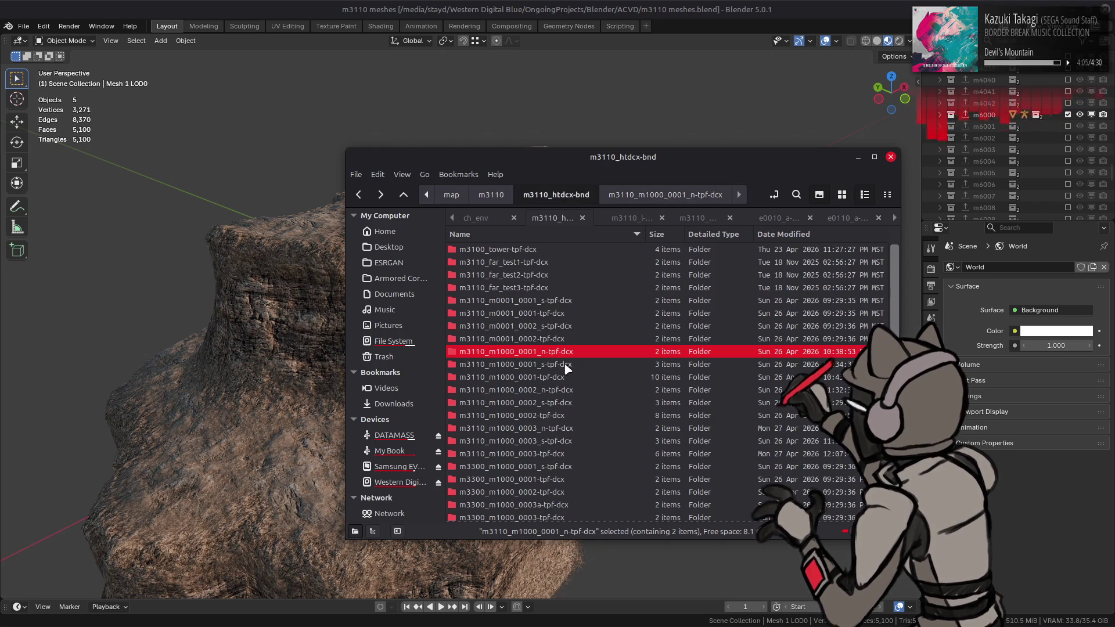
double_click(564, 390)
mouse_move(499, 251)
mouse_down()
mouse_move(630, 220)
mouse_move(565, 237)
mouse_up()
key(ctrl+Page_Up)
key(alt+Up)
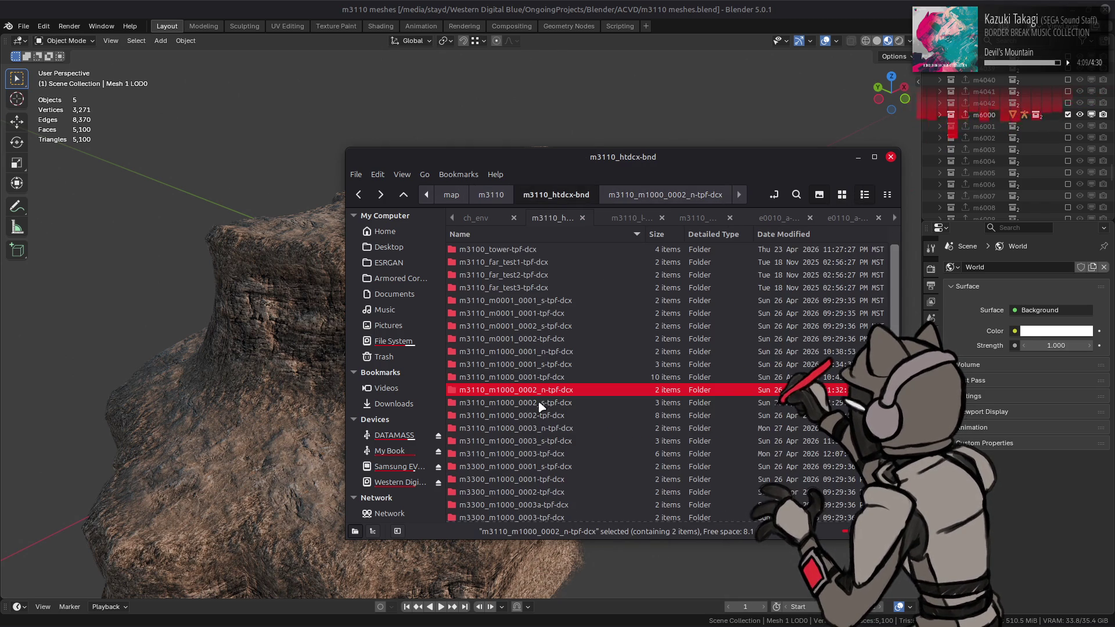
key(Return)
drag(500, 250, 630, 219)
Bring up the context menu for _yabber-tpf.xml in the m3110_l-tpf-dcx folder
click(651, 313)
scroll(652, 392, down, 2)
right_click(491, 490)
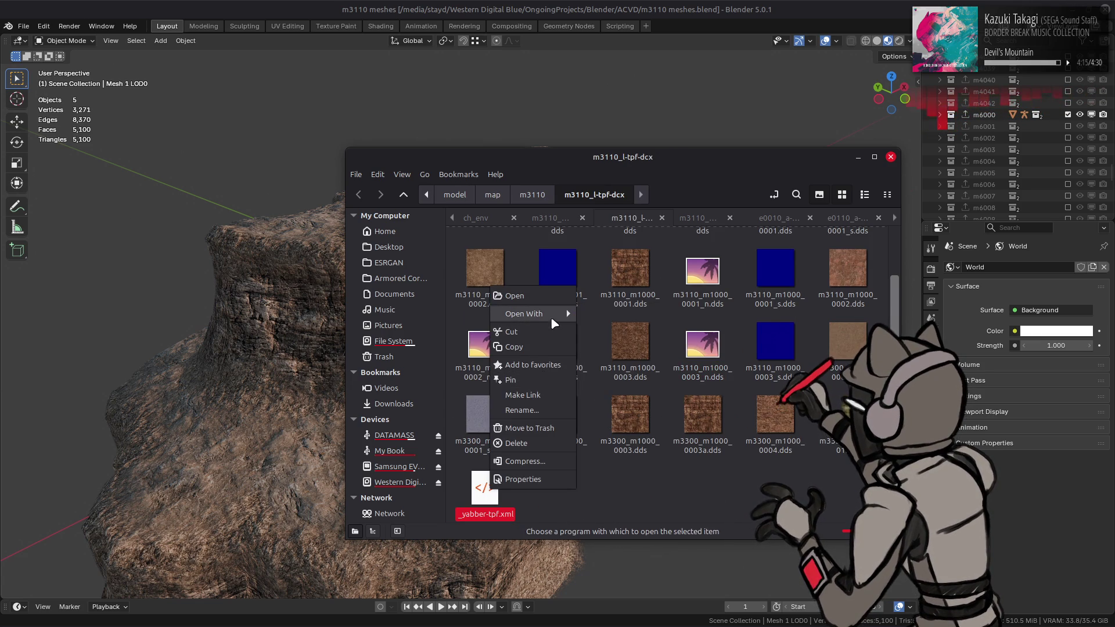
In _yabber-tpf.xml, duplicate the 0001_s texture block as m3110_m1000_0001_n.dds and save
mouse_move(551, 316)
click(626, 433)
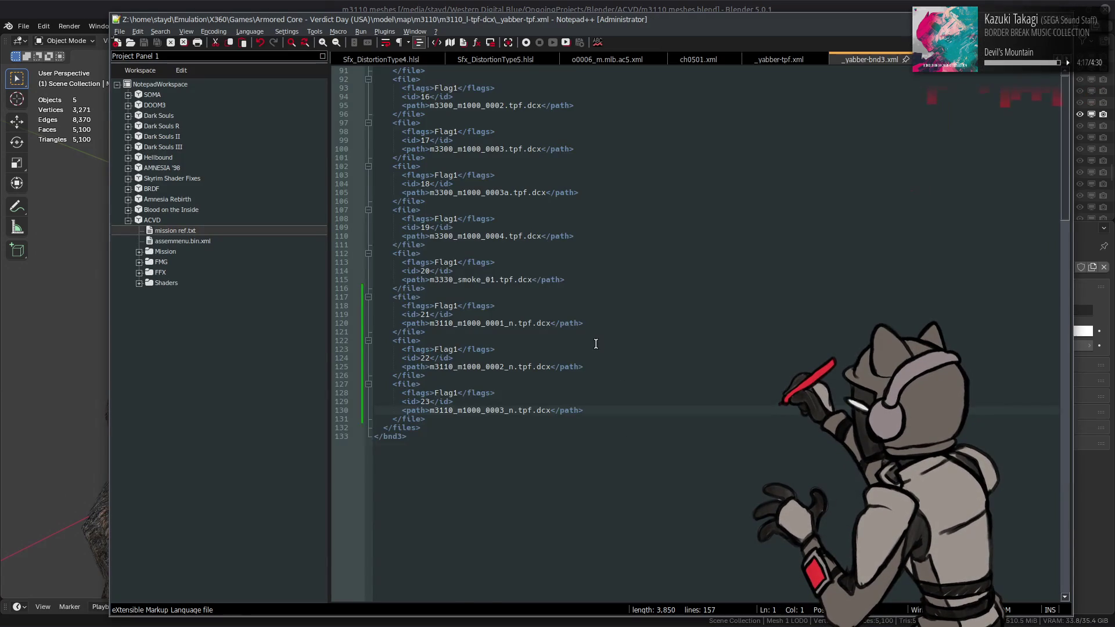
scroll(585, 330, down, 11)
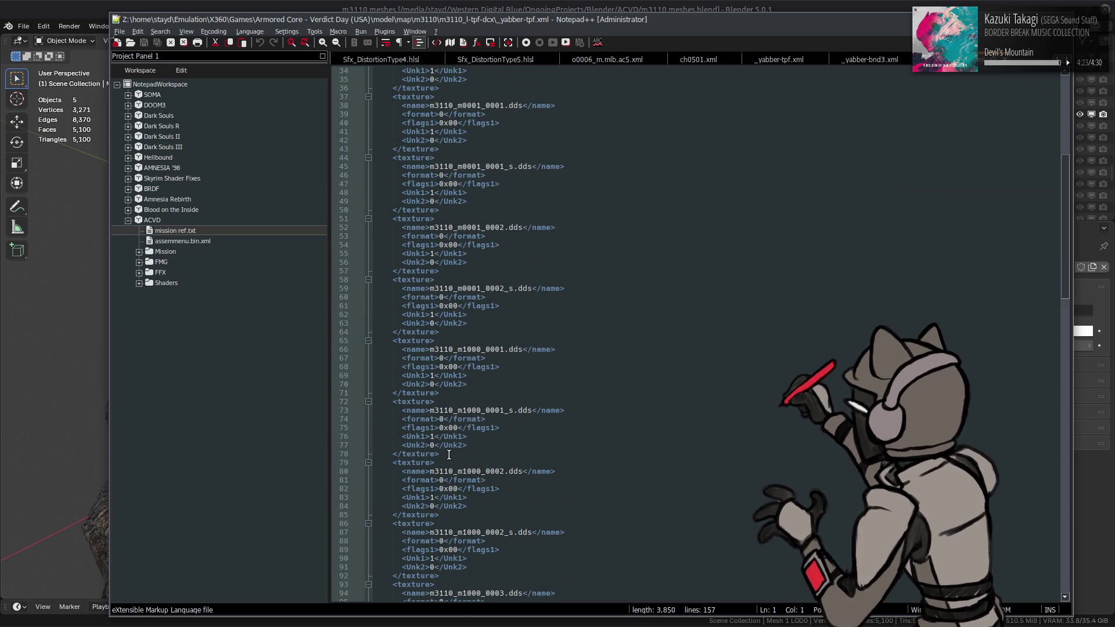
mouse_move(448, 453)
mouse_down()
mouse_move(407, 437)
mouse_move(393, 402)
mouse_up()
key(ctrl+c)
click(451, 389)
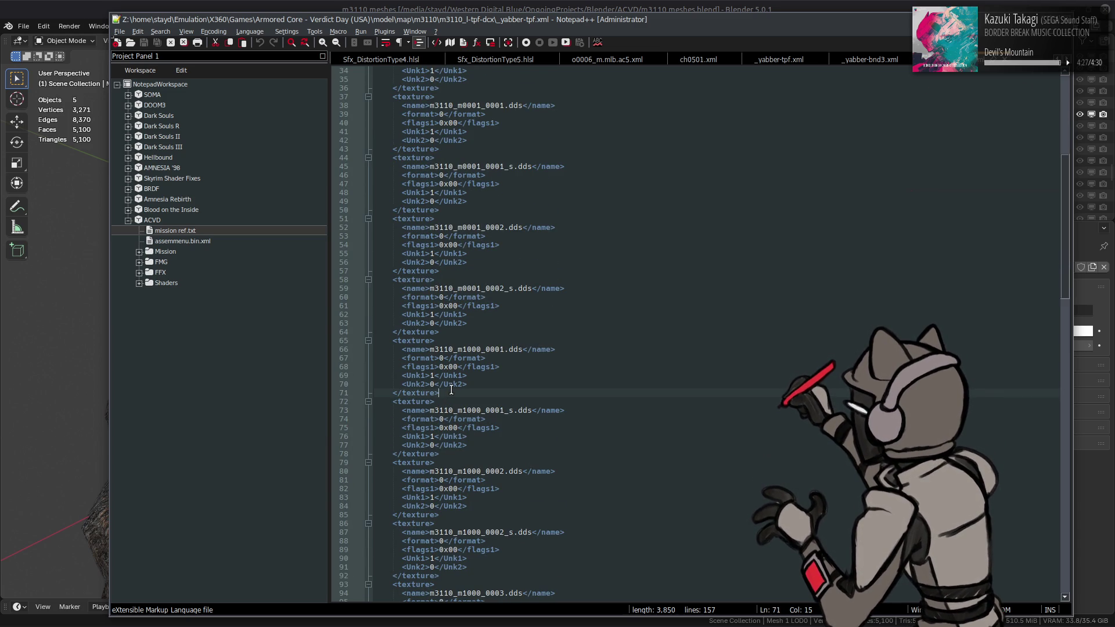
key(Return)
key(ctrl+v)
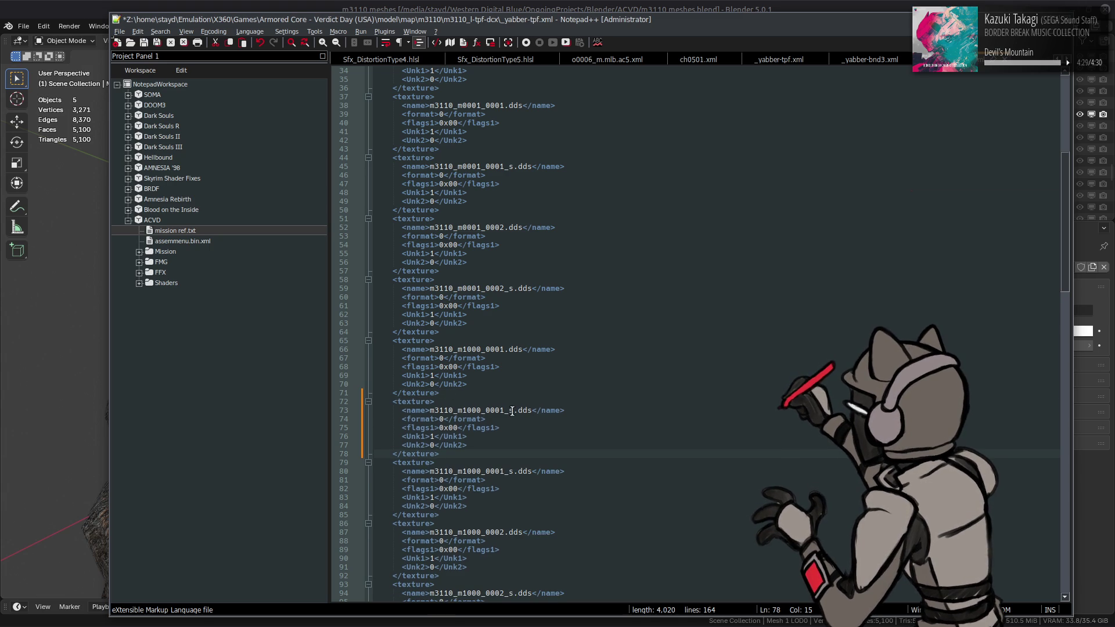
click(514, 410)
key(BackSpace)
text(n)
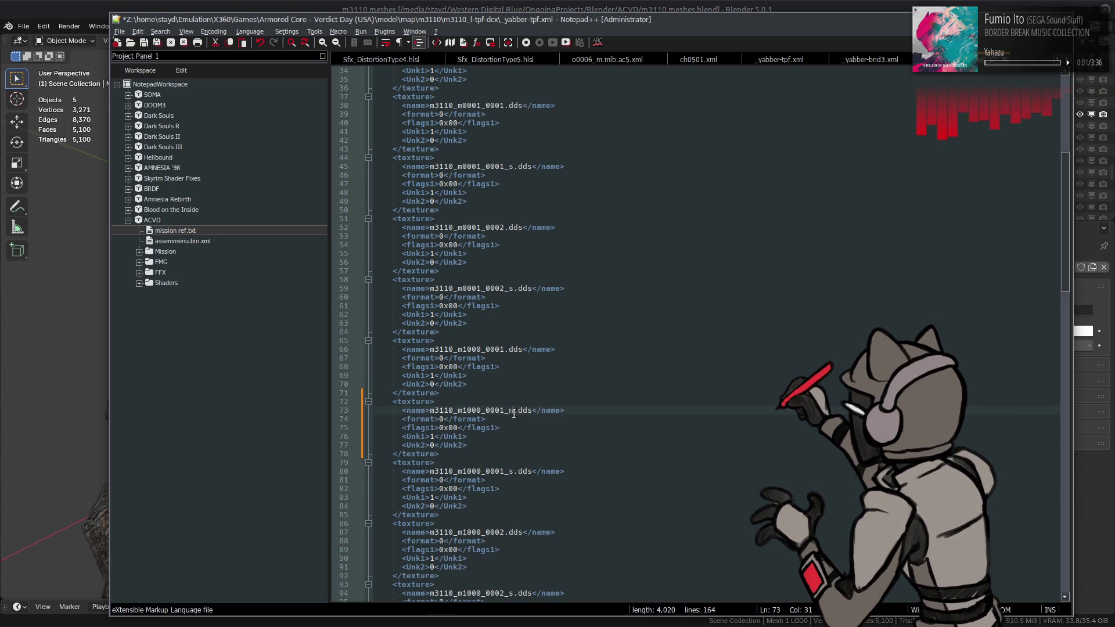
scroll(492, 435, down, 2)
key(ctrl+s)
Add an m3110_m1000_0002_n.dds texture entry after the 0002 texture
drag(447, 401, 400, 356)
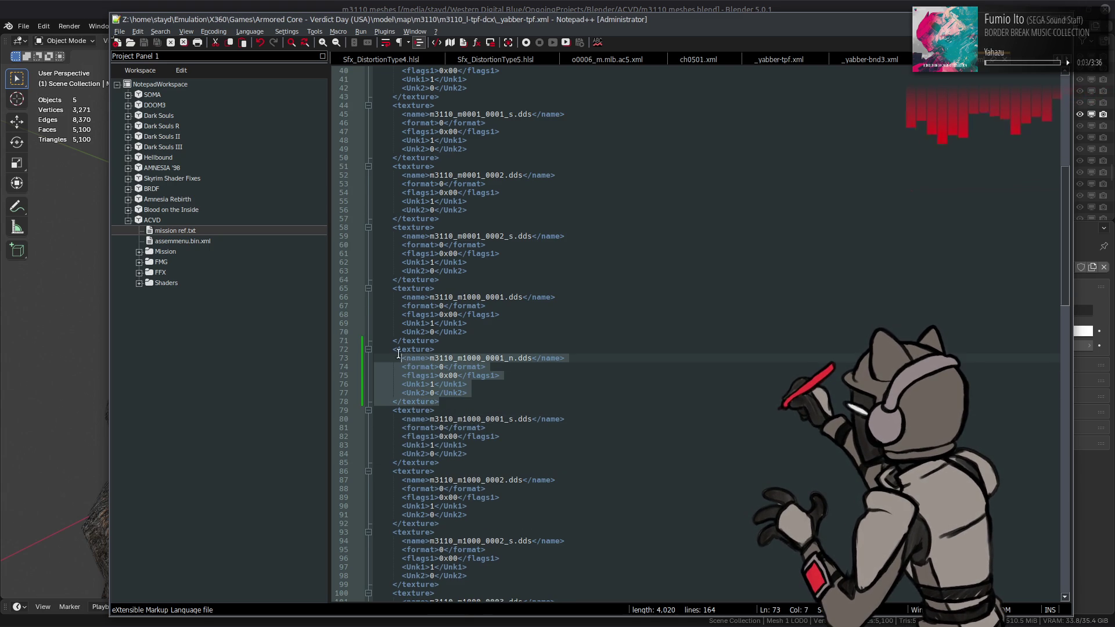
scroll(448, 378, down, 6)
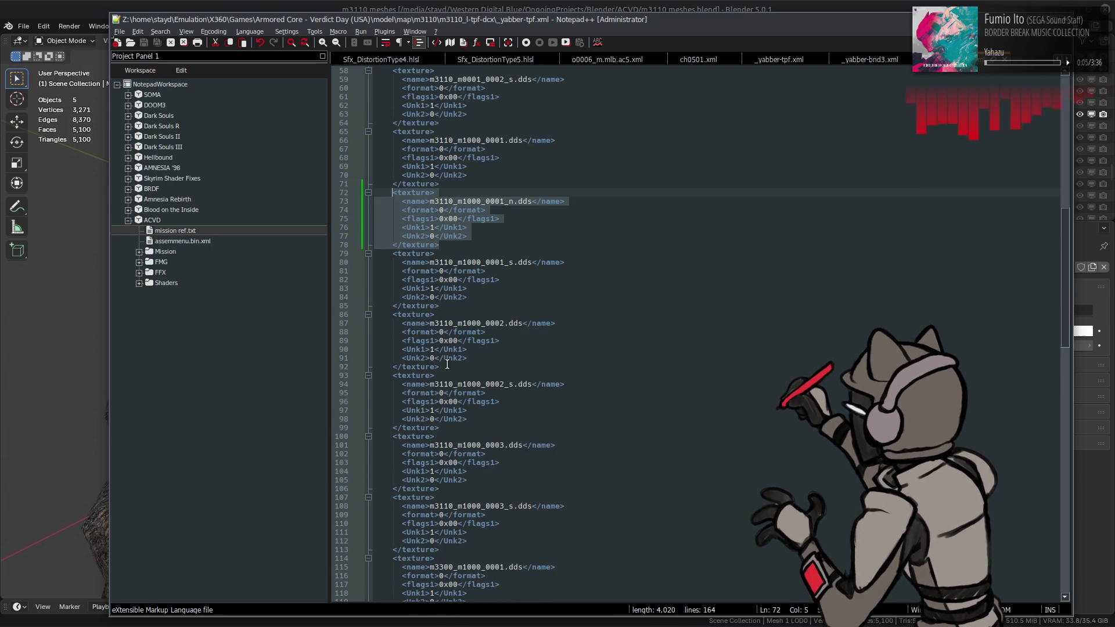
key(ctrl+c)
click(447, 364)
key(Return)
key(ctrl+v)
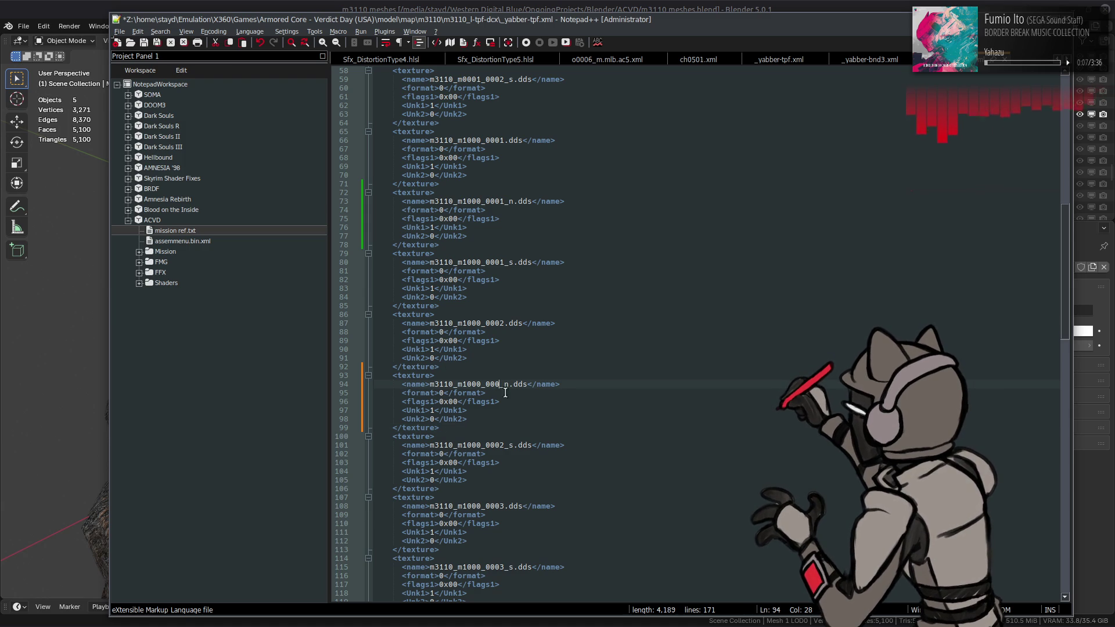
text(2)
Add an m3110_m1000_0003_n.dds entry after the 0003 texture and save the XML
click(477, 463)
scroll(474, 437, down, 4)
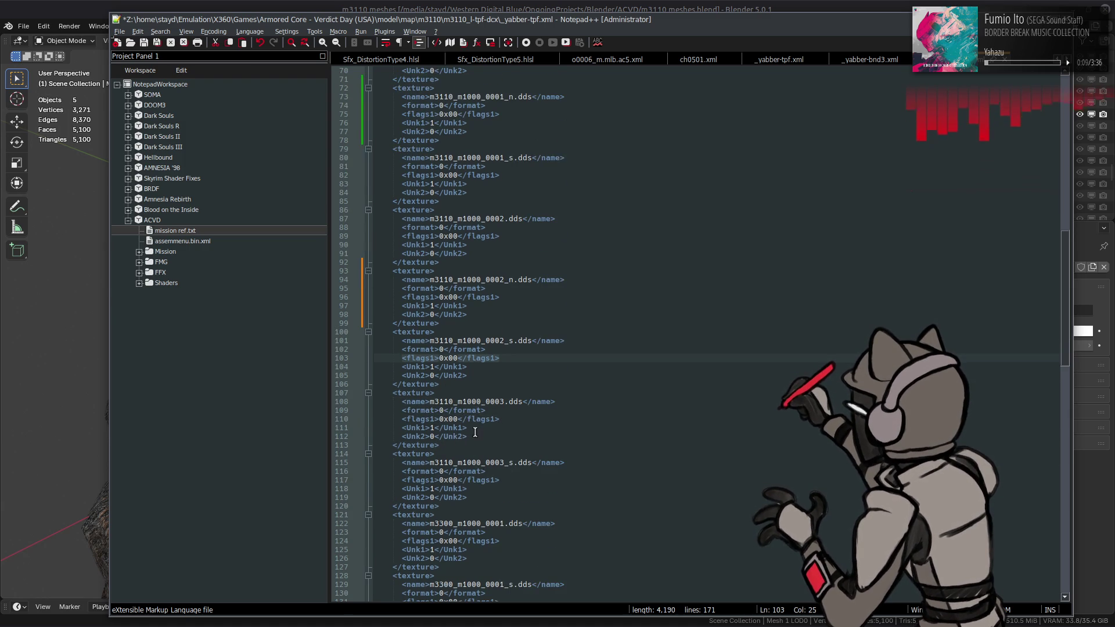
key(Return)
key(ctrl+v)
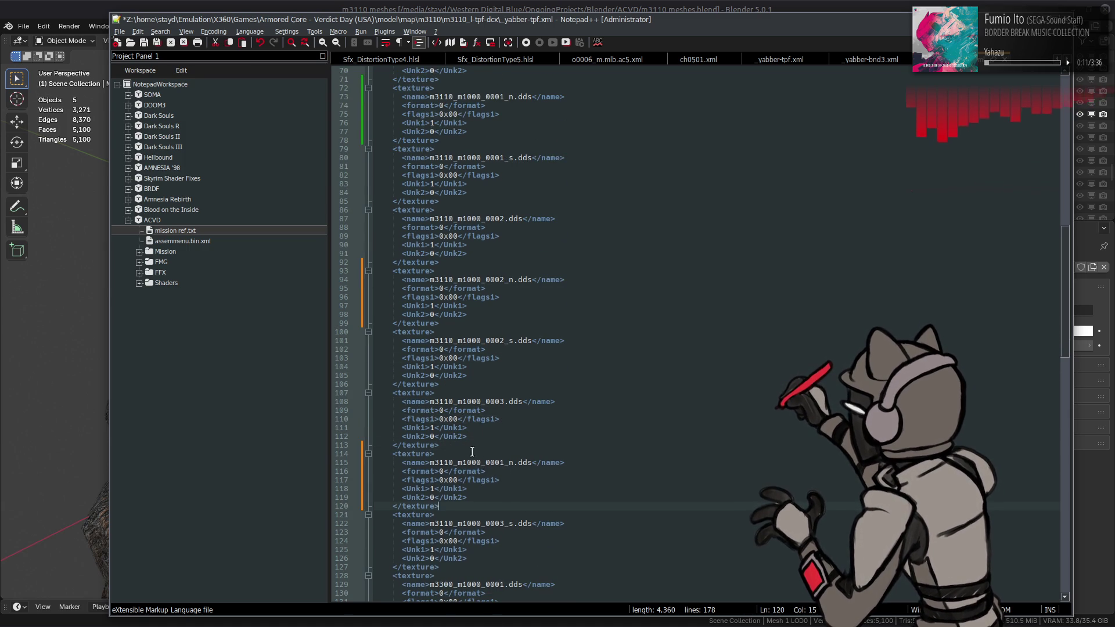
text(3)
click(531, 428)
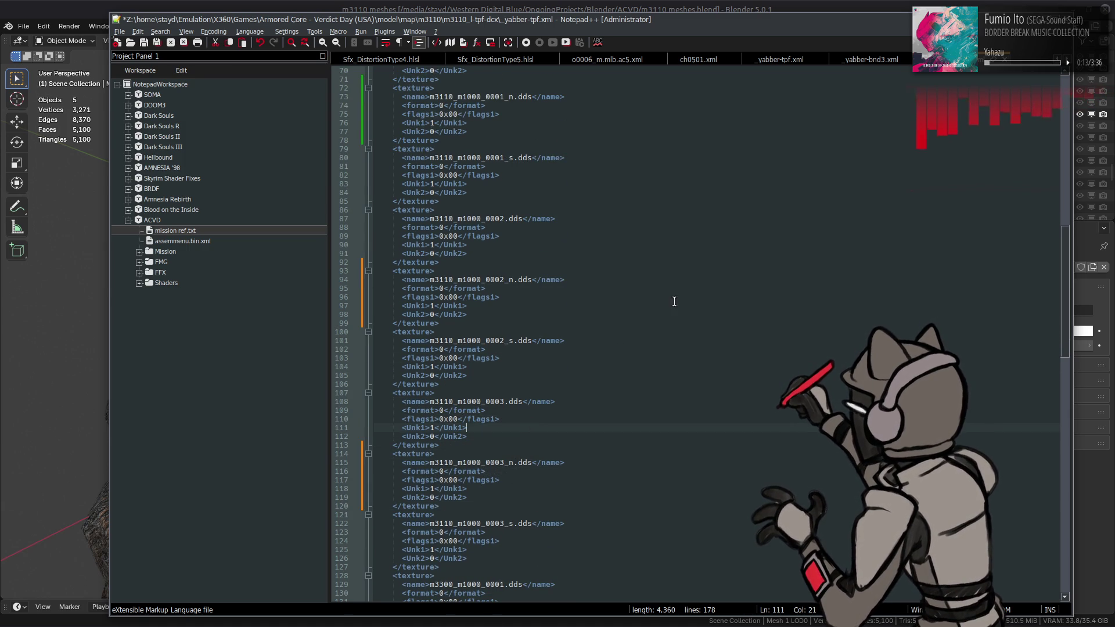
key(ctrl+s)
key(ctrl+Tab)
key(alt+Tab)
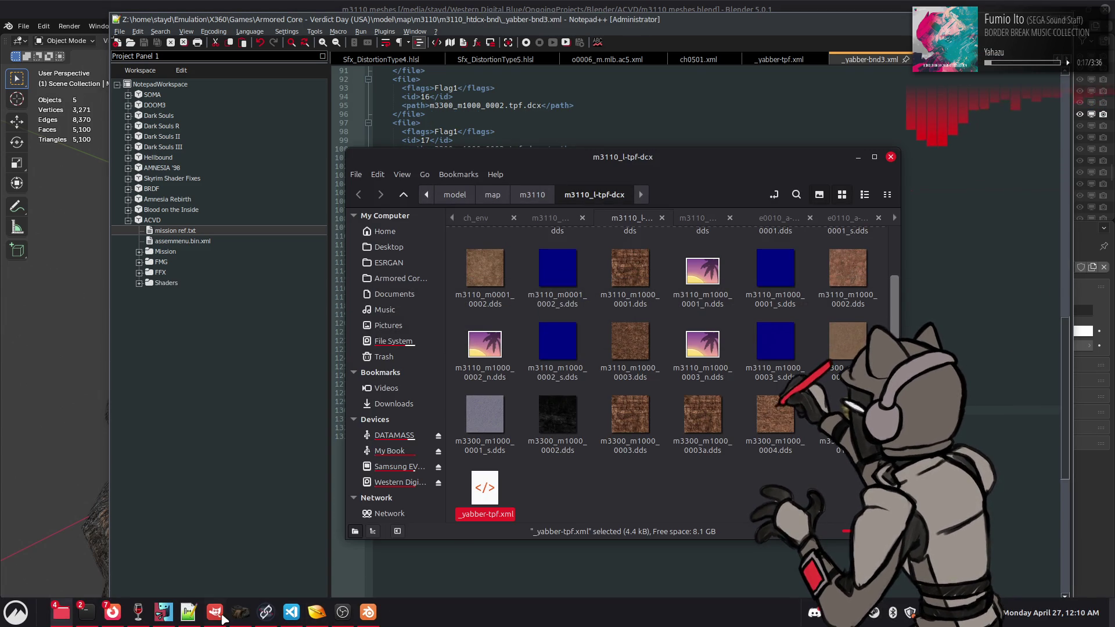
Open m3110_m1000_0001_n.dds in GIMP and apply G'MIC Colour Space Swap
click(223, 615)
key(alt+Tab)
mouse_move(703, 272)
mouse_down()
mouse_move(318, 54)
mouse_move(332, 58)
mouse_up()
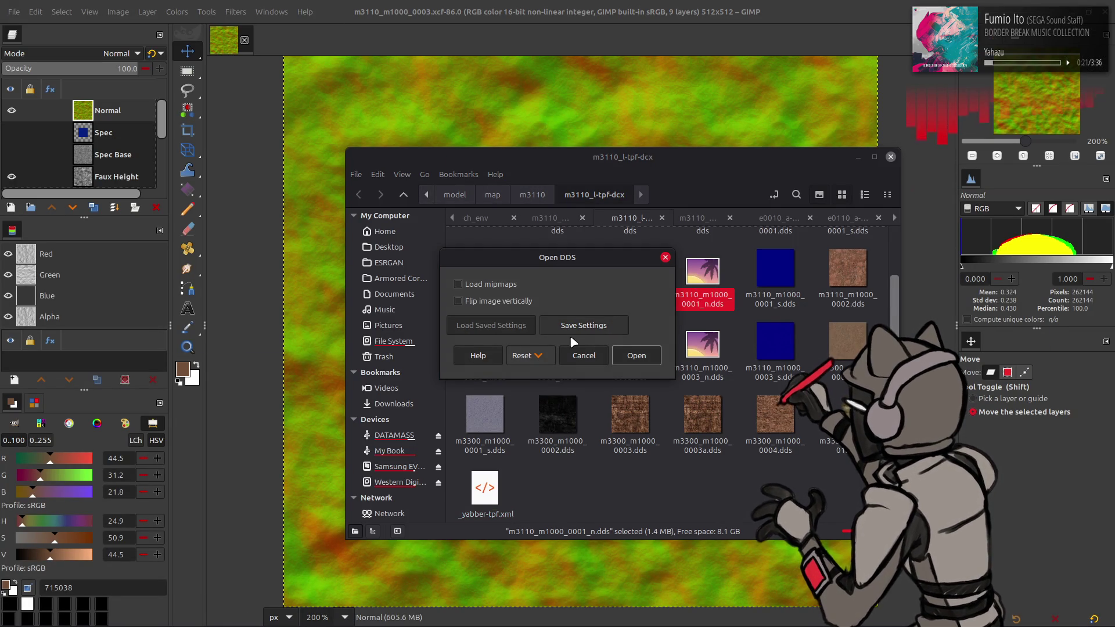
click(637, 357)
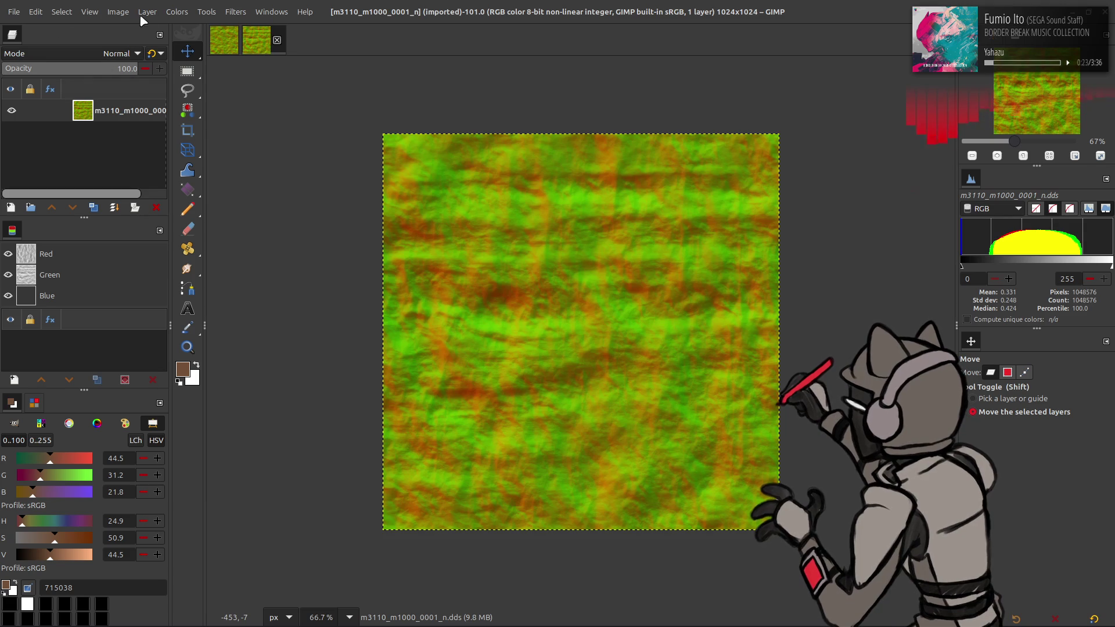
click(235, 11)
click(290, 285)
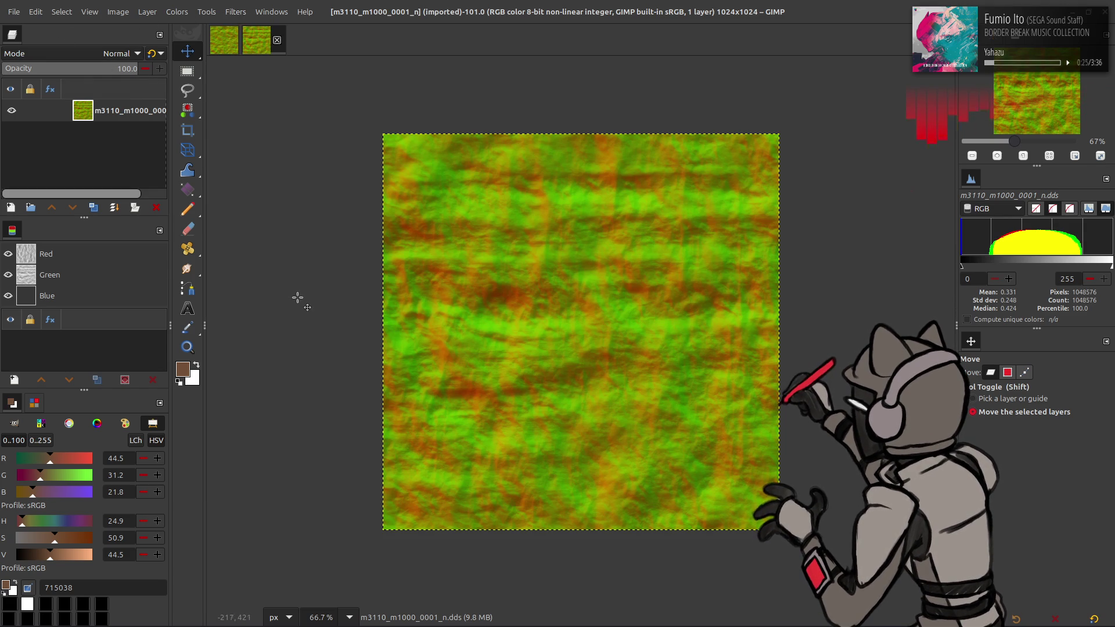
click(588, 211)
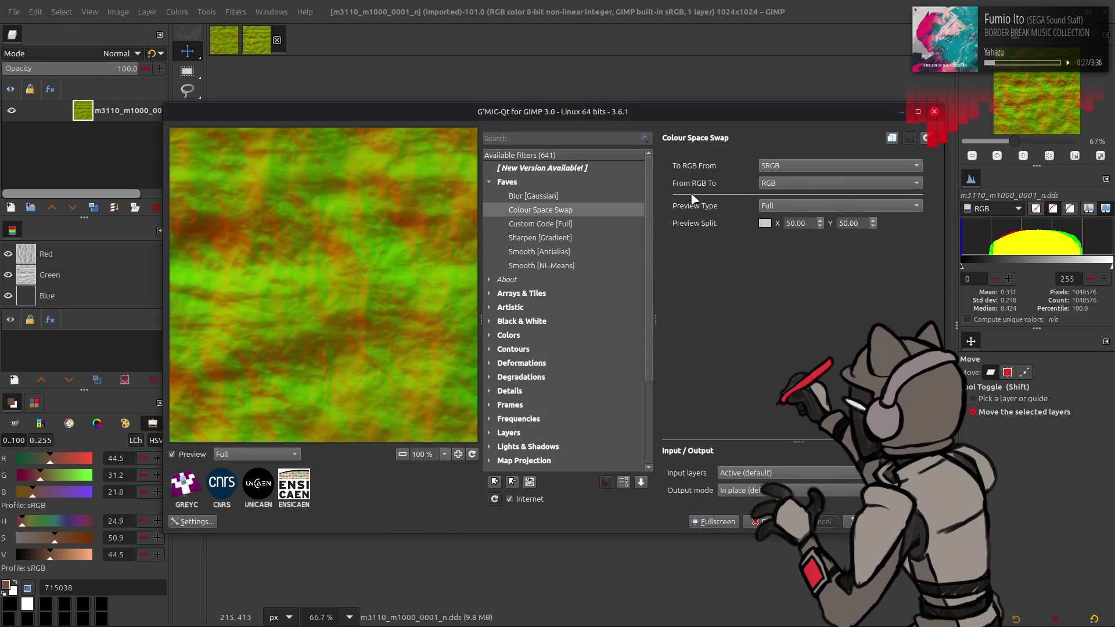
click(871, 521)
Scale the image to 256×256, then apply Colour Space Swap again to restore colours
click(117, 11)
click(139, 148)
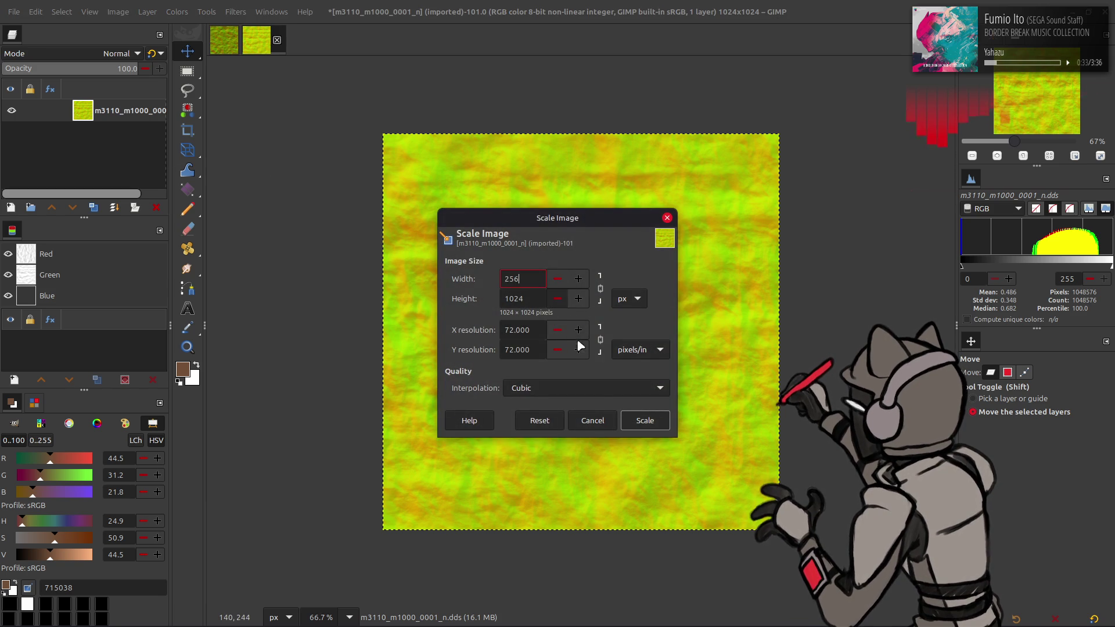
click(639, 420)
ctrl+scroll(553, 325, up, 5)
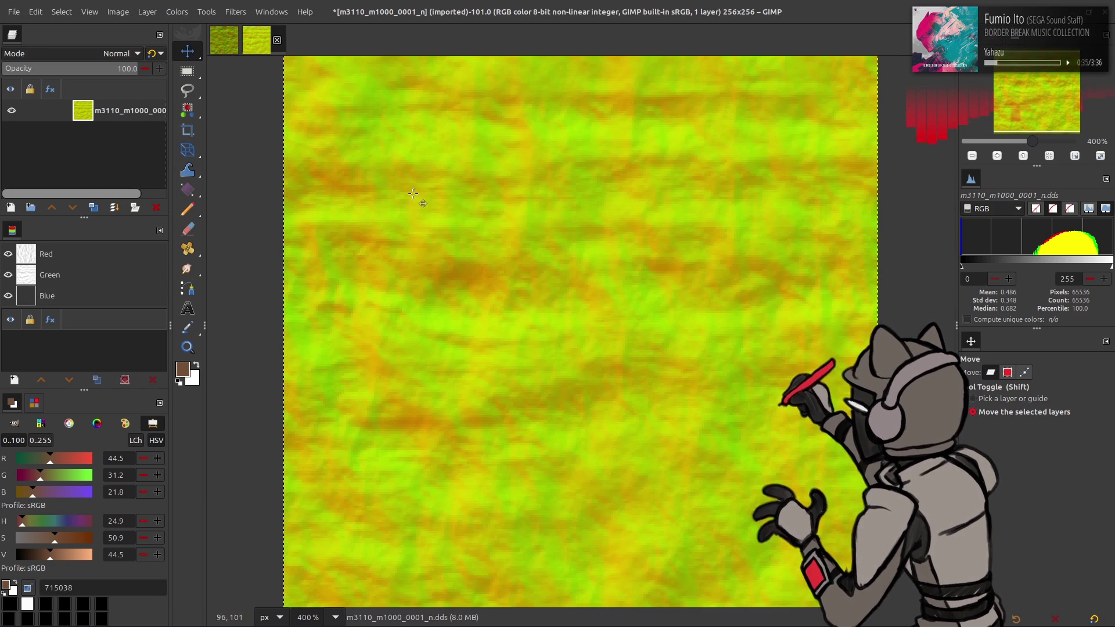
click(236, 12)
click(272, 293)
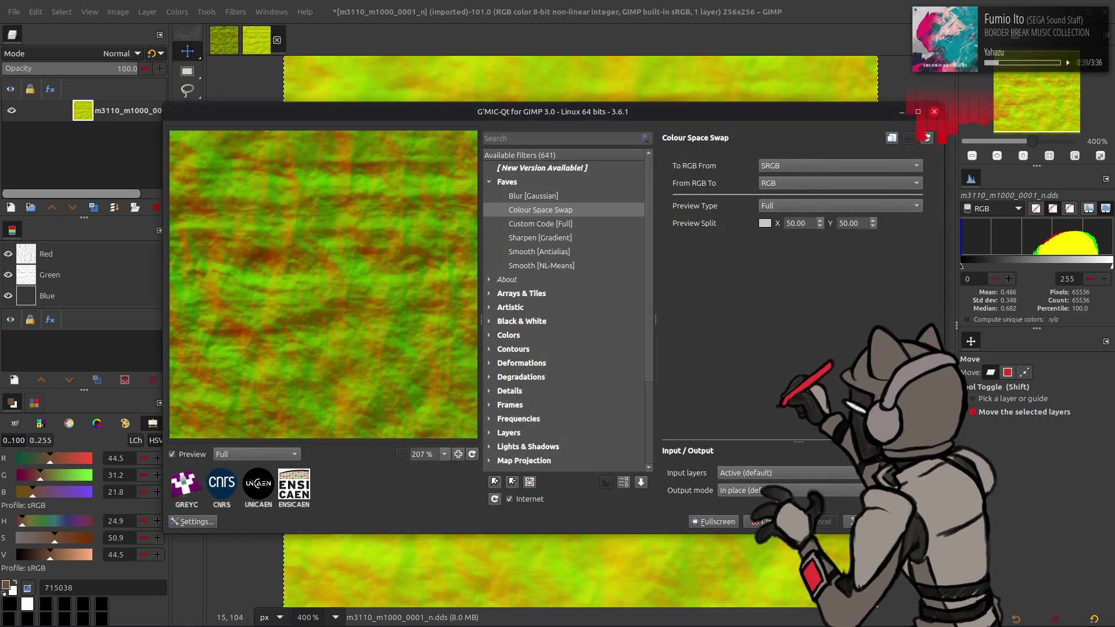
key(Return)
Export over m3110_m1000_0001_n.dds as BC1 / DXT1 with Kaiser mipmaps, then close the image
click(13, 11)
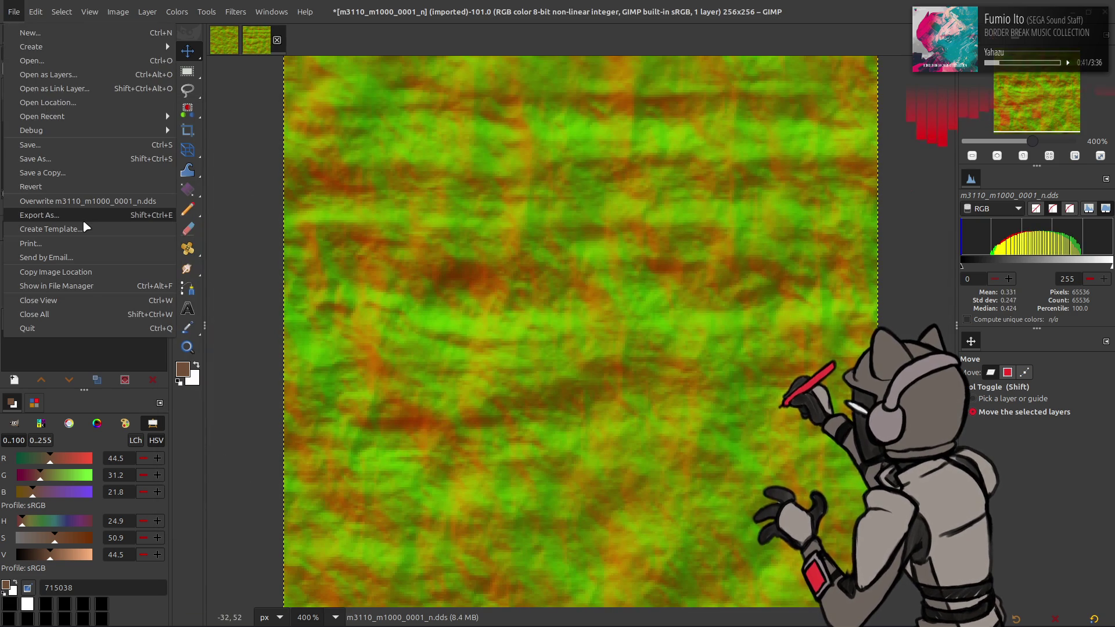
click(58, 220)
click(848, 555)
click(598, 381)
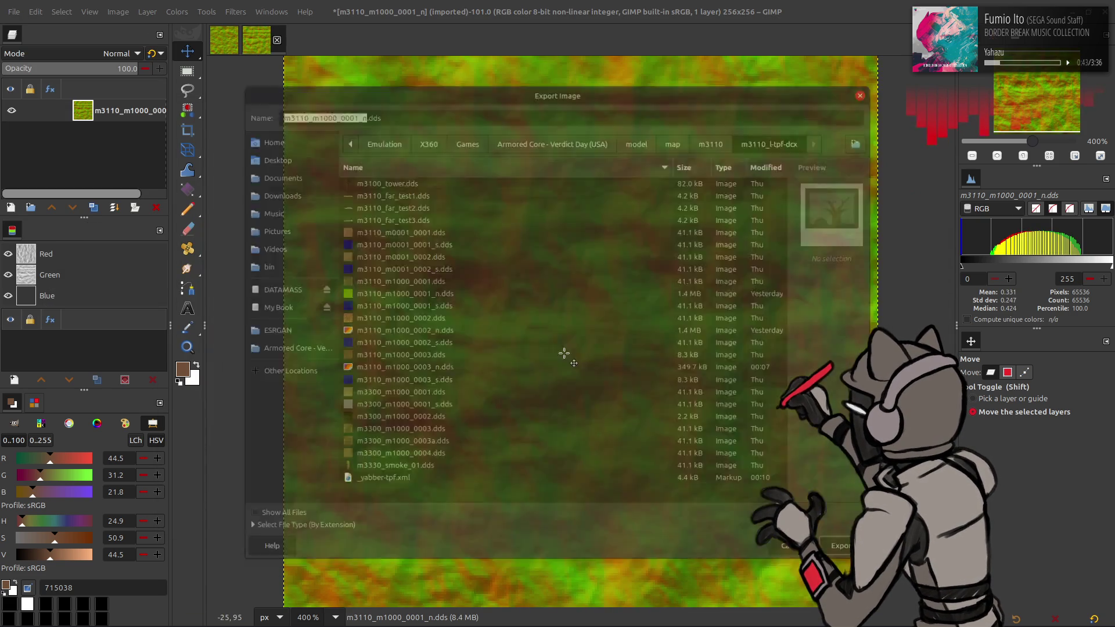
scroll(580, 145, down, 1)
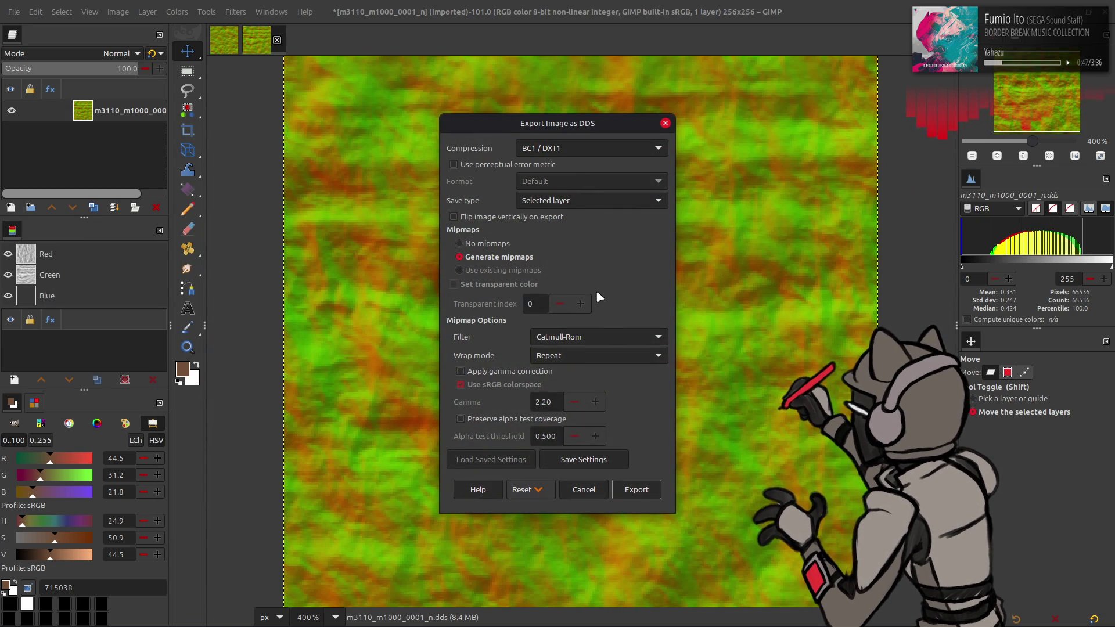
scroll(580, 336, down, 2)
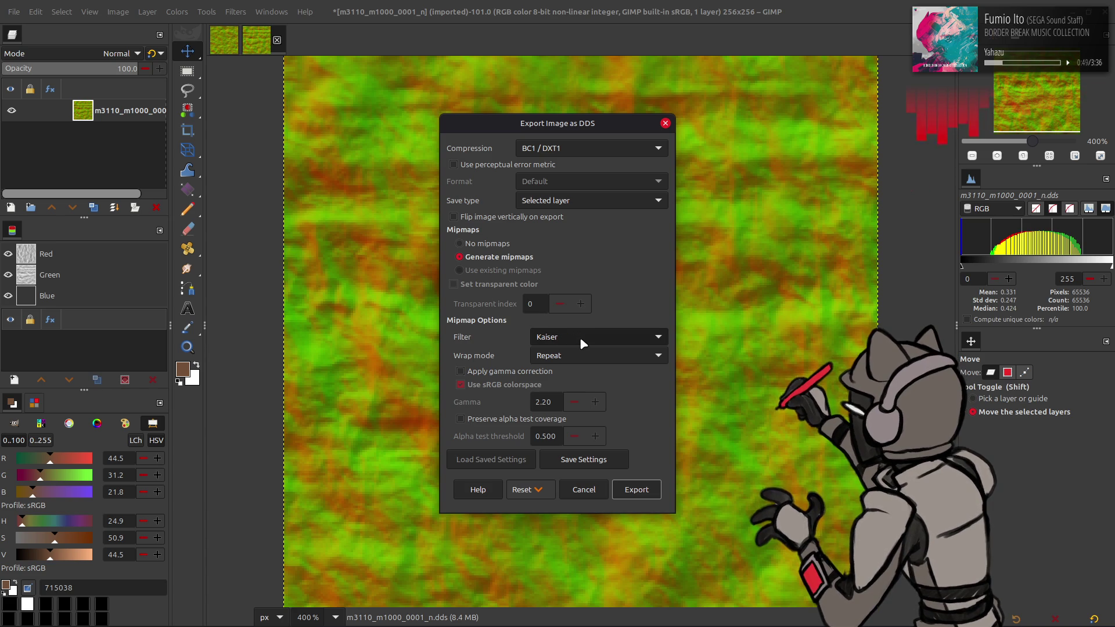
click(636, 490)
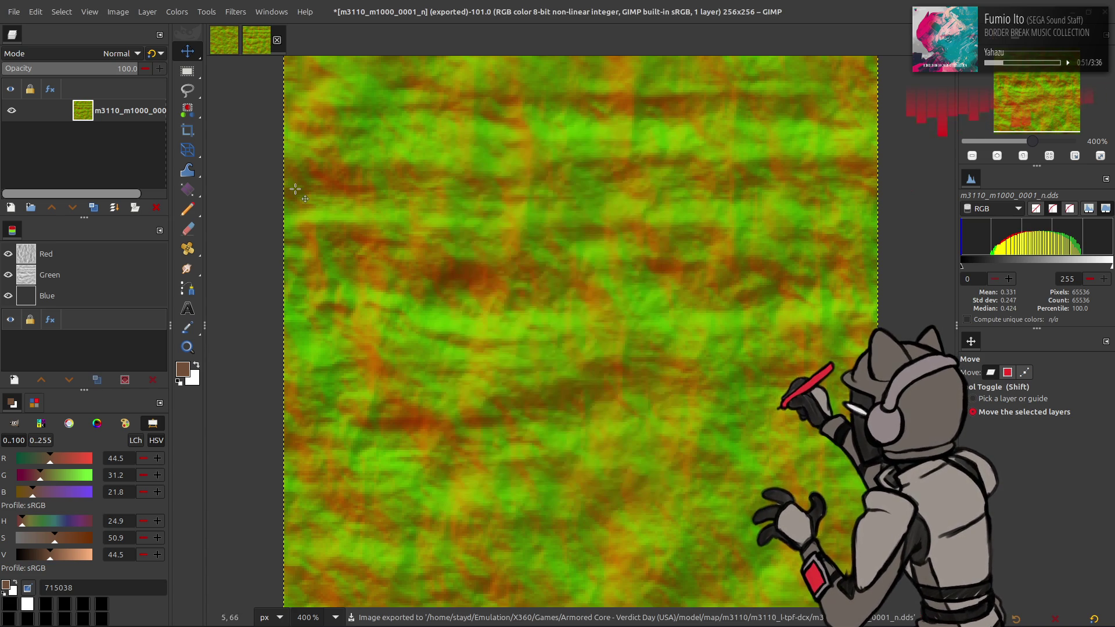
click(277, 40)
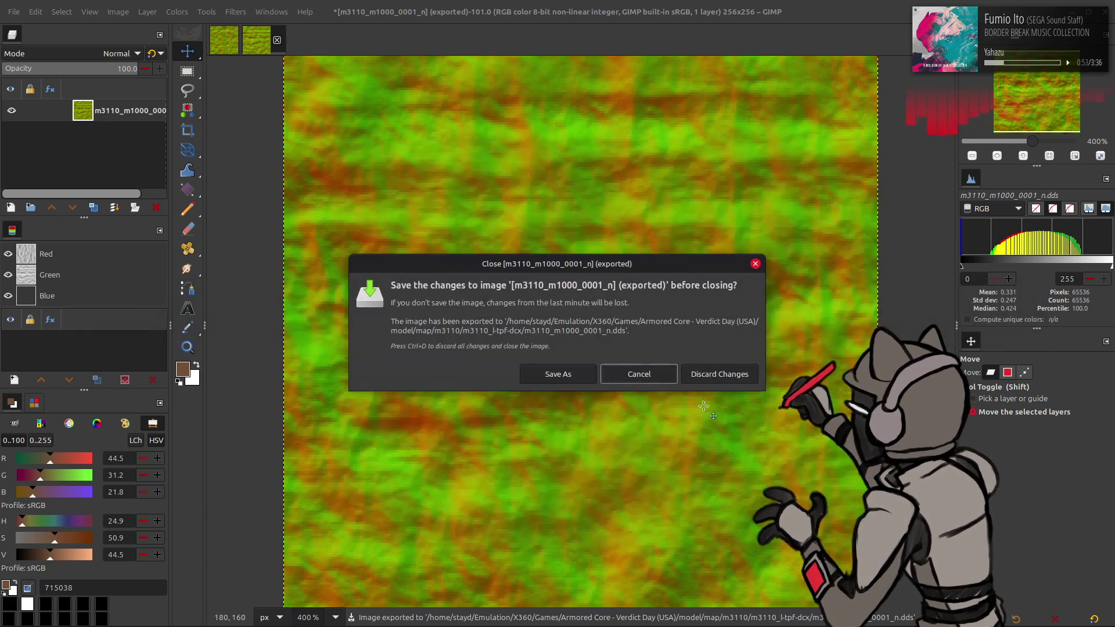
Discard the previous image, open m3110_m1000_0002_n.dds in GIMP and apply Colour Space Swap
click(718, 375)
key(alt+Tab)
drag(485, 346, 490, 32)
key(Return)
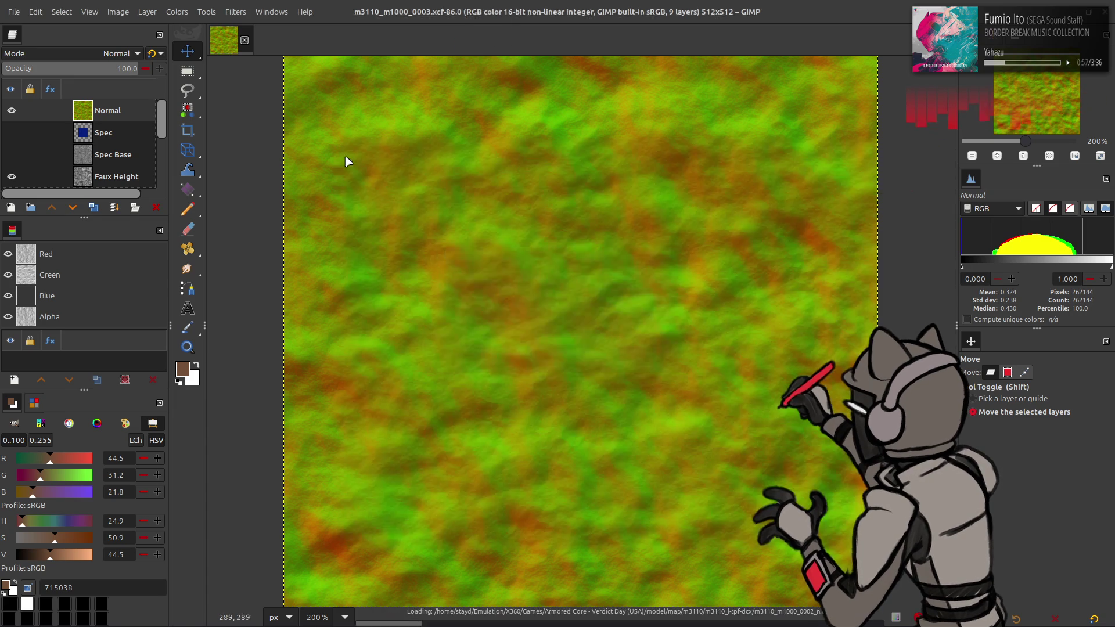
click(235, 12)
click(300, 297)
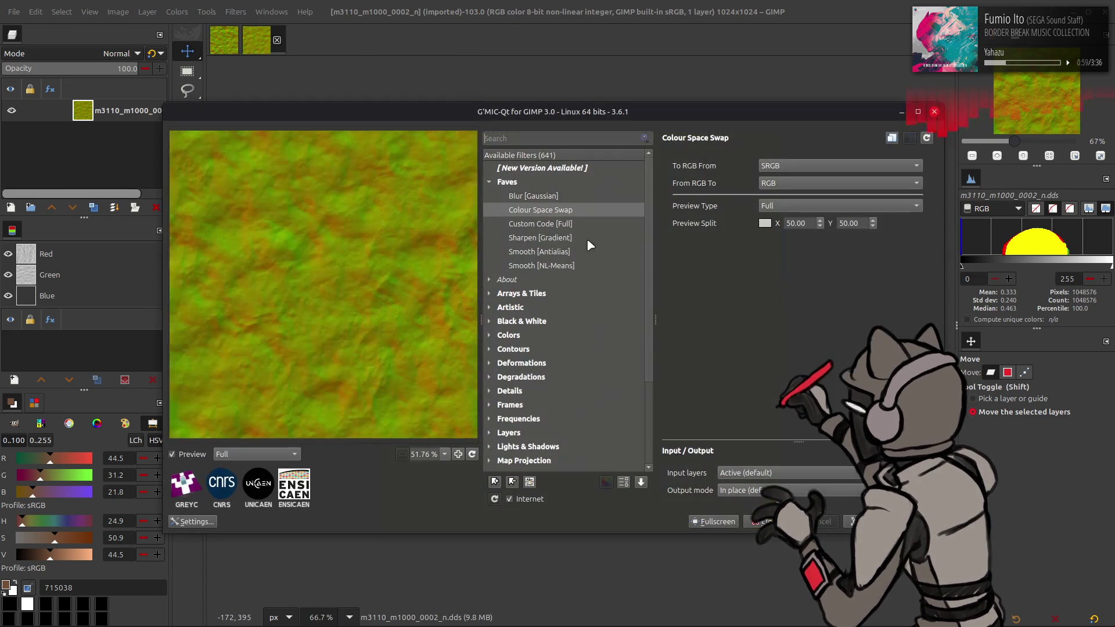
key(Return)
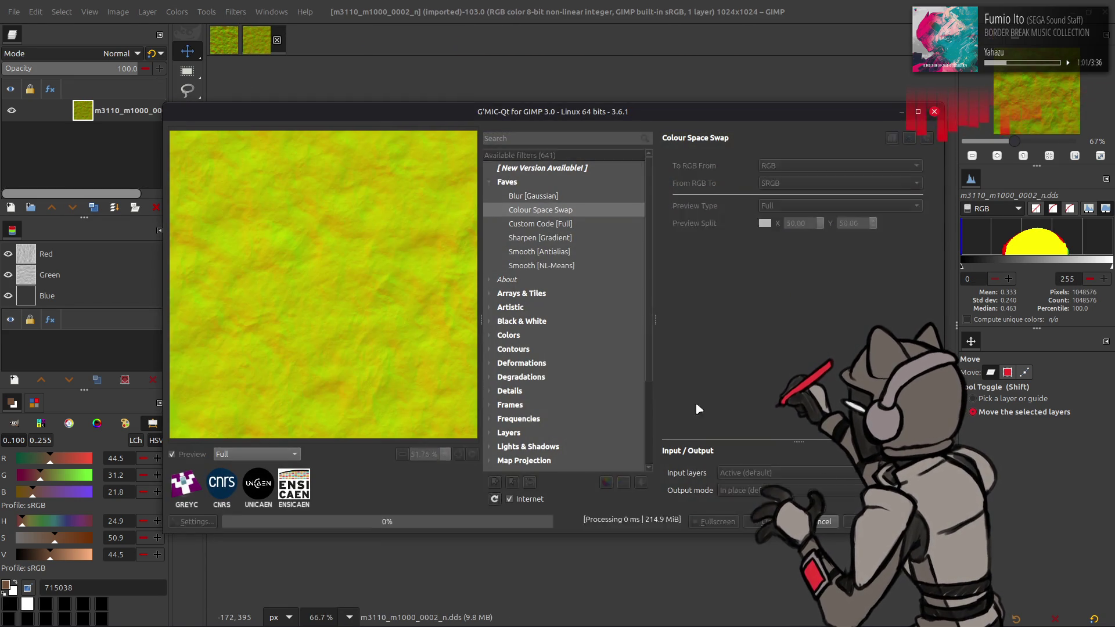
Scale the image to 256×256 and swap its colours back to green-orange
click(118, 11)
click(174, 157)
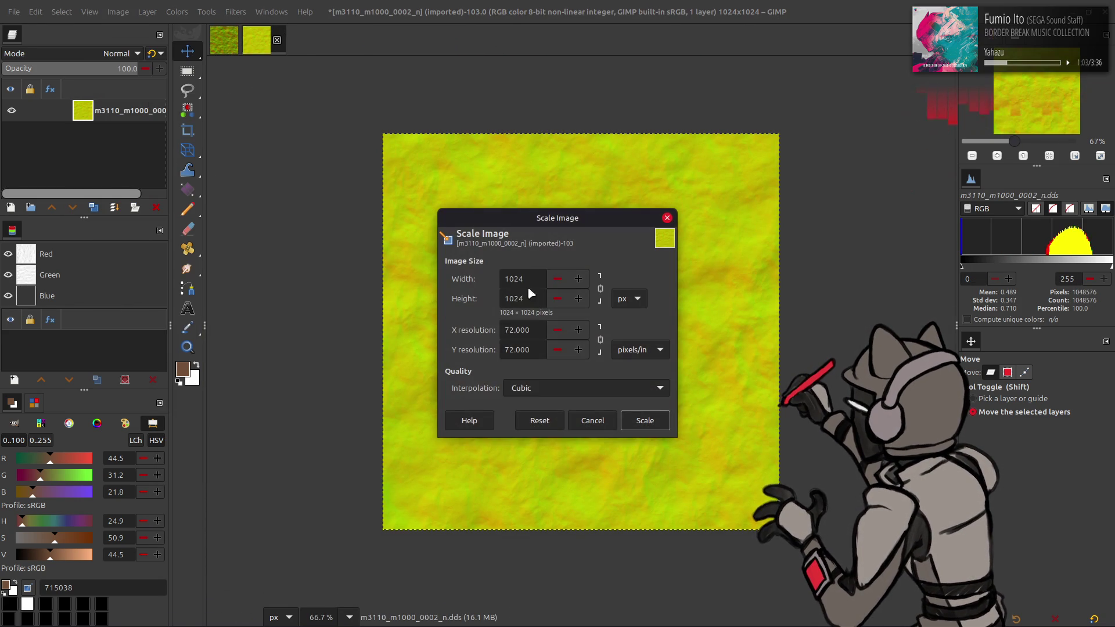
click(645, 420)
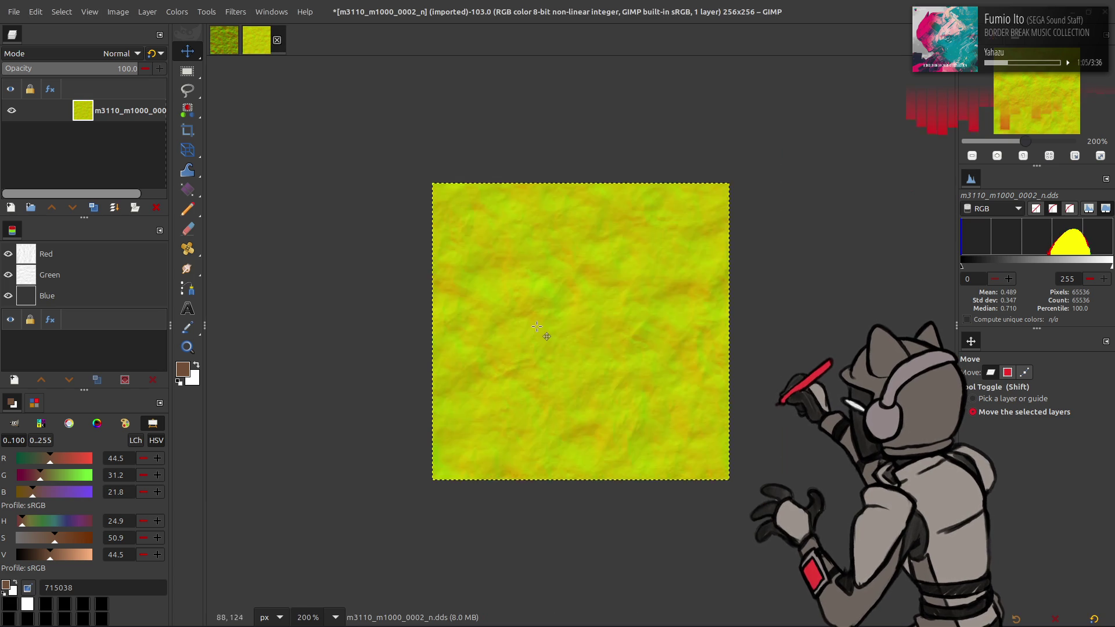
key(3)
click(235, 12)
click(298, 299)
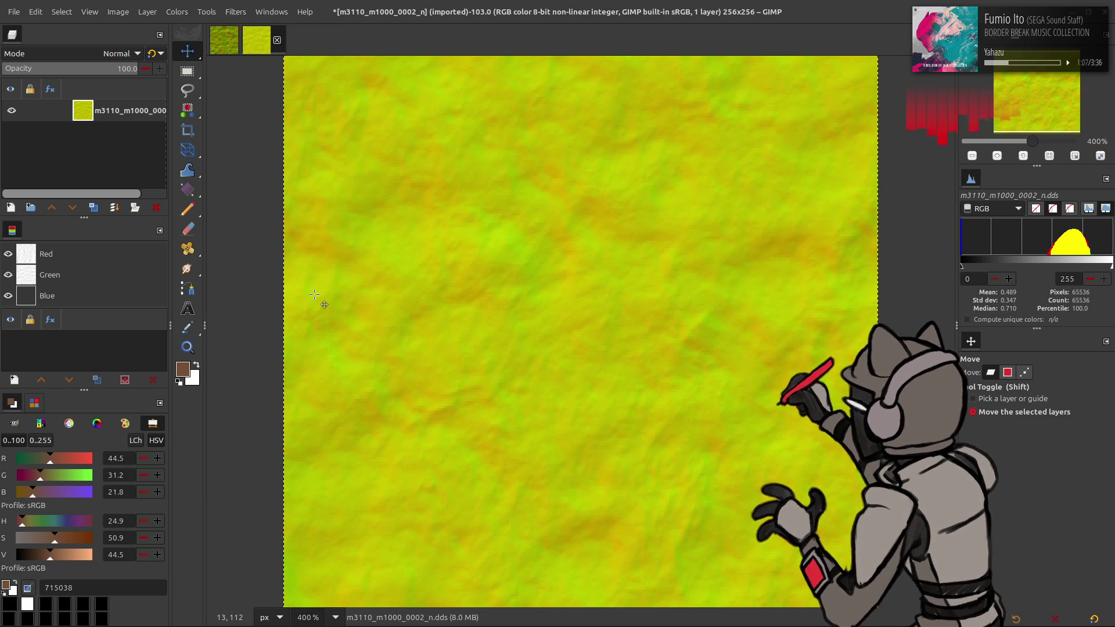
key(Return)
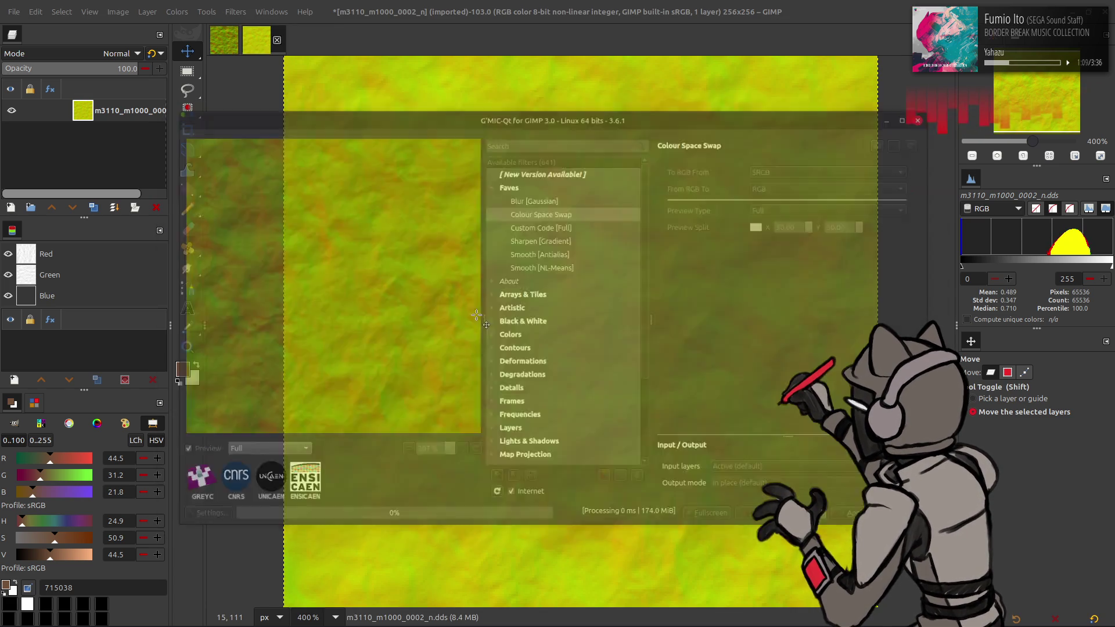
Export over m3110_m1000_0002_n.dds, close it unsaved, and load m3110_m1000_0003_n.dds
click(14, 14)
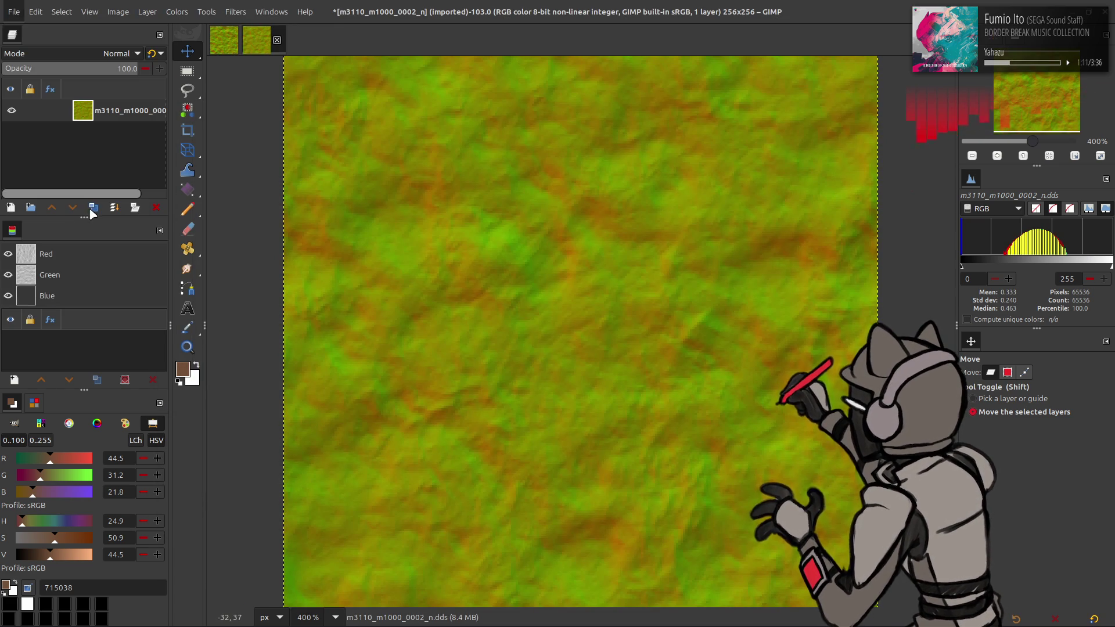
click(96, 215)
click(849, 556)
click(639, 381)
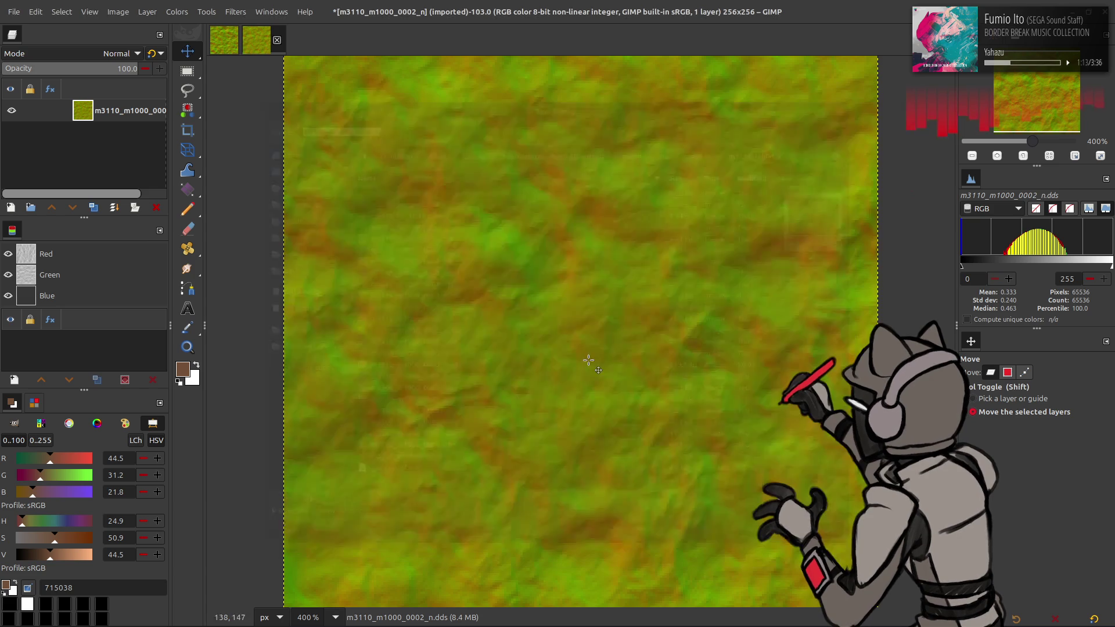
click(637, 491)
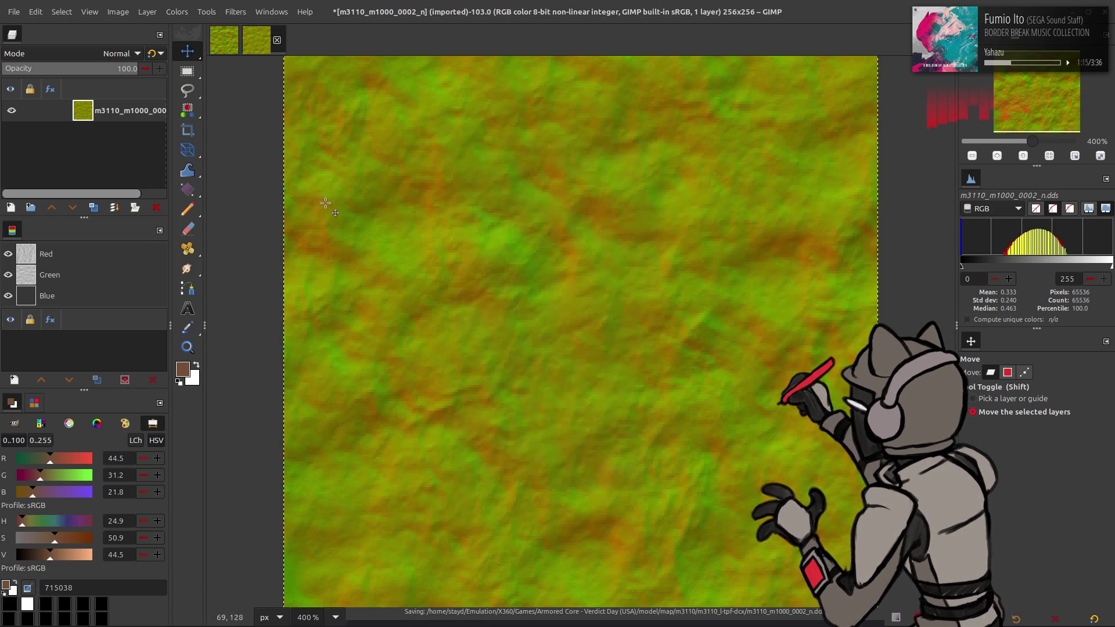
click(277, 40)
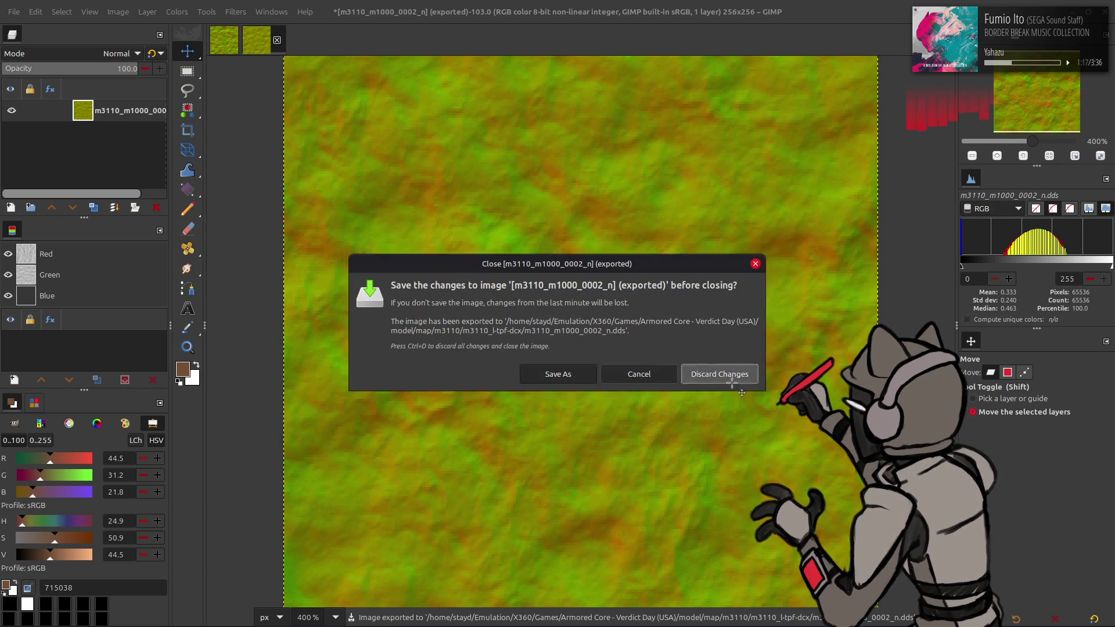
click(721, 378)
mouse_move(704, 347)
mouse_down()
mouse_move(599, 114)
mouse_move(597, 41)
mouse_up()
Import m3110_m1000_0003_n.dds, apply Colour Space Swap, and scale it to 128×128
click(636, 356)
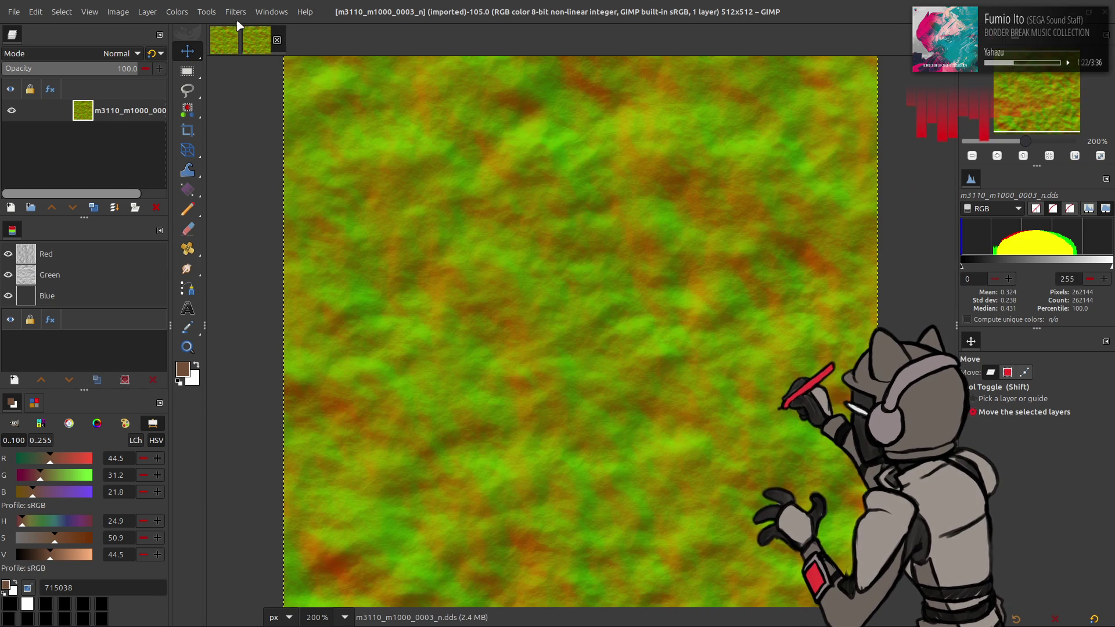
click(235, 12)
click(281, 297)
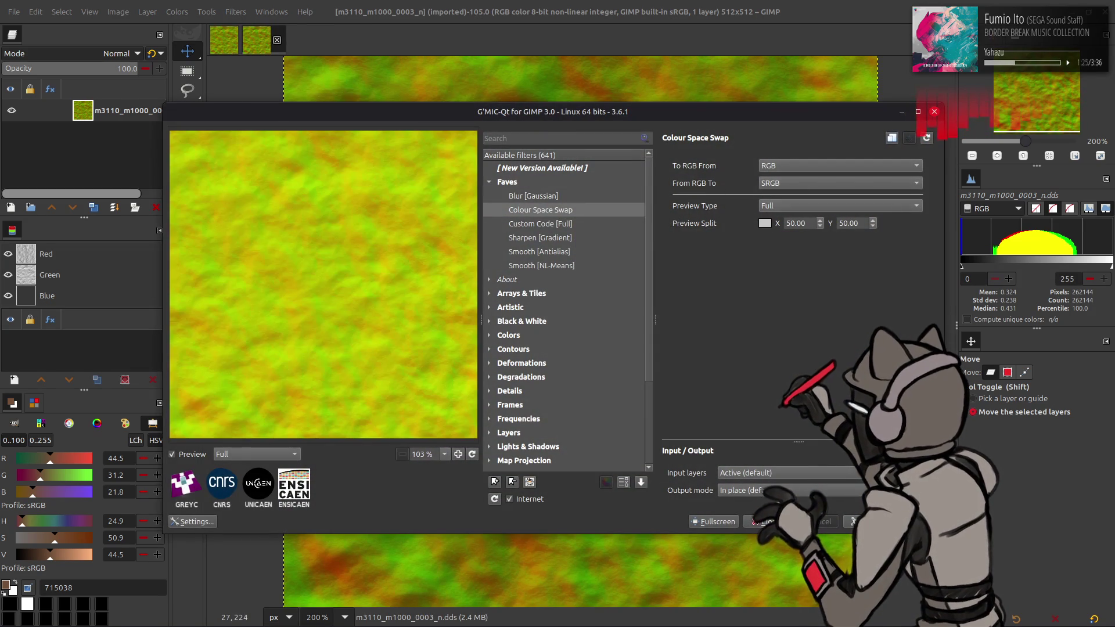
click(871, 522)
click(118, 12)
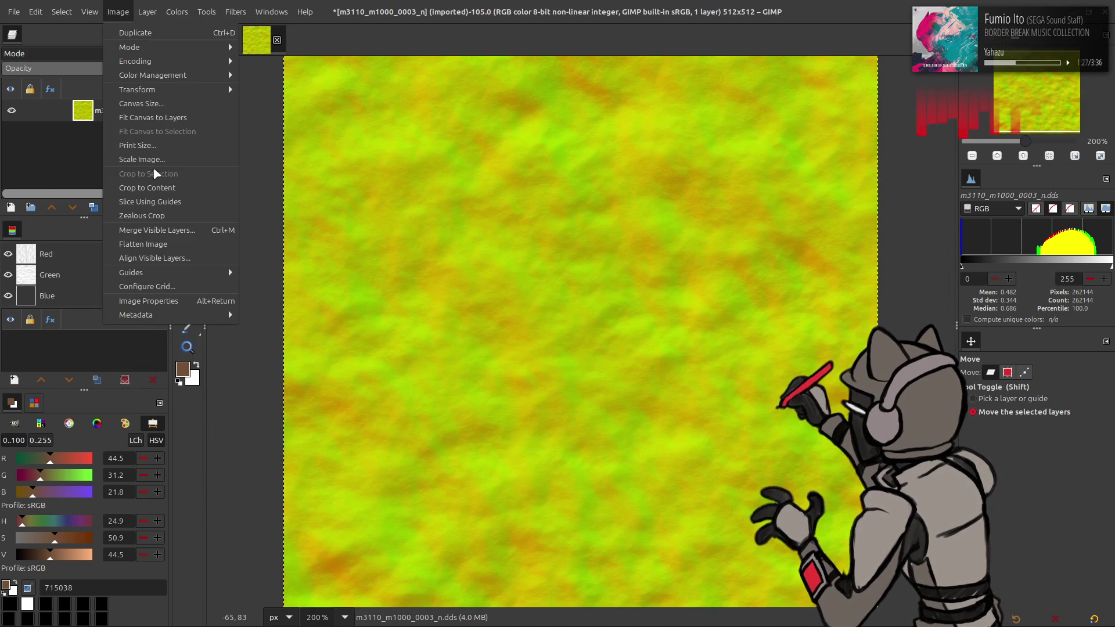
click(148, 160)
double_click(520, 279)
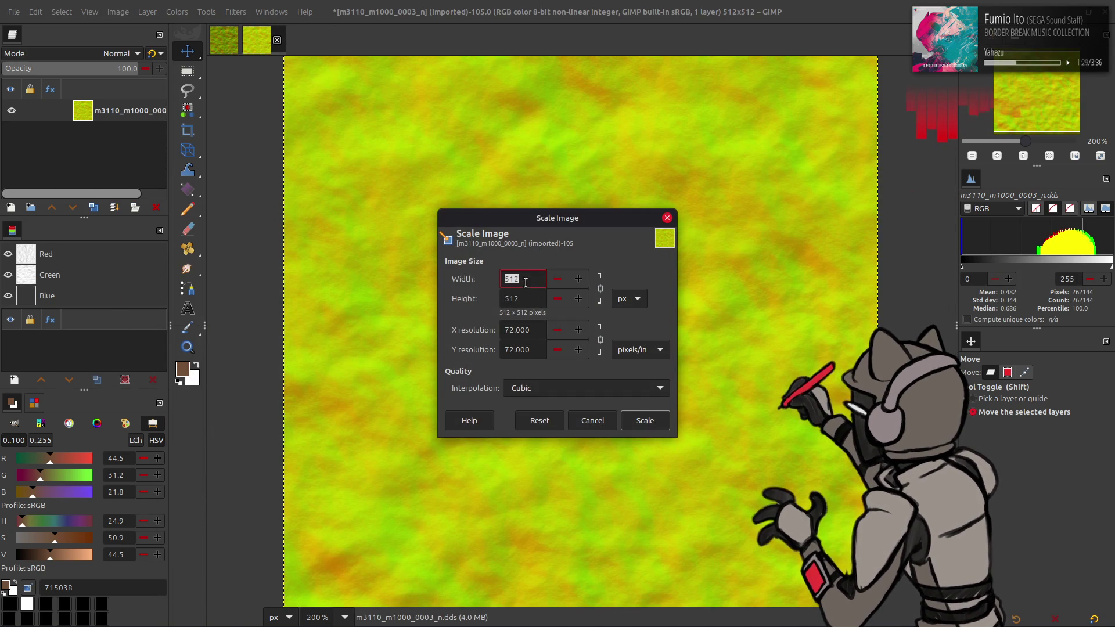
text(128)
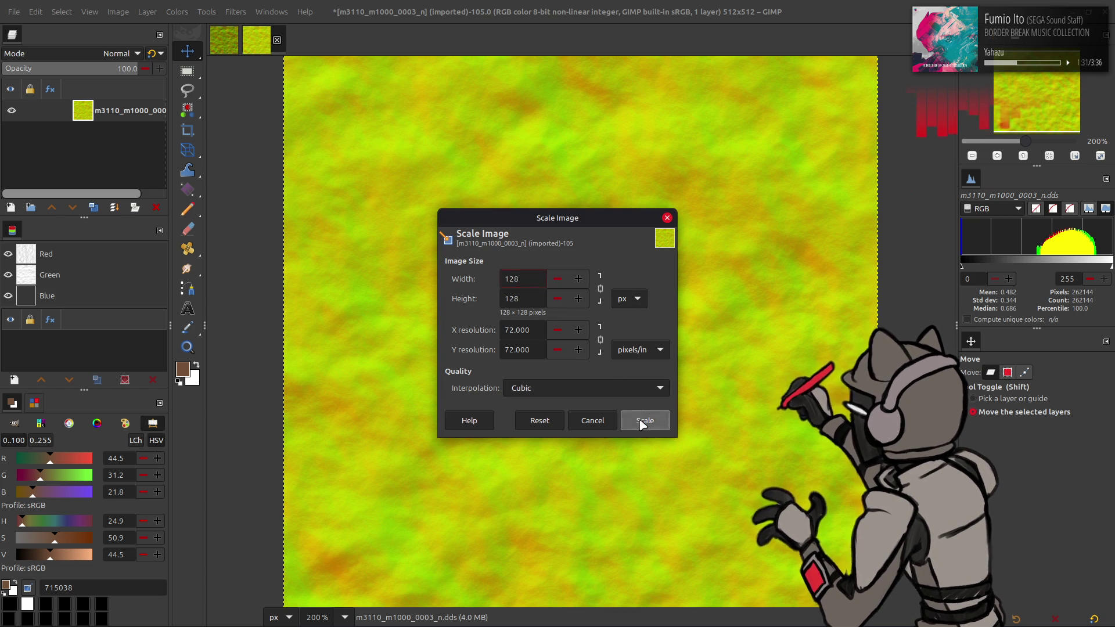
click(643, 423)
Apply Colour Space Swap again to return the colours to green-red
click(239, 13)
click(308, 298)
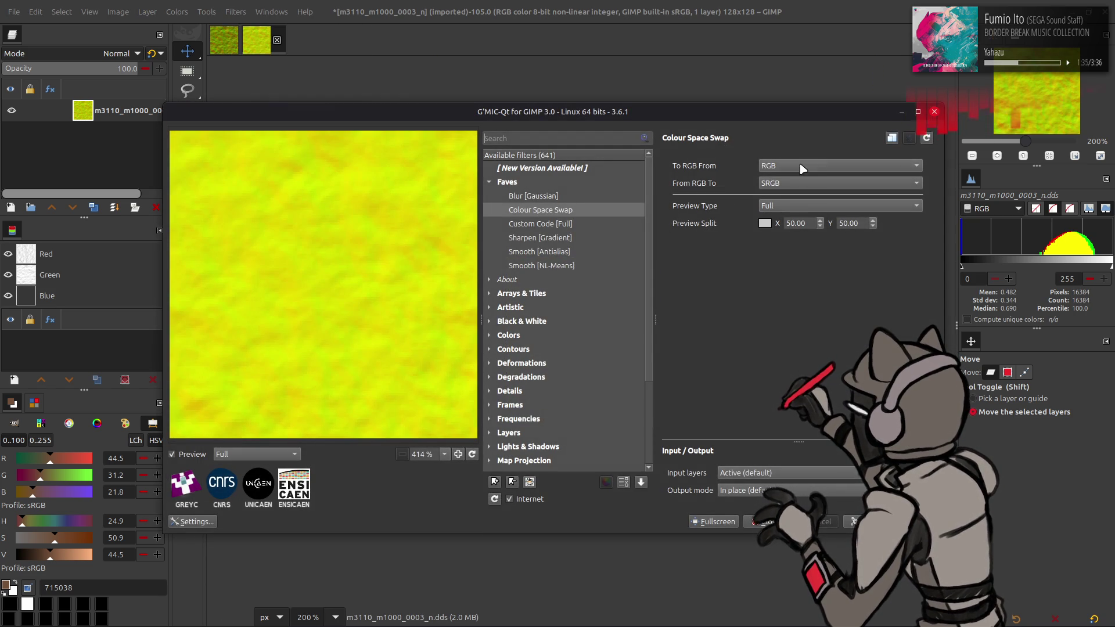
click(767, 522)
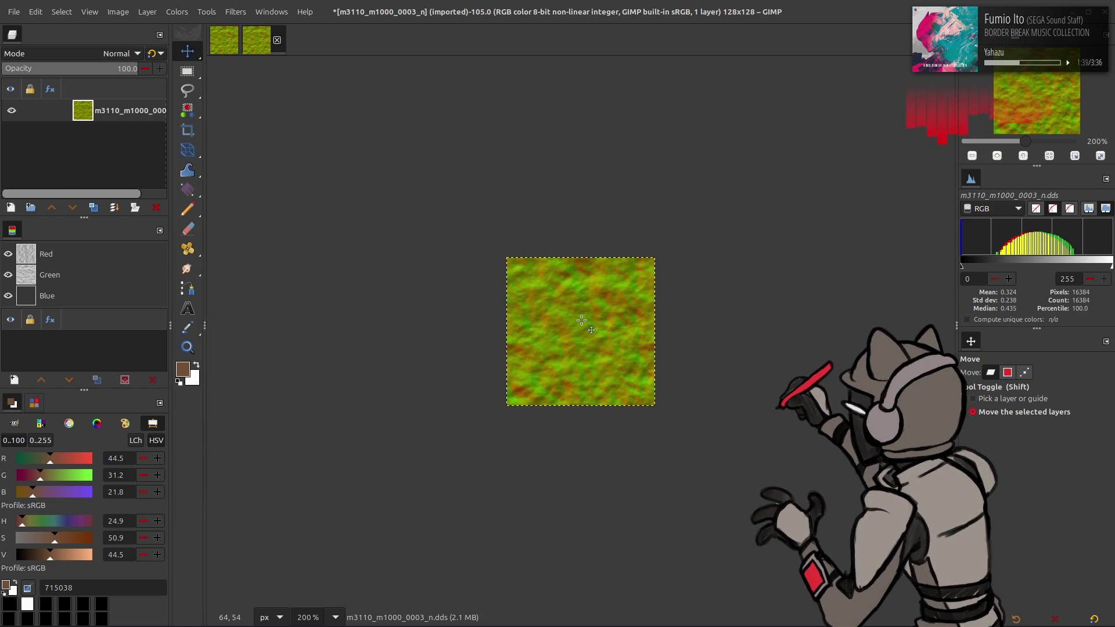
key(3)
key(4)
key(3)
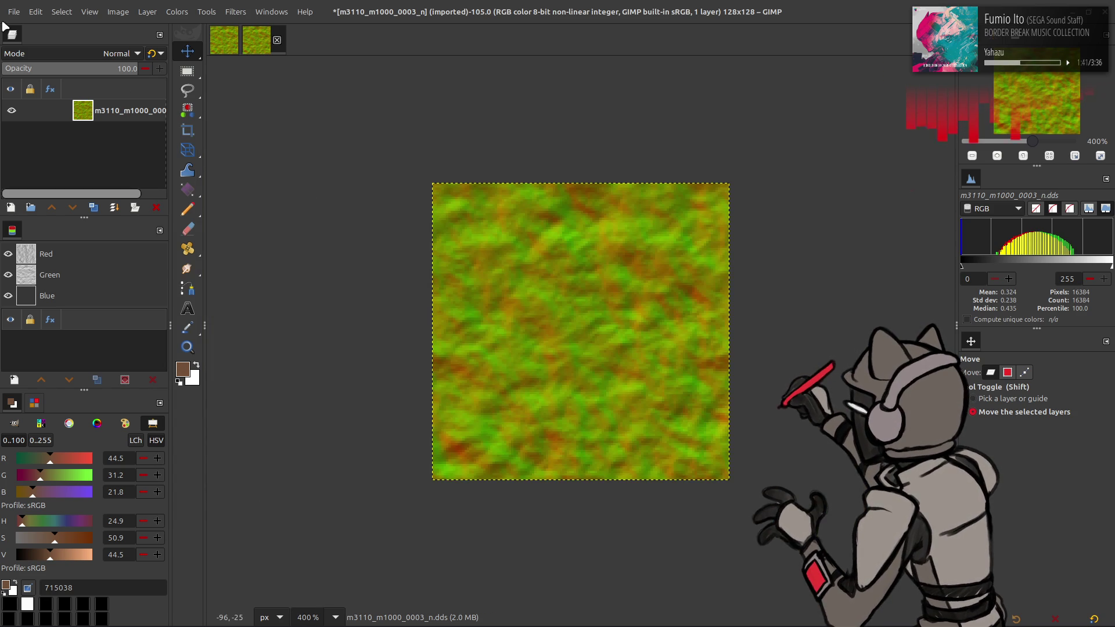
Export the 128×128 image over the existing m3110_m1000_0003_n.dds file
click(13, 11)
click(69, 217)
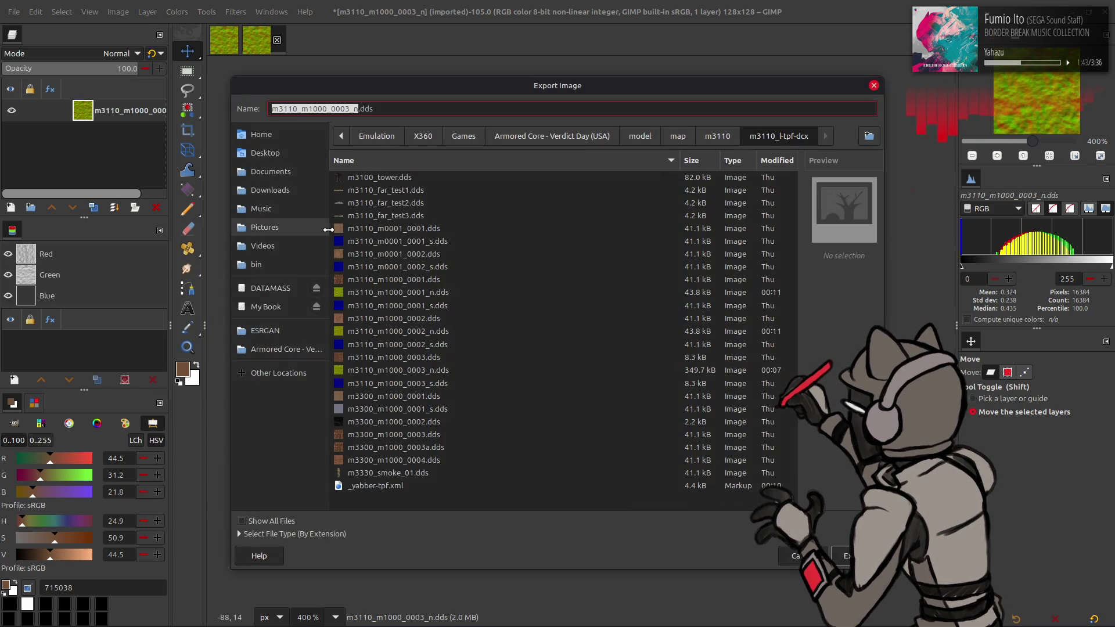
key(Return)
click(604, 375)
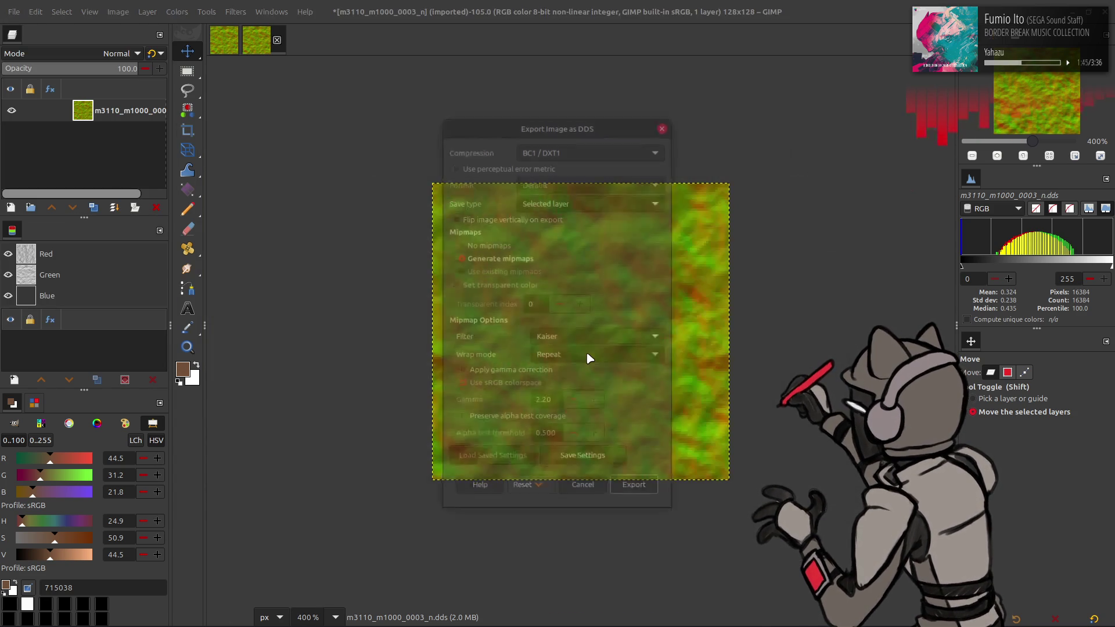
click(638, 488)
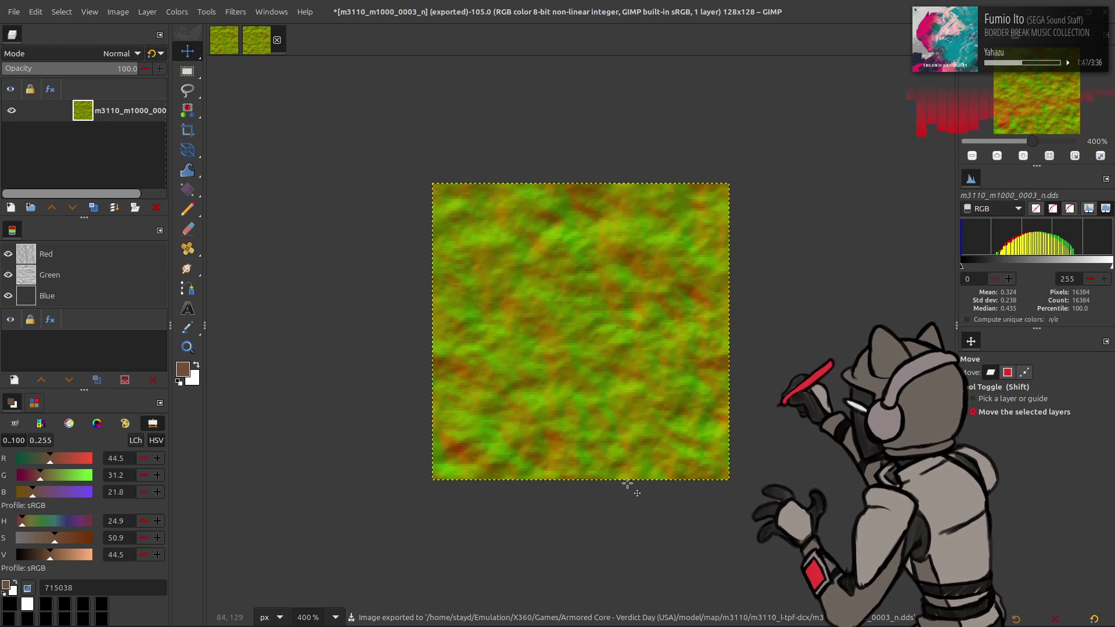
Compare before/after via undo and redo, re-export the DDS, and close the image unsaved
key(ctrl+z)
key(ctrl+z)
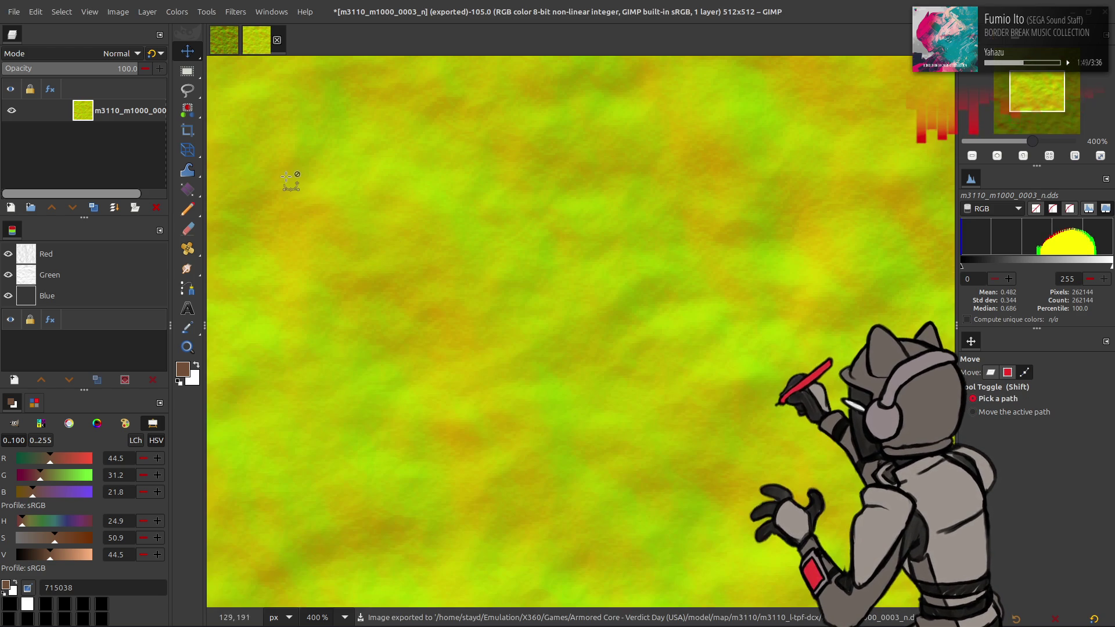
key(ctrl+shift+z)
key(ctrl+shift+z)
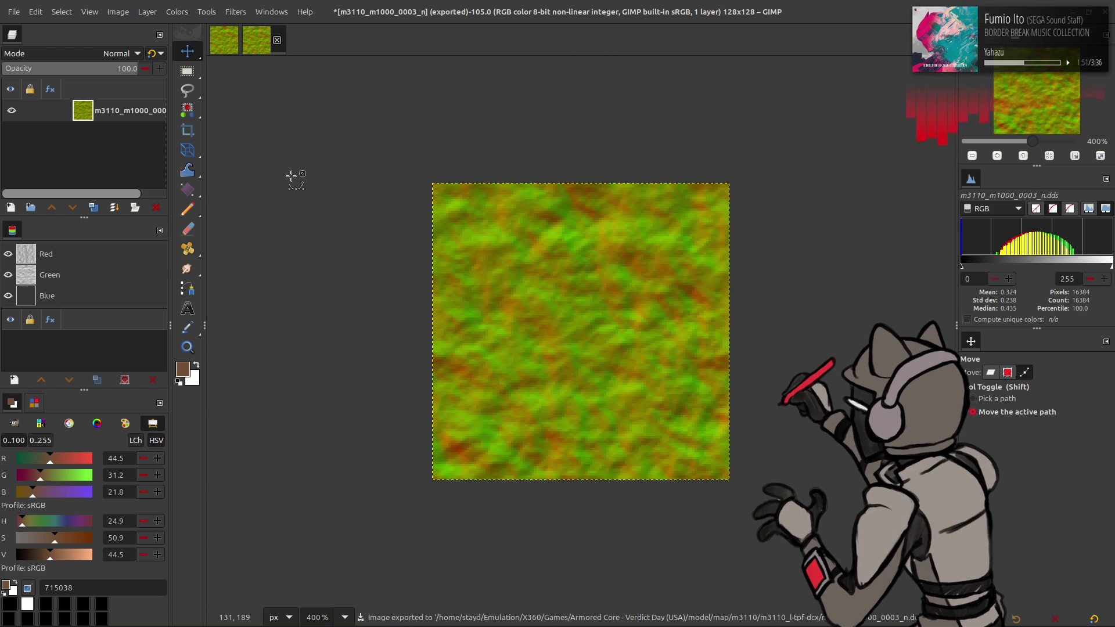
key(ctrl+z)
key(ctrl+shift+z)
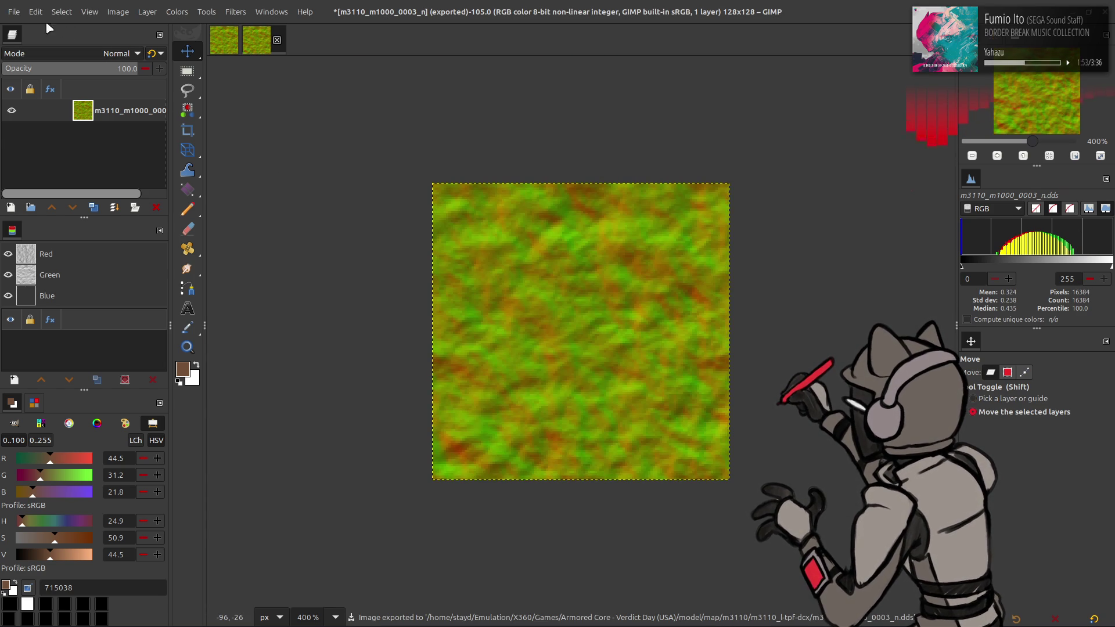
click(15, 12)
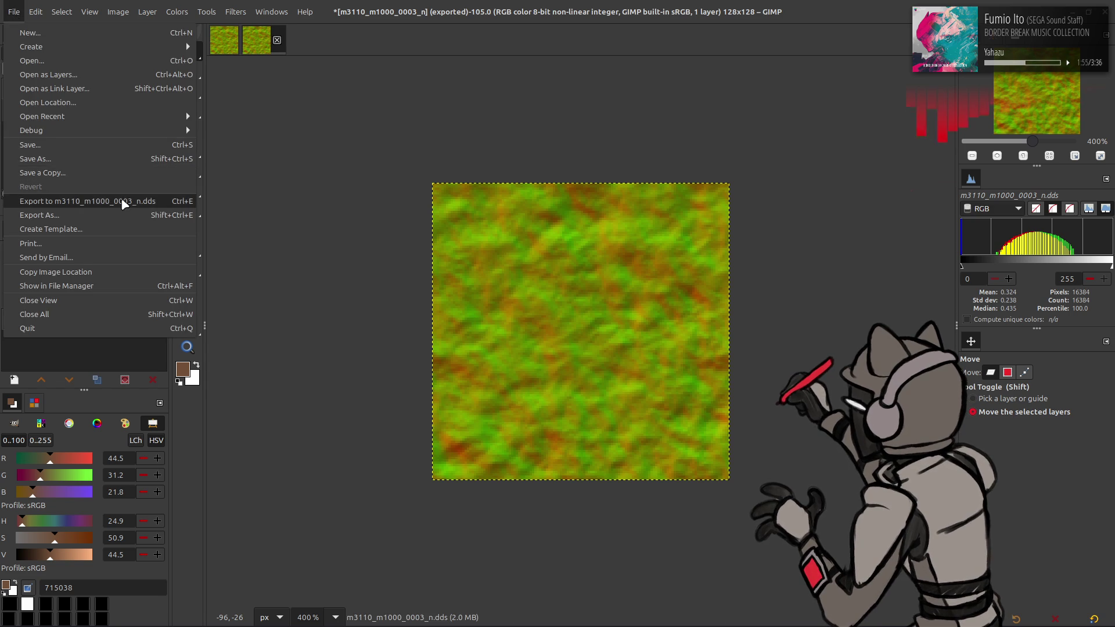
click(58, 200)
click(277, 40)
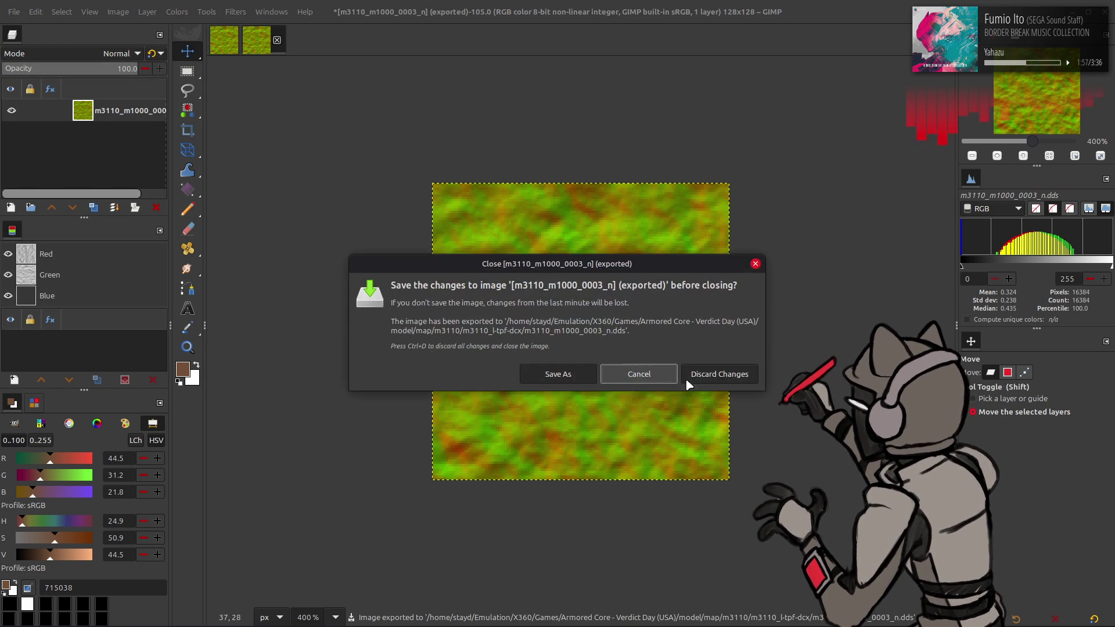
click(717, 374)
key(alt+Tab)
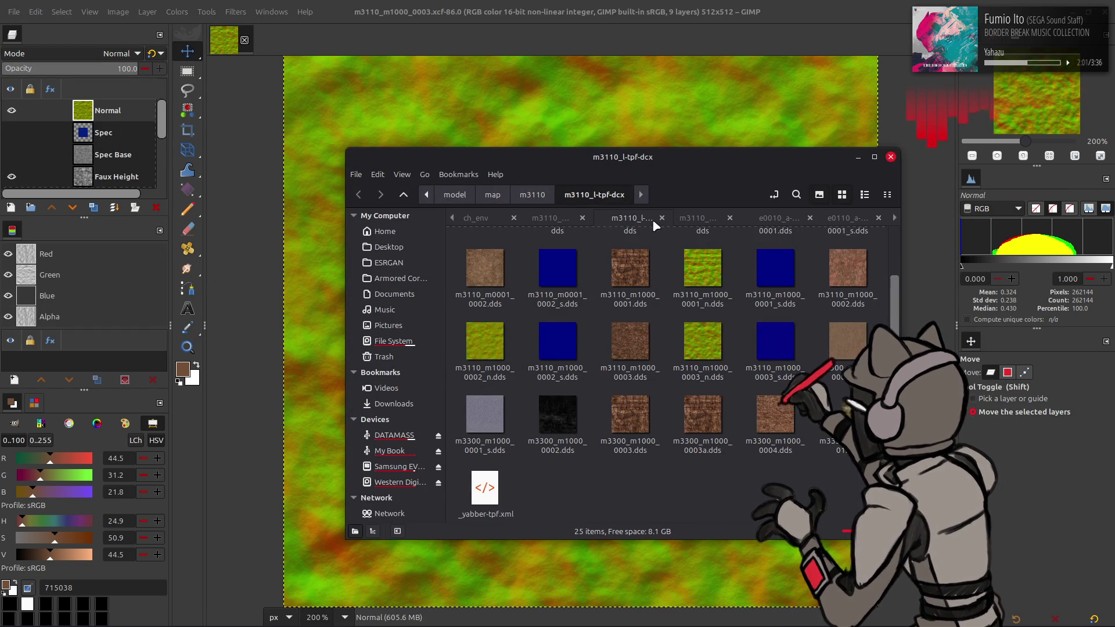
Close the extra Nemo tab, return to the m3110 folder, and select then deselect its two folders
click(575, 219)
click(662, 218)
key(BackSpace)
key(BackSpace)
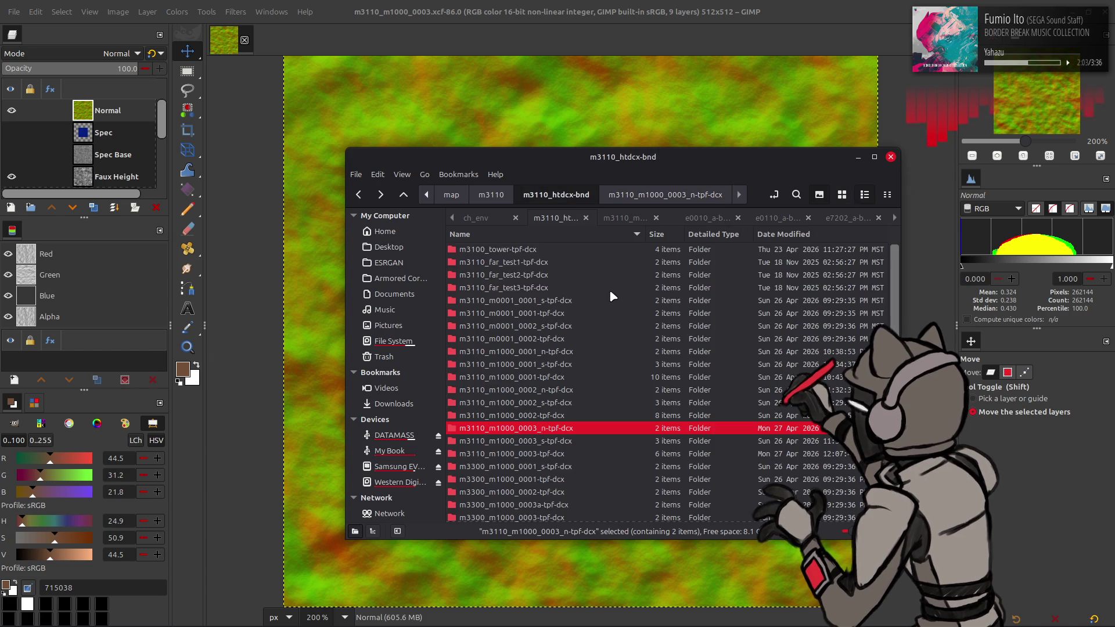
ctrl+click(514, 262)
right_click(514, 262)
mouse_move(639, 356)
click(755, 366)
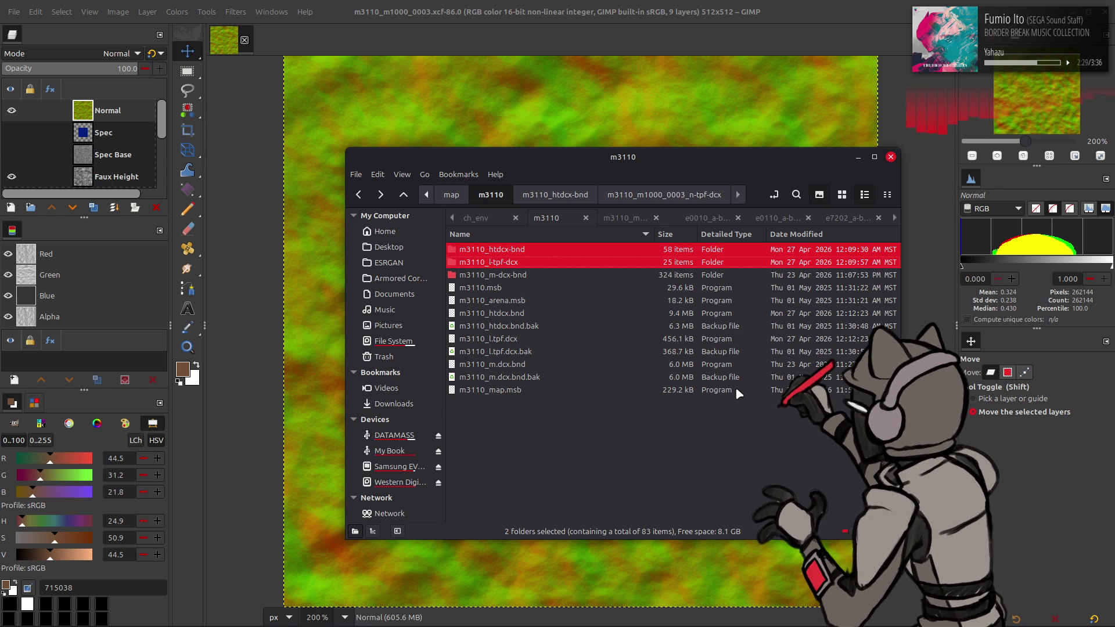
mouse_move(736, 392)
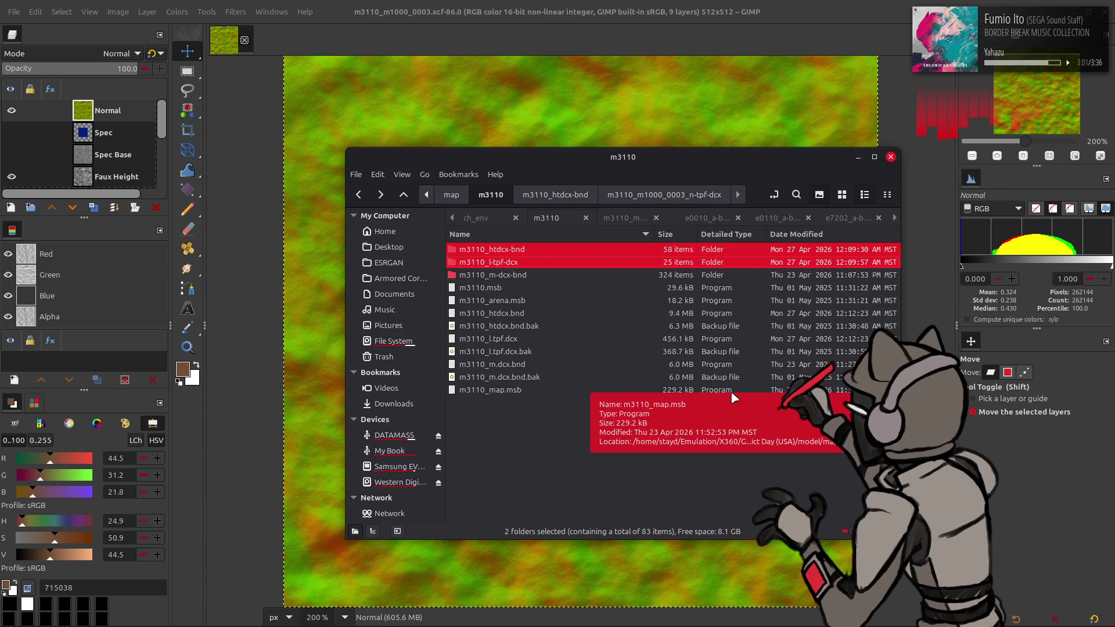
click(580, 430)
Save the m3110 meshes scene in Blender
mouse_move(372, 614)
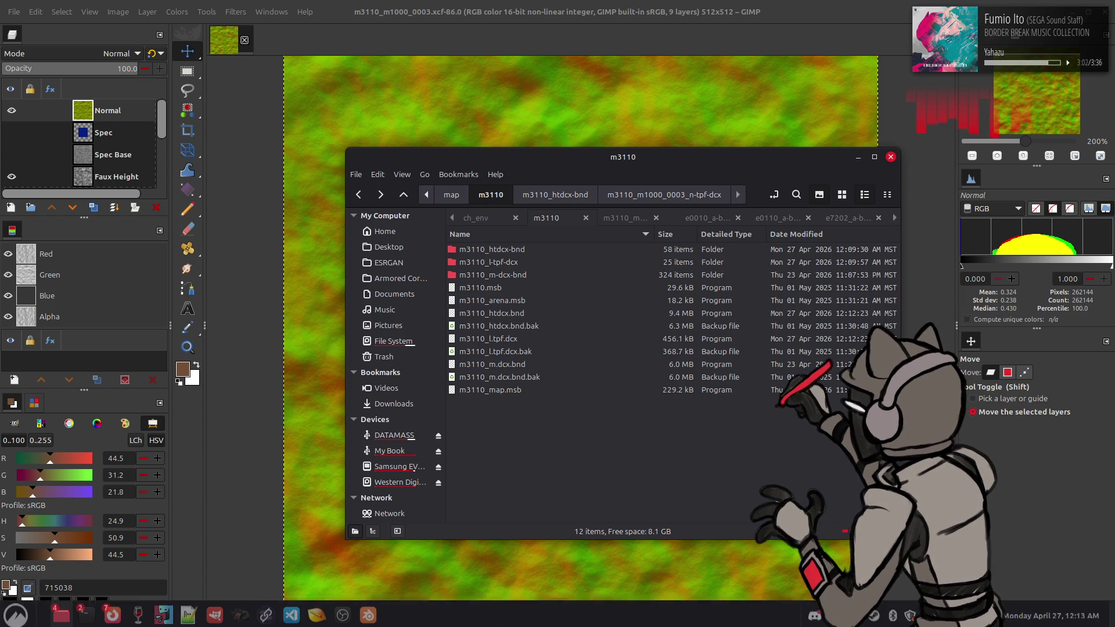
click(368, 614)
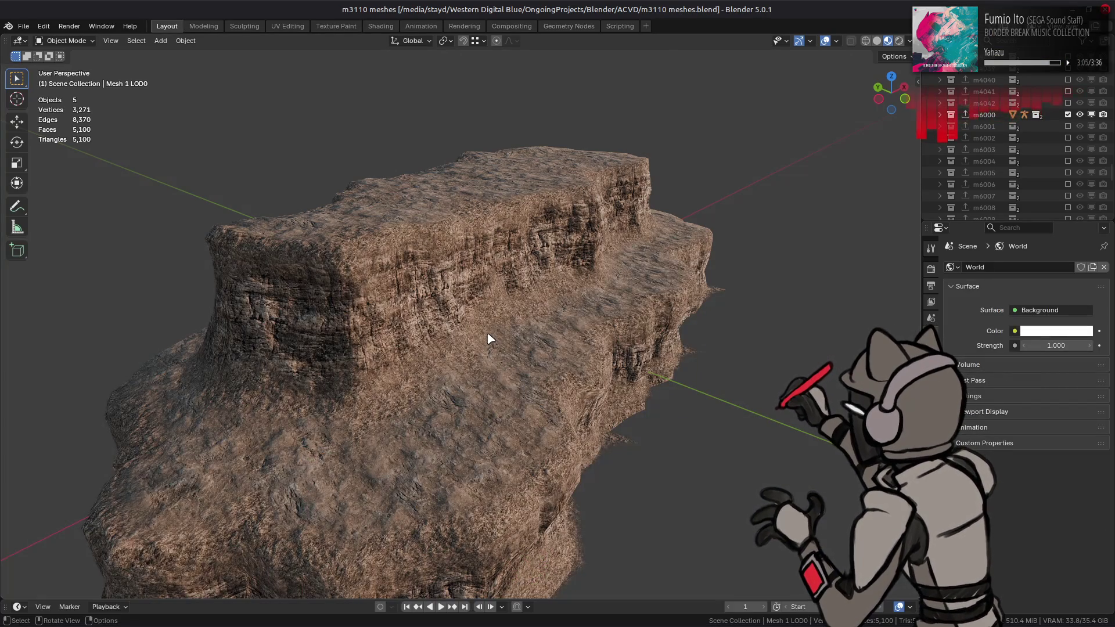
key(ctrl+s)
key(alt+Tab)
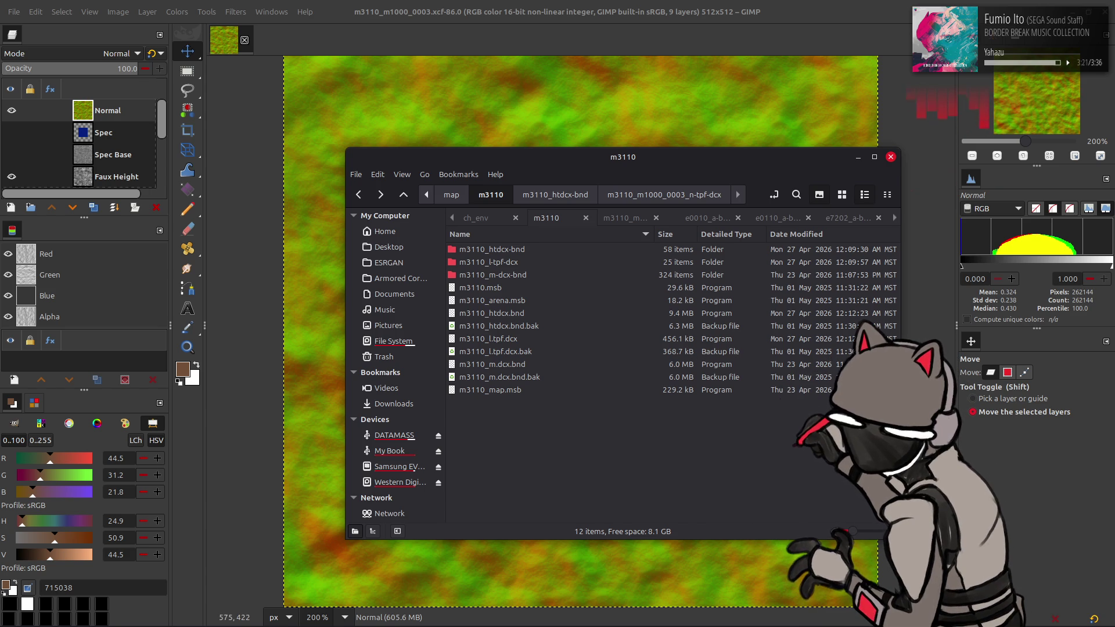
Launch Xenia Canary from the Steam tray menu
mouse_move(773, 626)
right_click(848, 612)
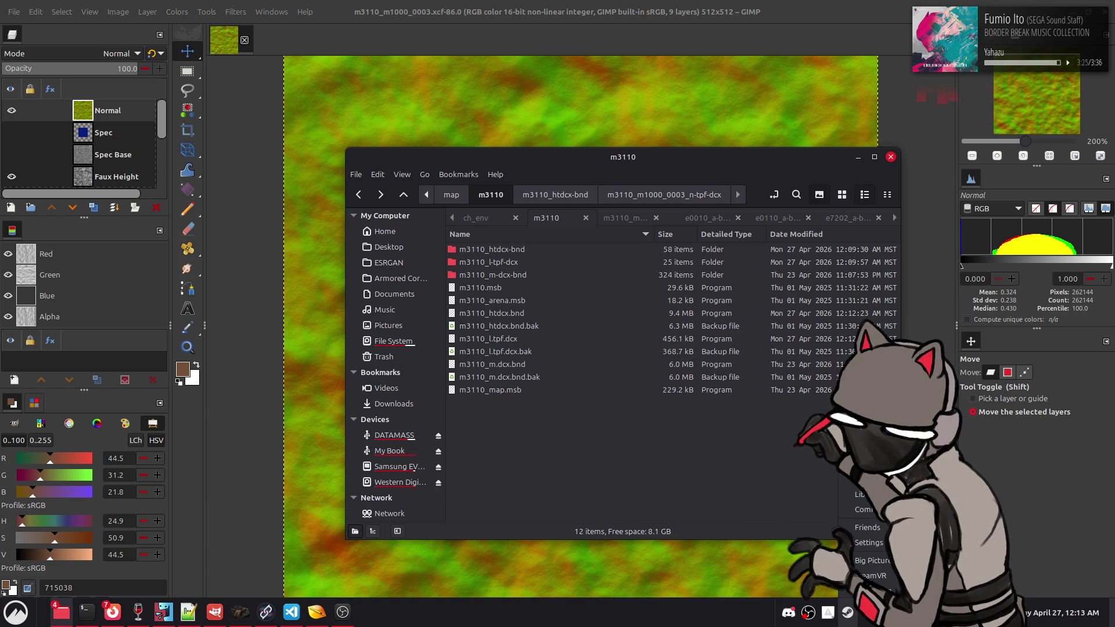
click(871, 477)
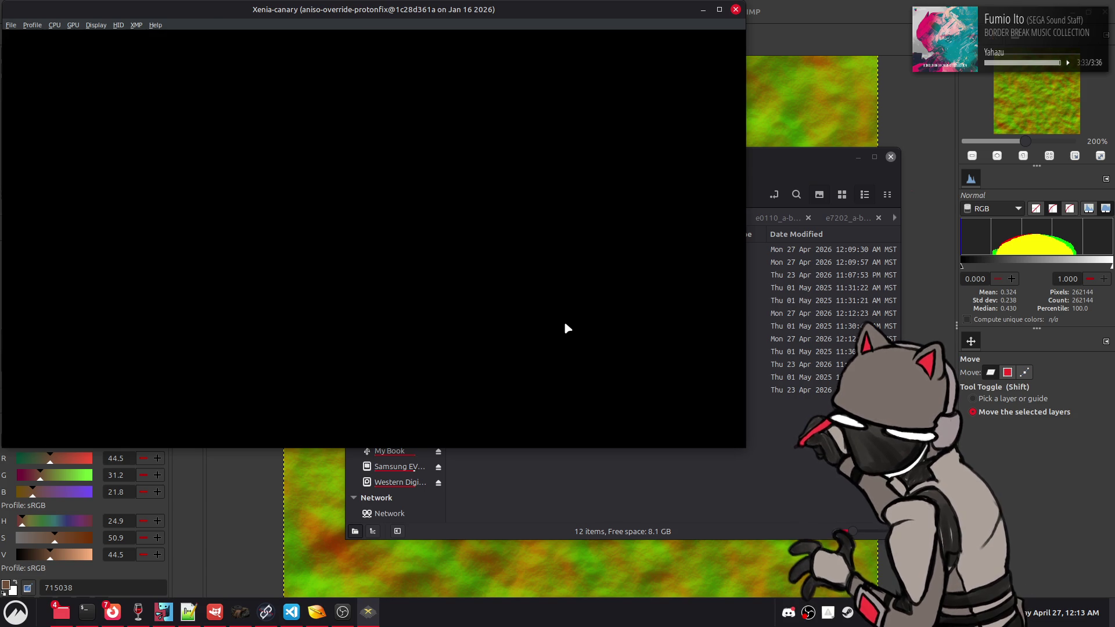
click(11, 25)
Boot the most recent game from File > Open Recent and clear the startup notices
mouse_move(35, 46)
click(153, 47)
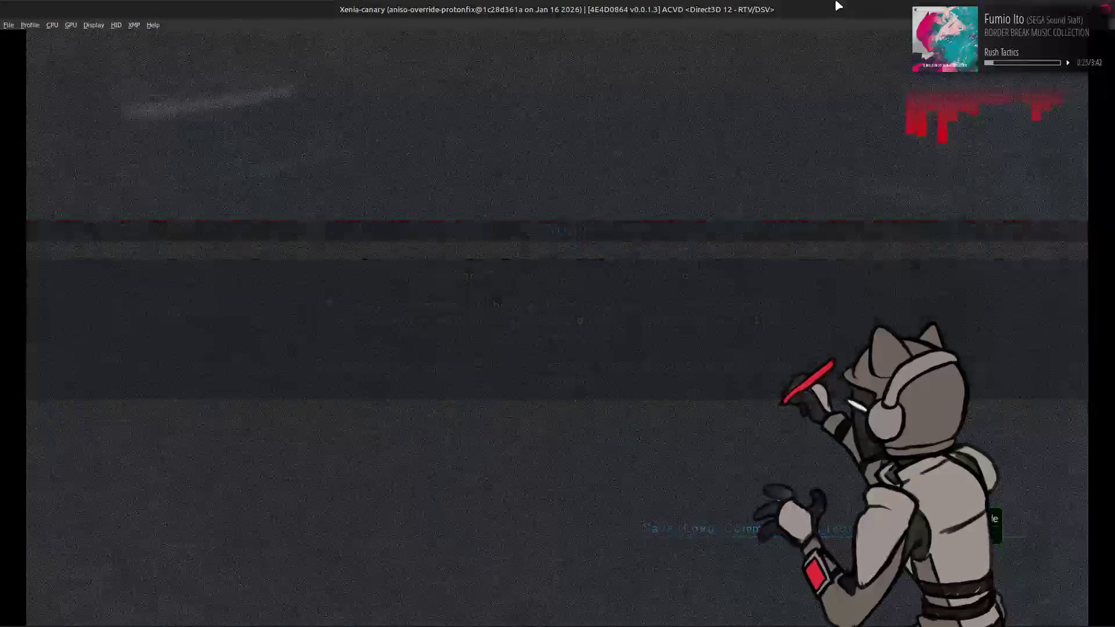
key(Return)
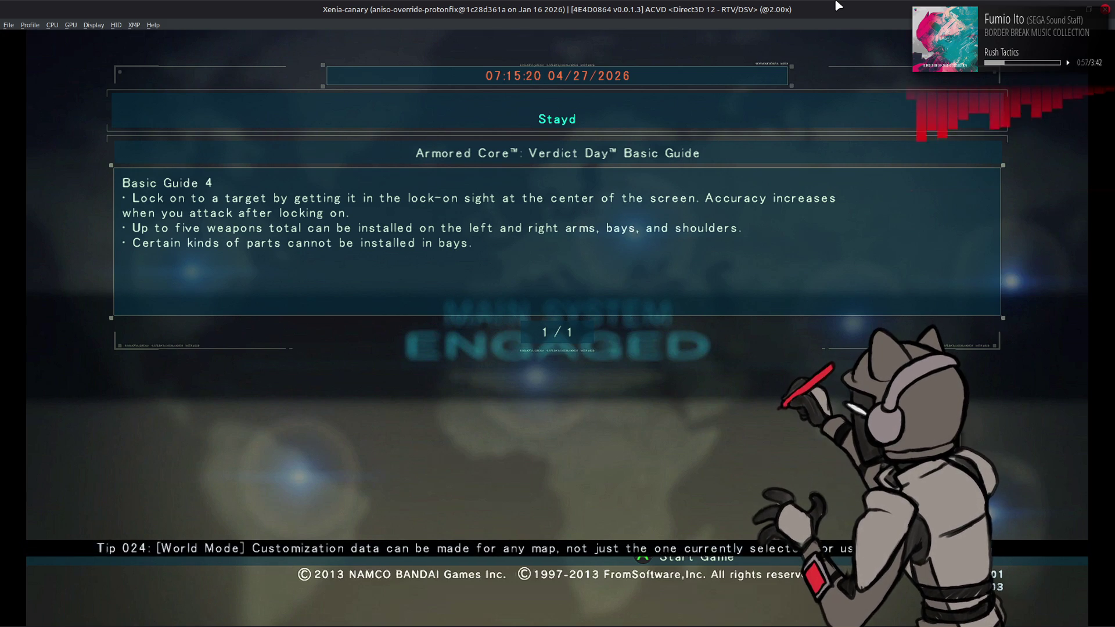
key(Return)
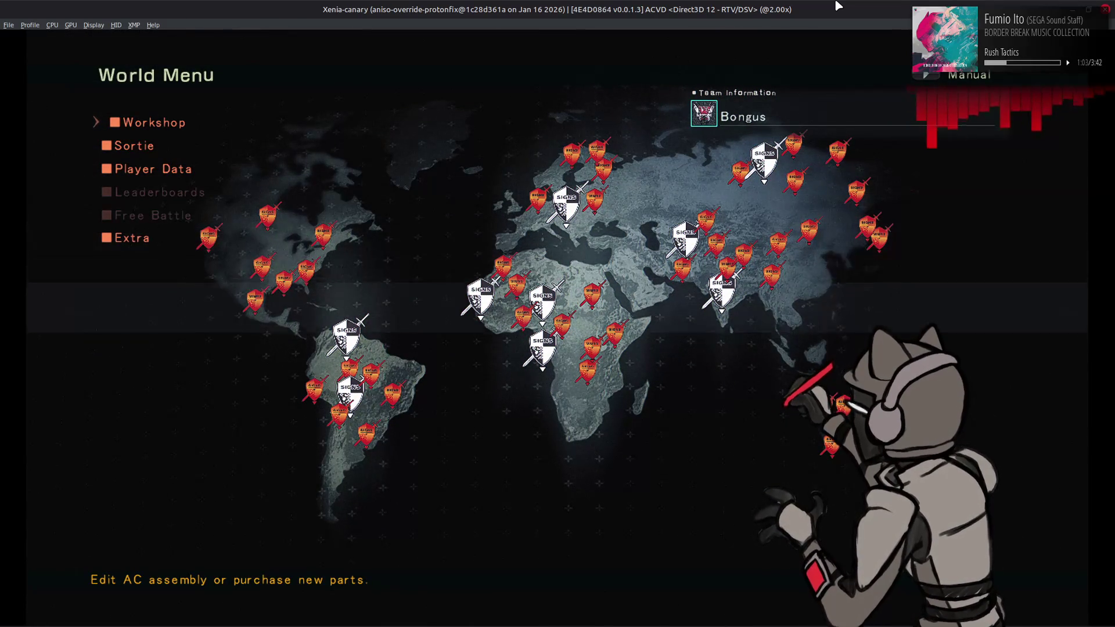
key(Return)
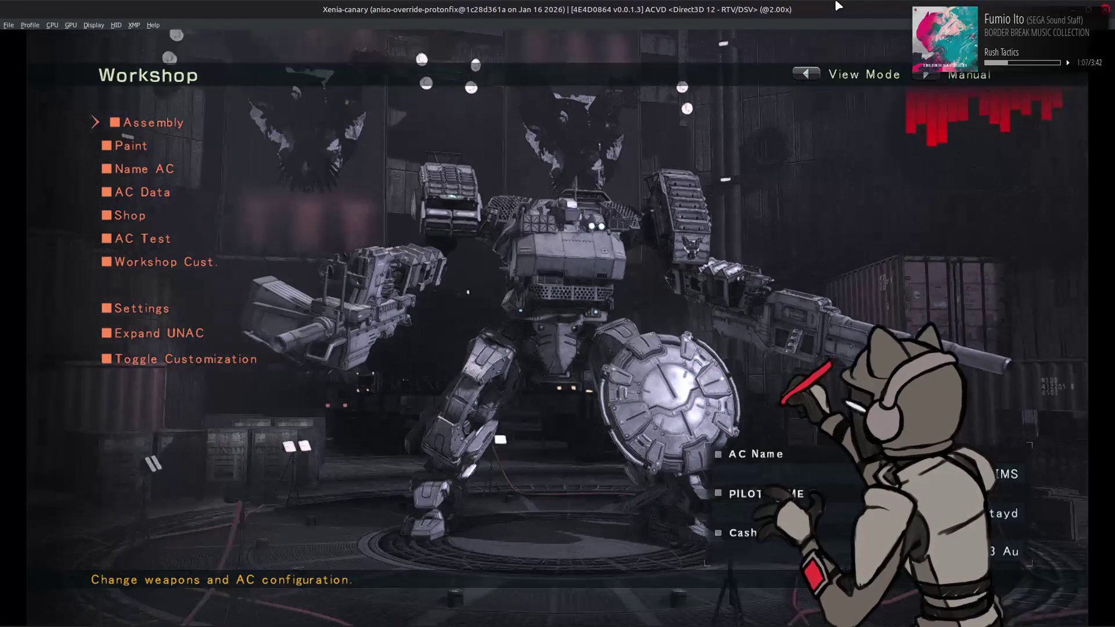
key(Escape)
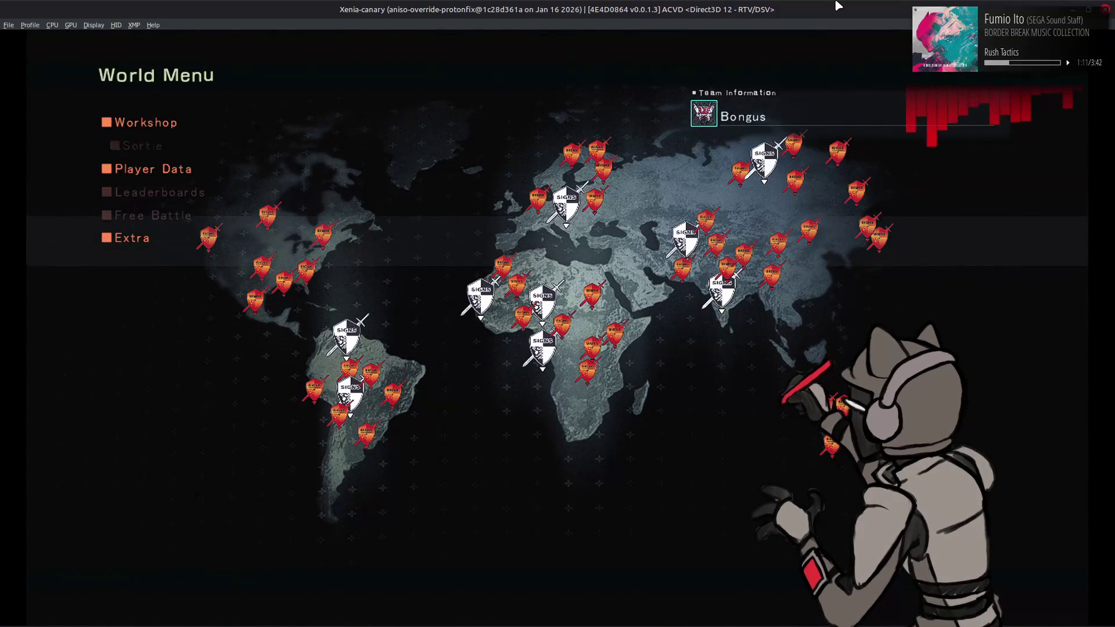
Start a Story sortie and launch Mission 04-6 in Massif Dolango
key(Return)
key(Return)
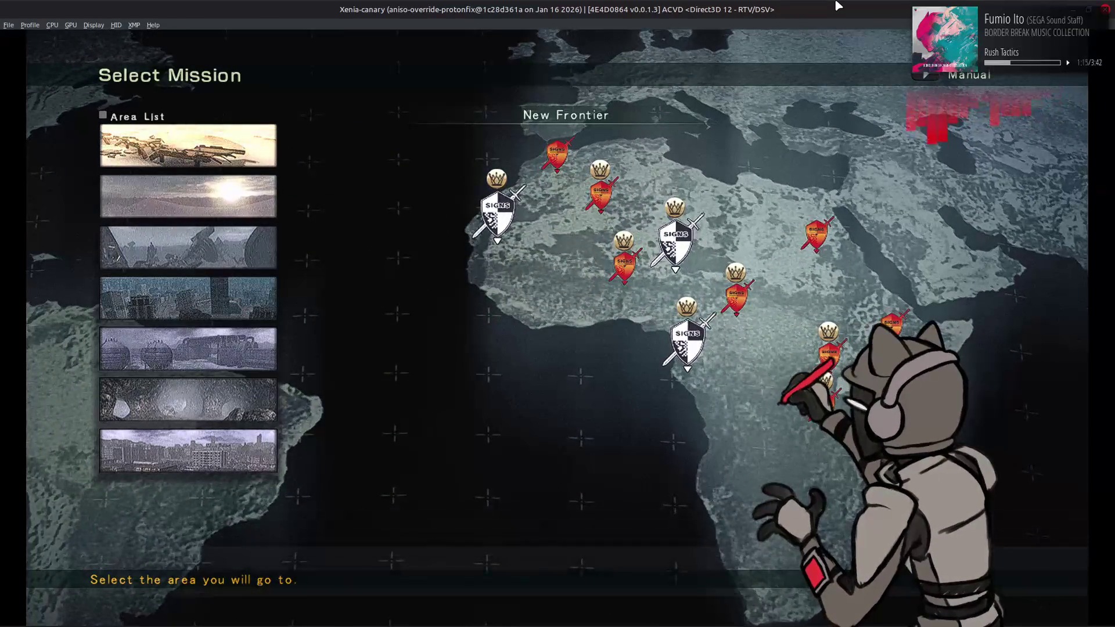
key(Return)
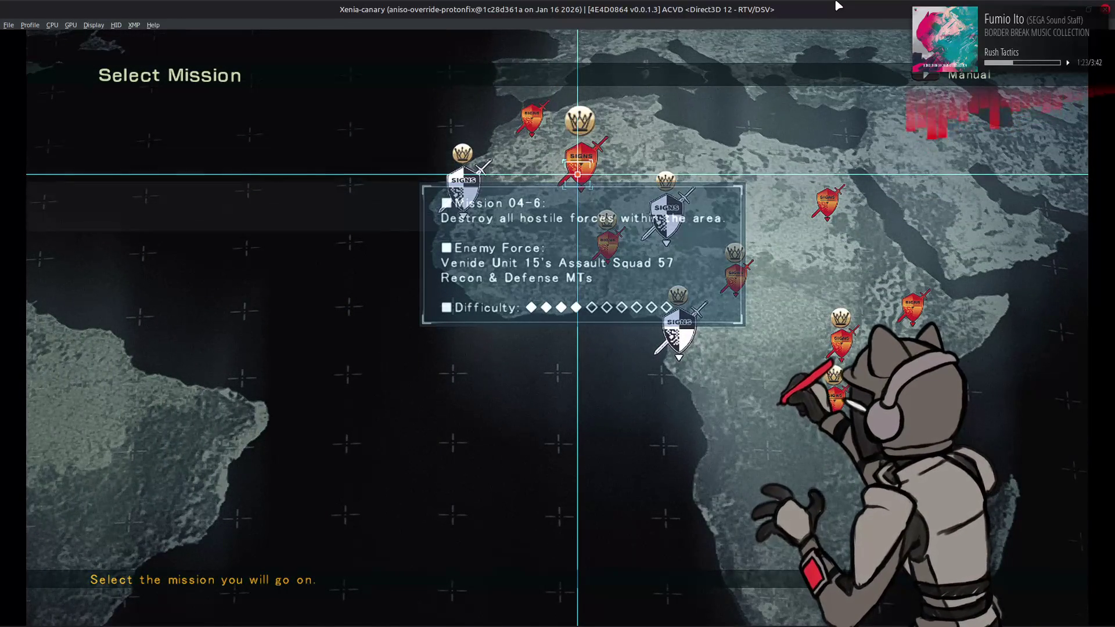
key(Return)
key(Return)
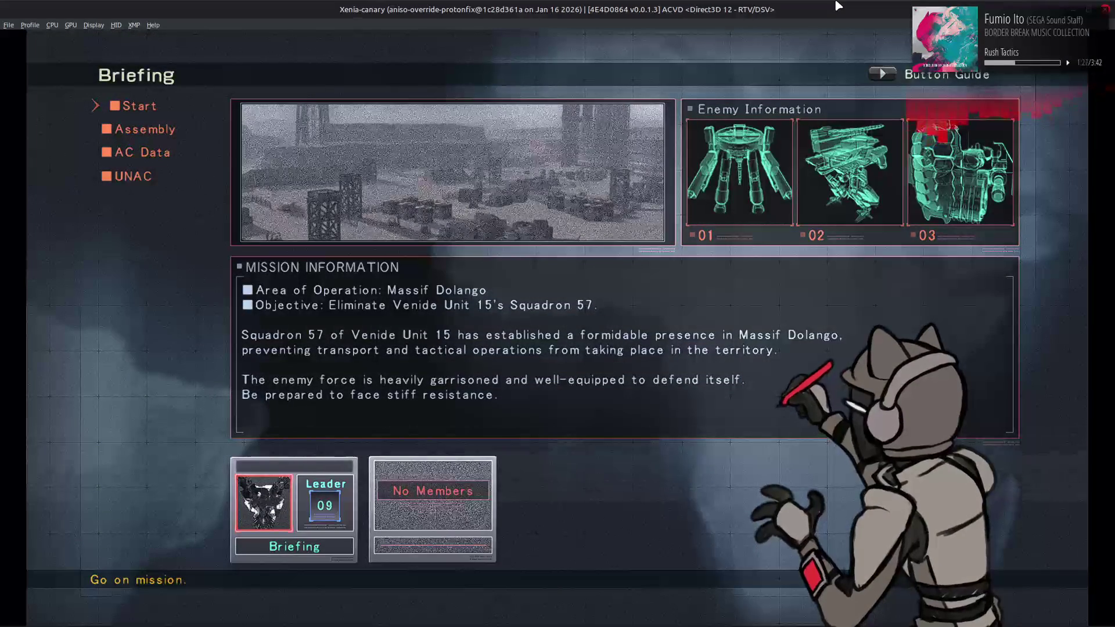
key(Return)
key(Return)
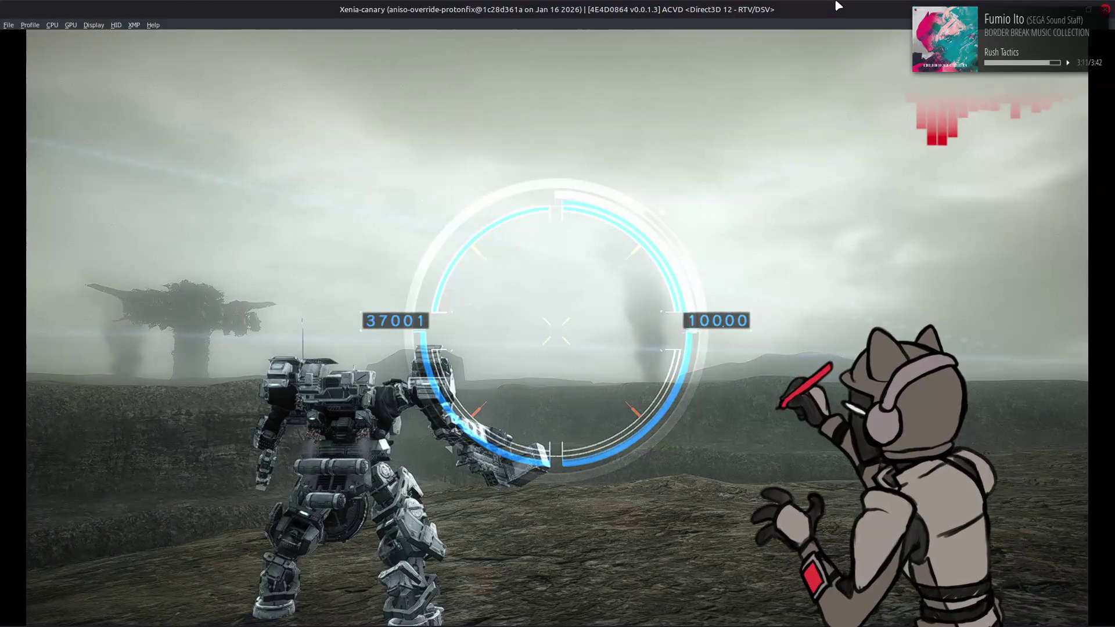
Abandon the mission from the pause menu, then bring 010 Editor to the front
key(Return)
key(Down)
key(Return)
key(Return)
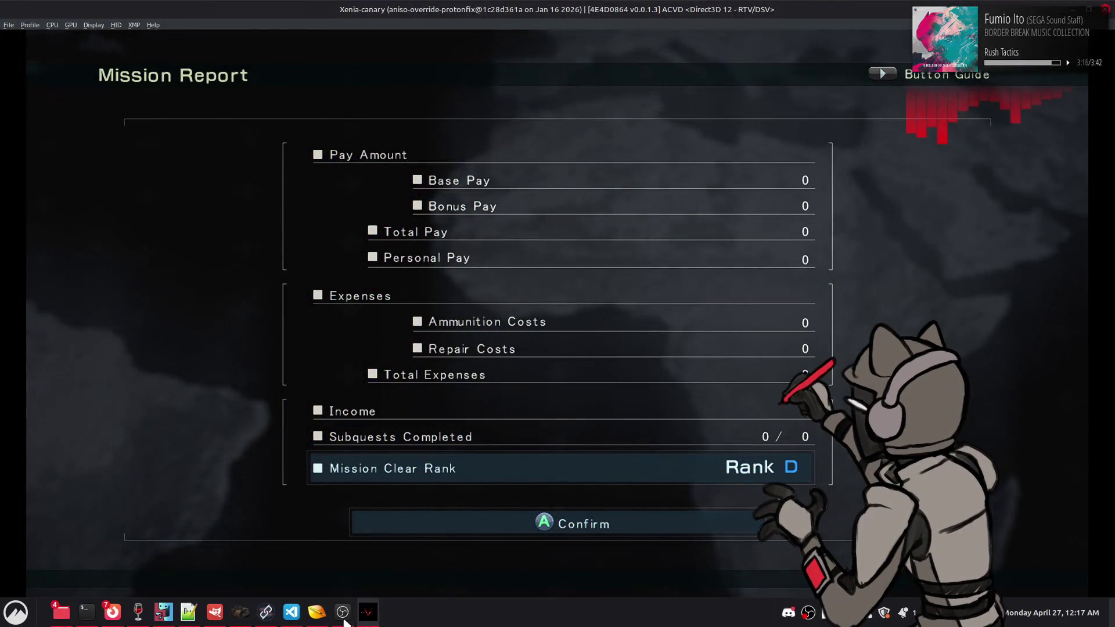
click(317, 611)
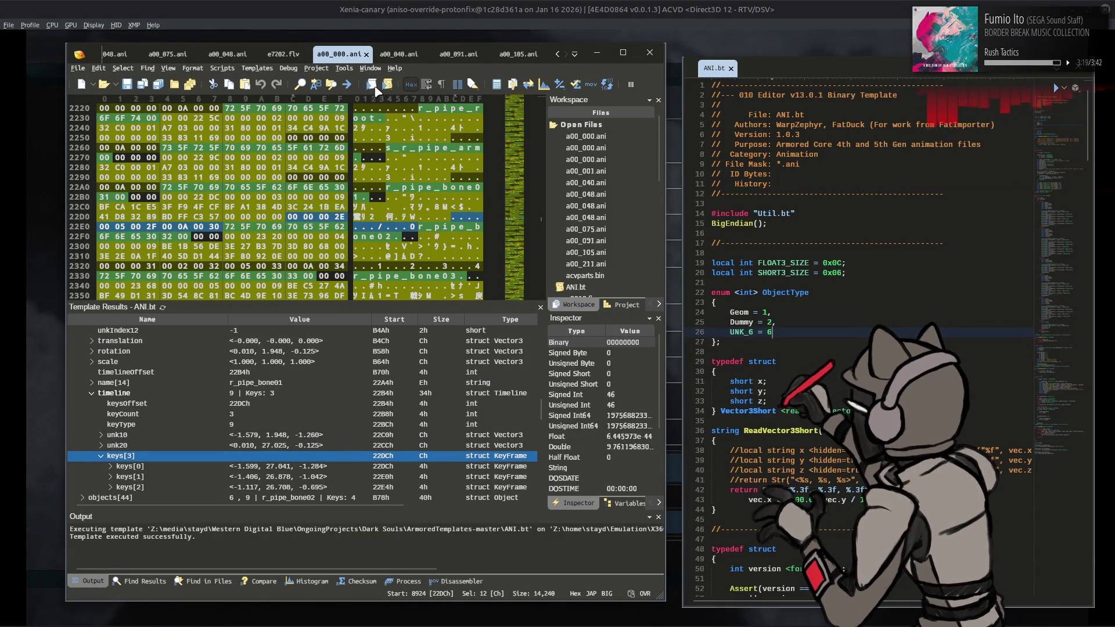
Expand the MSB's event[25] scene struct down to its eventSceneLensFlare settings
key(alt+Tab)
key(alt+Tab)
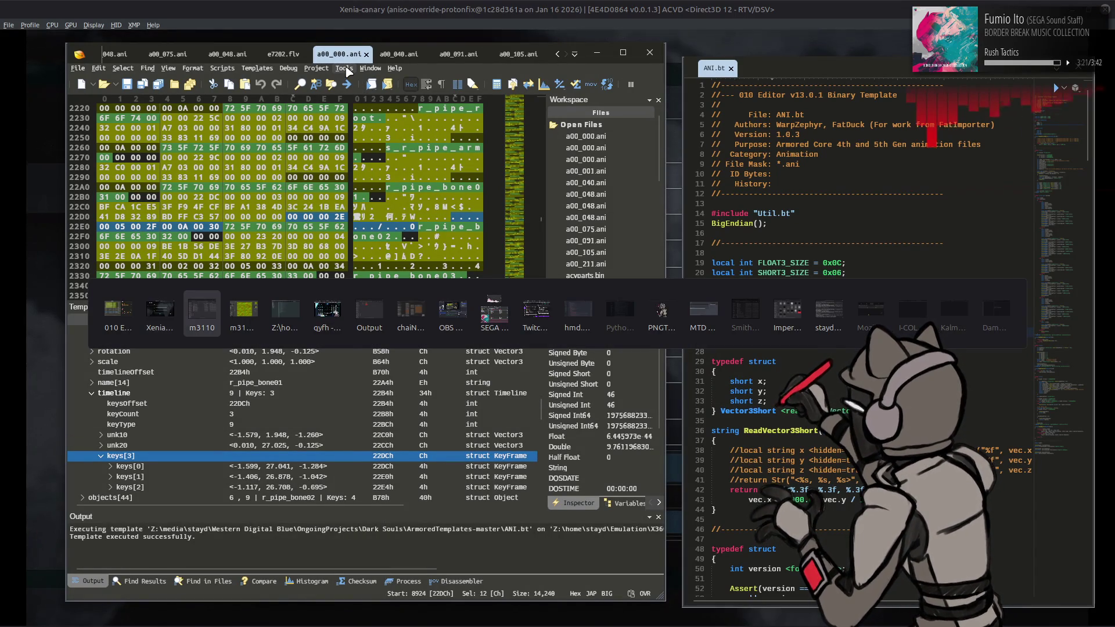
click(575, 55)
key(alt+Tab)
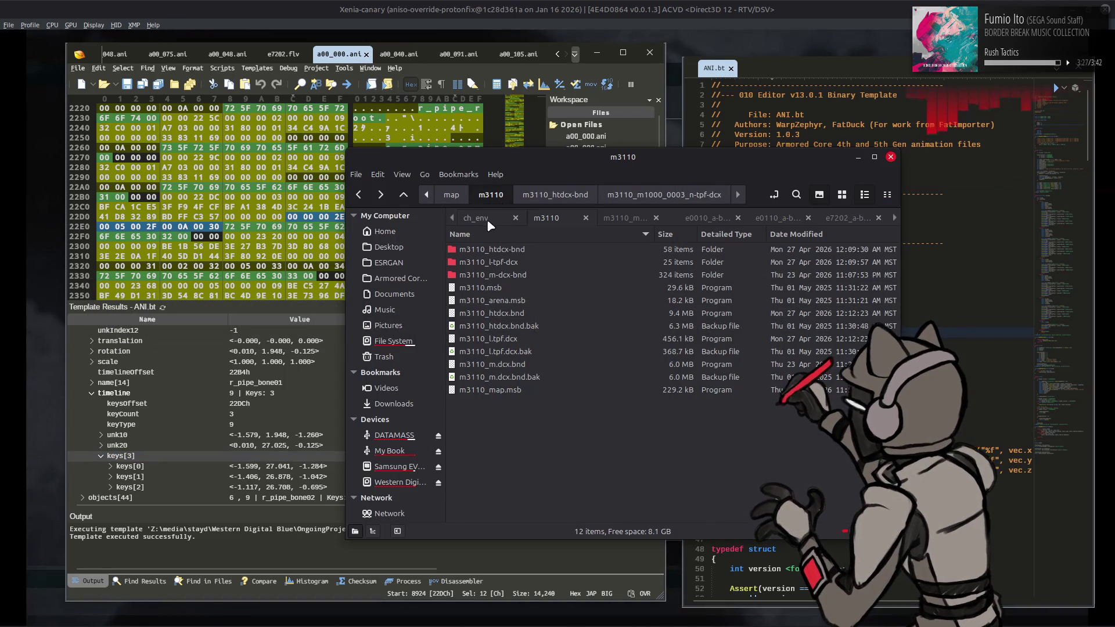
click(482, 219)
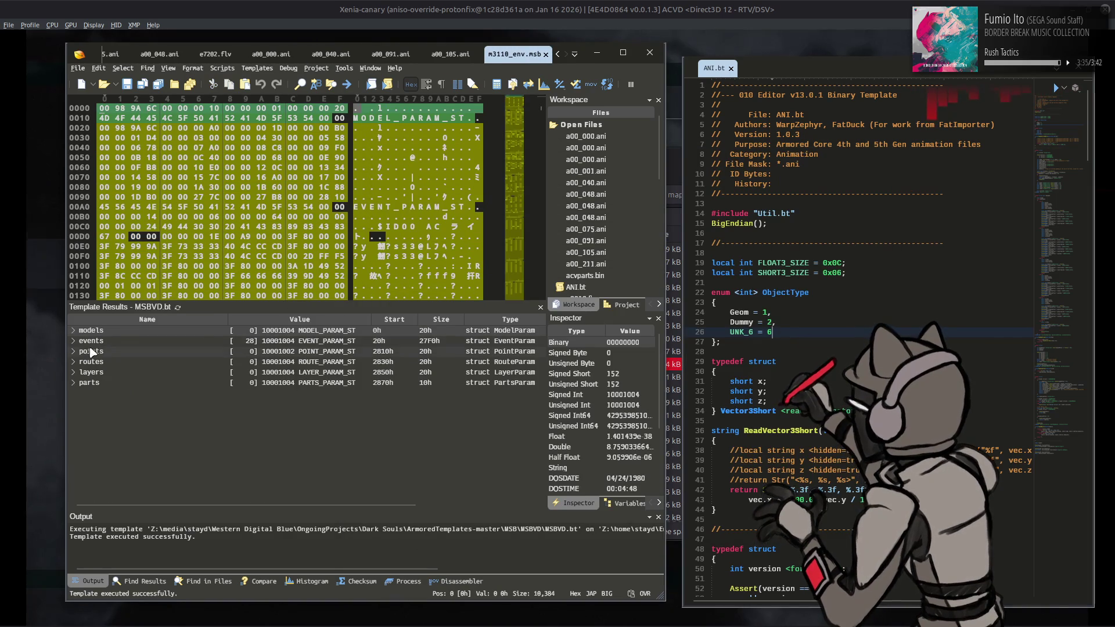
click(74, 342)
scroll(101, 414, down, 5)
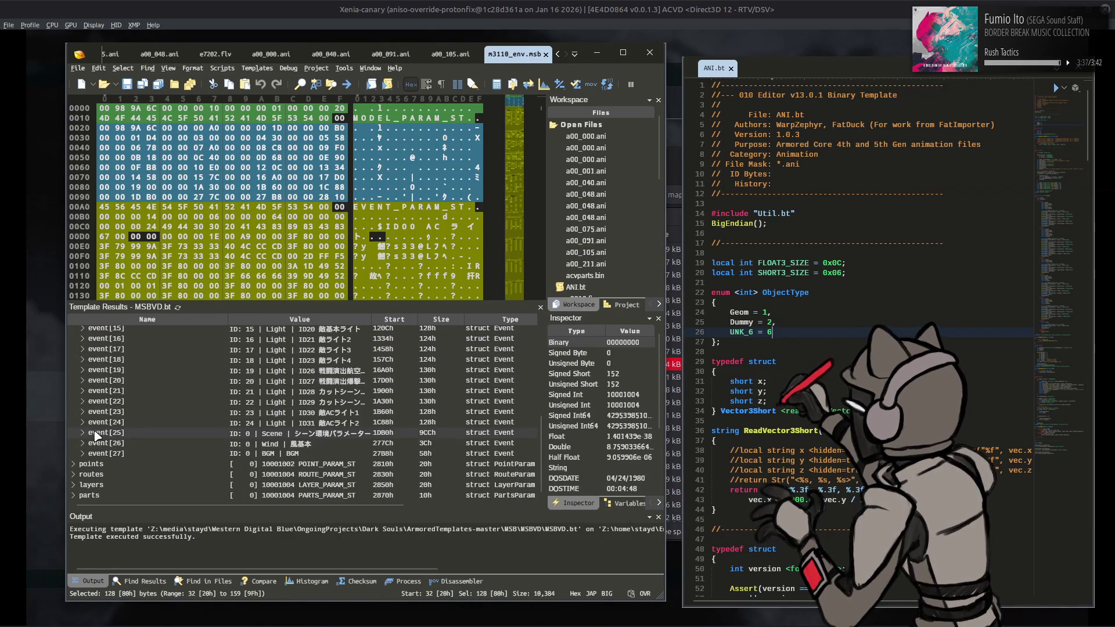
click(86, 433)
click(91, 433)
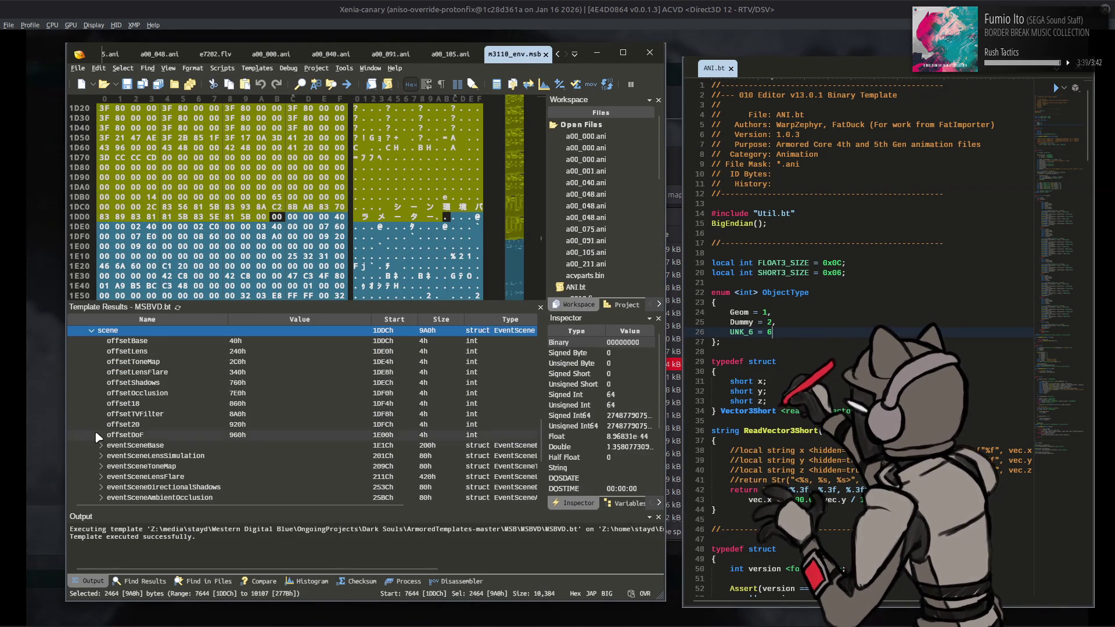
scroll(99, 414, down, 2)
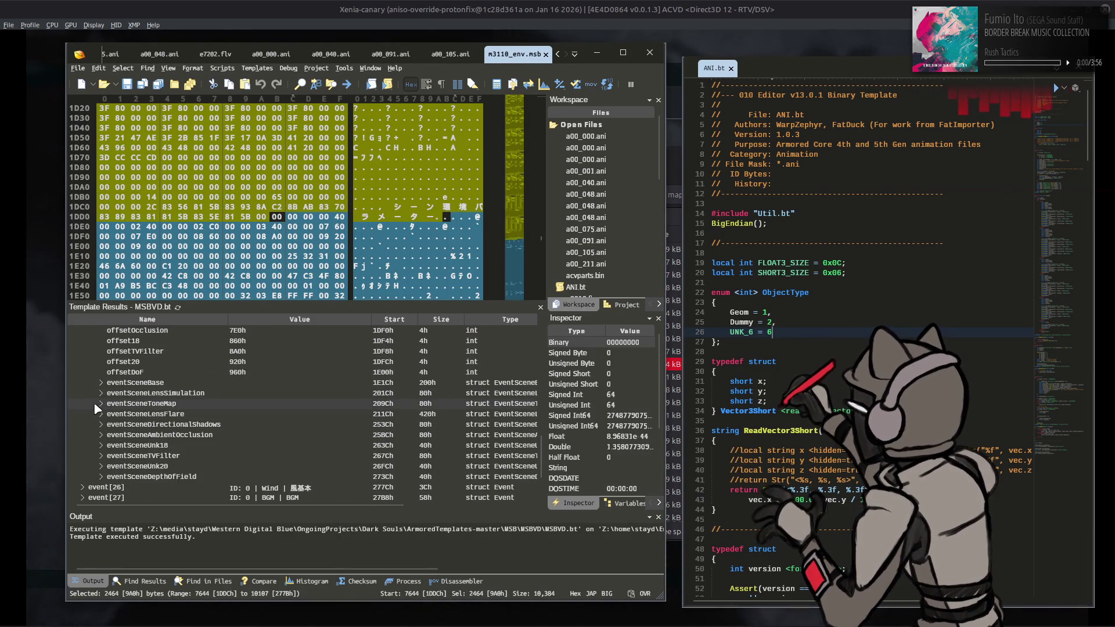
double_click(98, 415)
scroll(99, 416, down, 3)
click(105, 414)
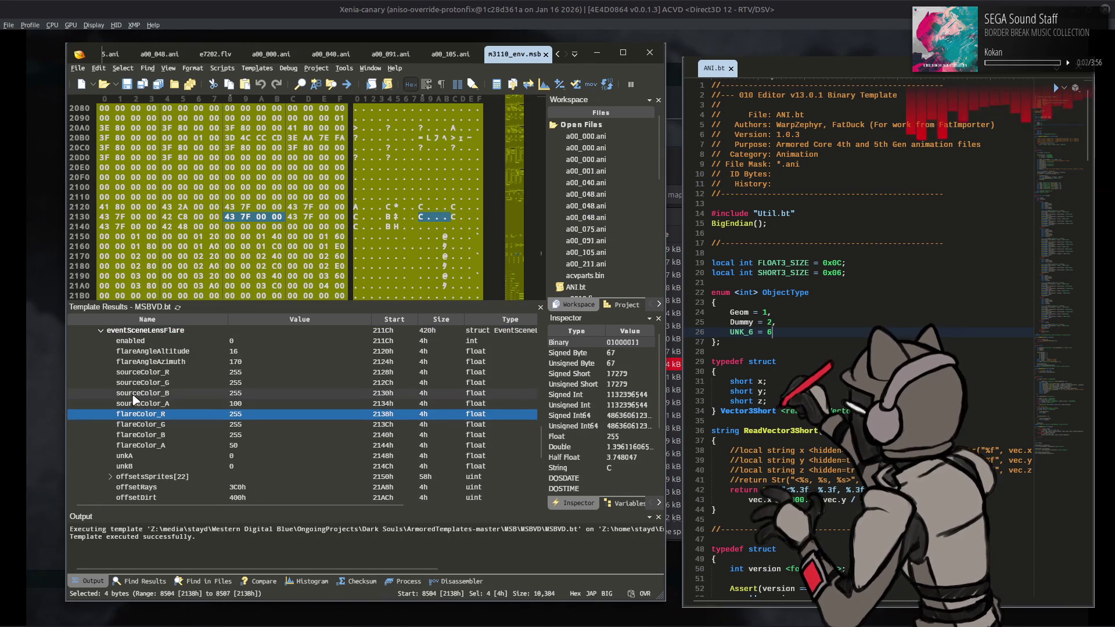
Enable the lens flare (1) and set sourceColor_A and flareColor_A to 0
double_click(247, 341)
text(1)
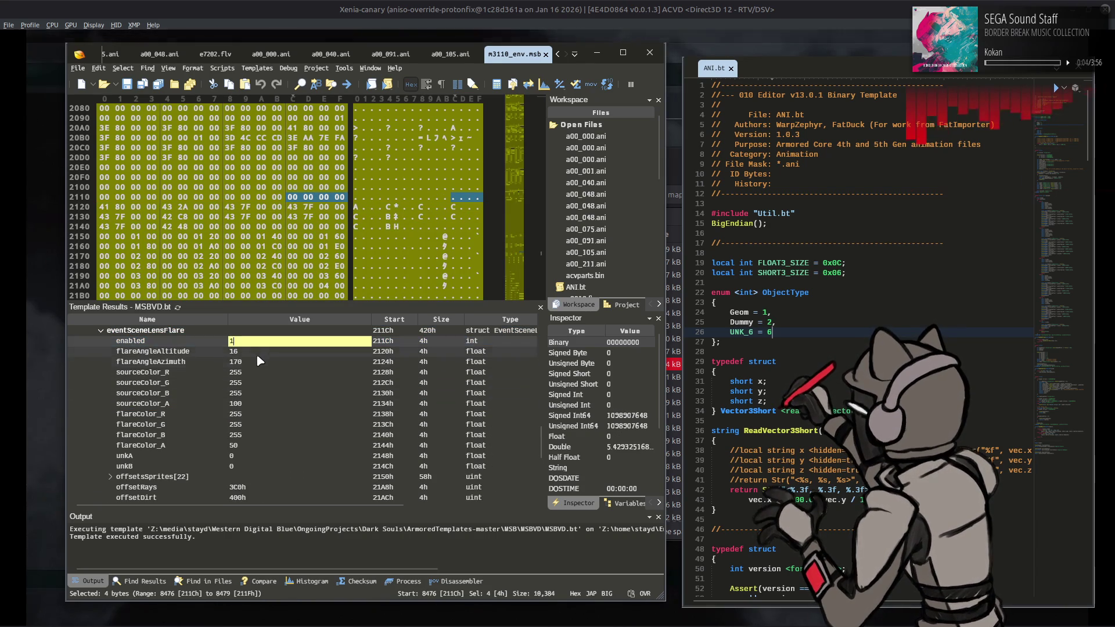
key(Return)
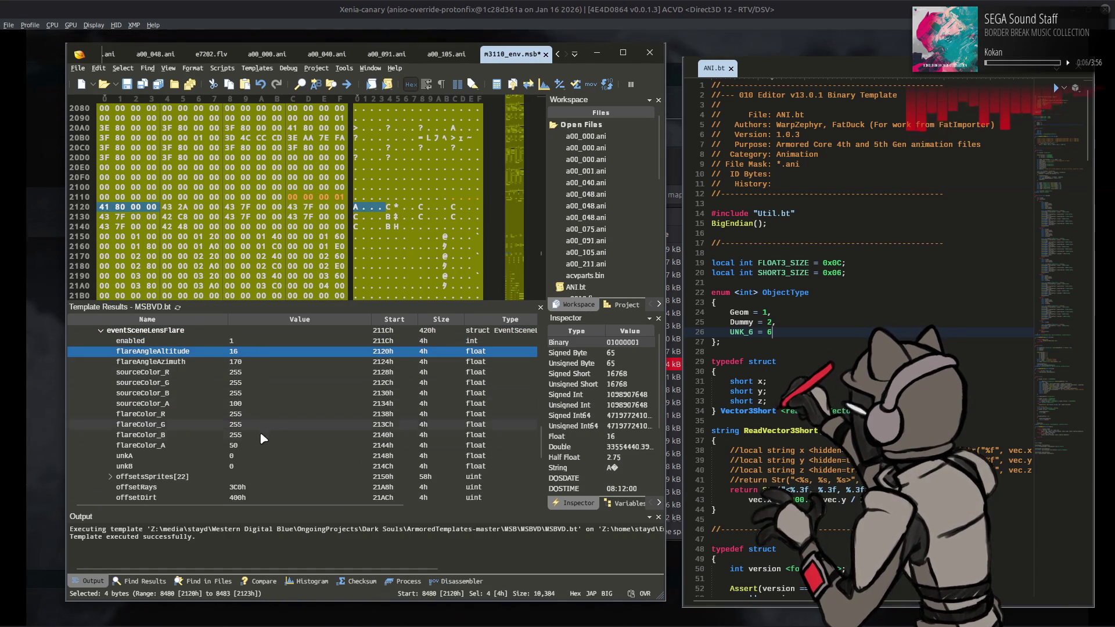
click(255, 447)
click(254, 405)
double_click(254, 405)
text(0)
double_click(256, 446)
text(0)
click(253, 423)
Expand the eventSceneLensFlareRays struct to show its individual ray fields
scroll(253, 423, down, 2)
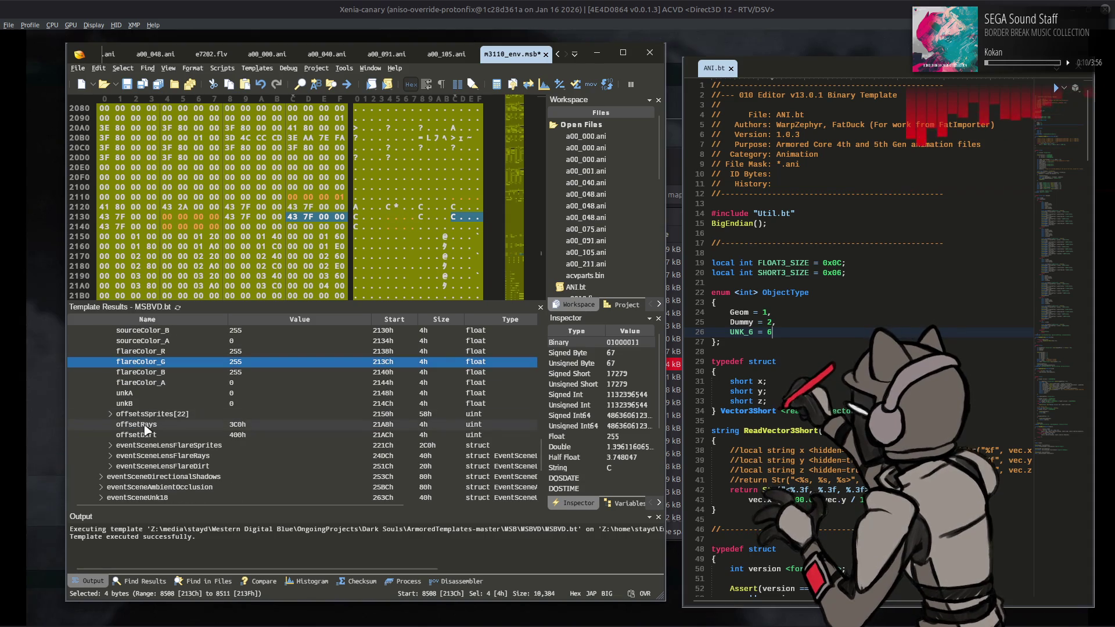
click(110, 414)
click(110, 331)
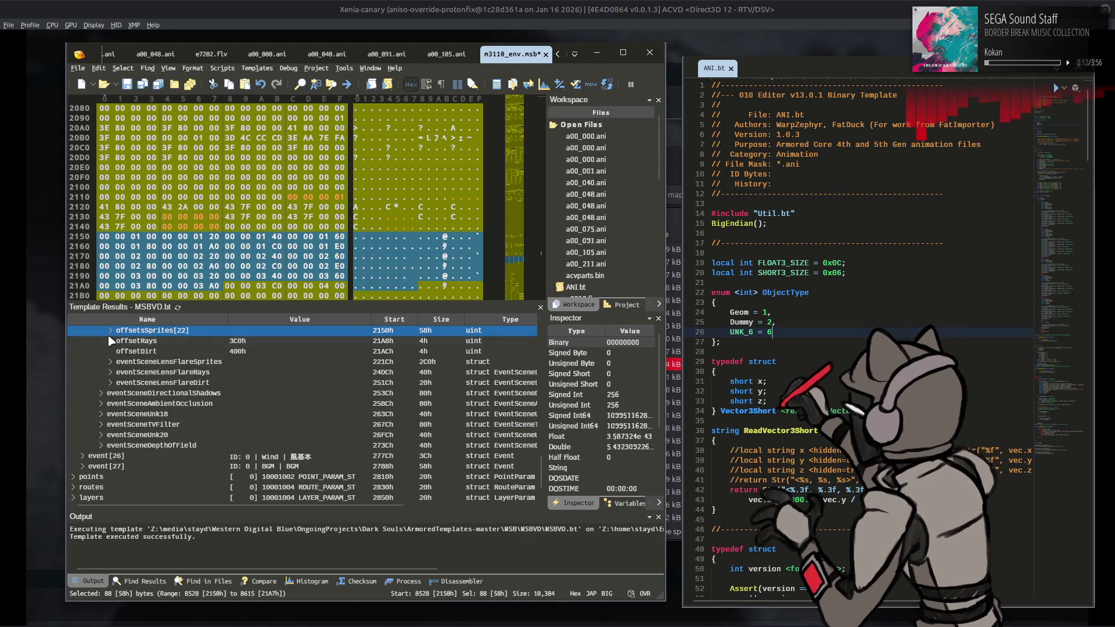
click(110, 362)
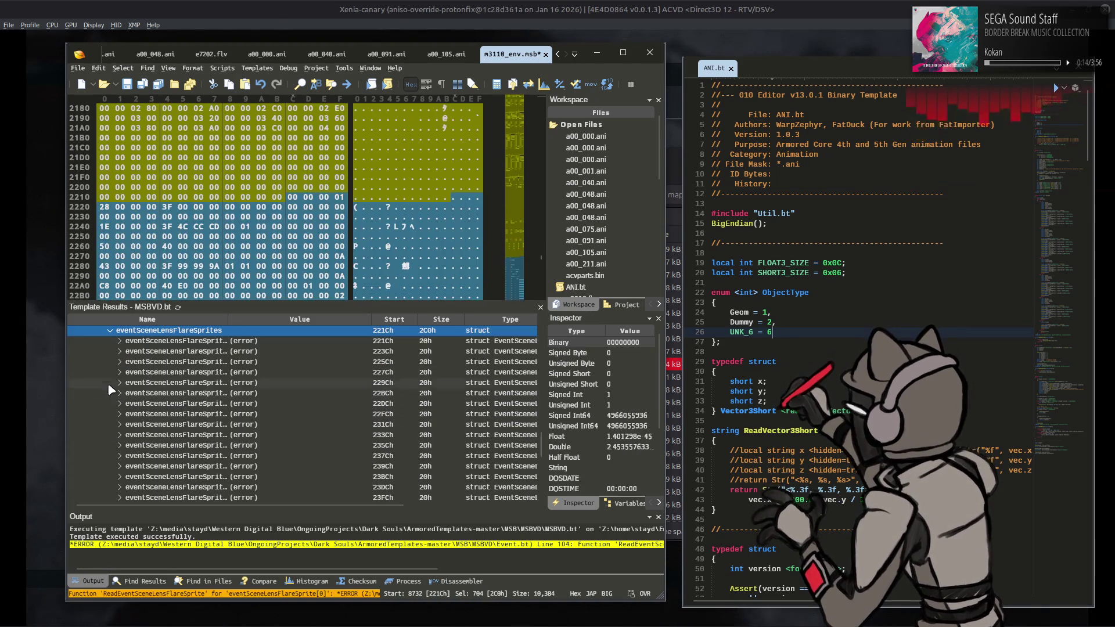
click(110, 330)
click(145, 359)
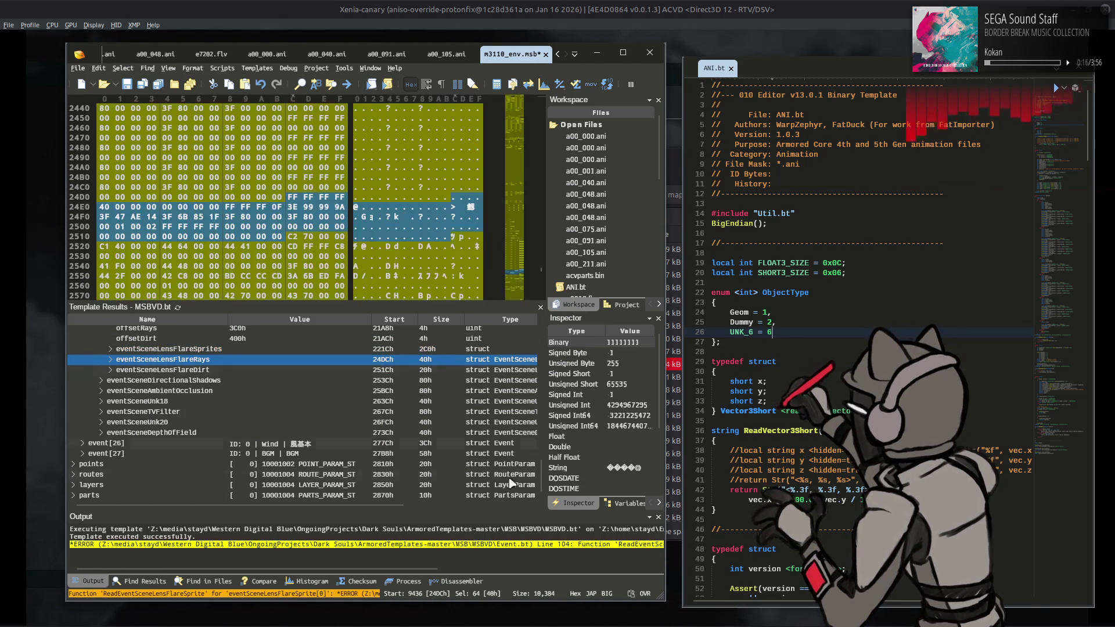
click(658, 518)
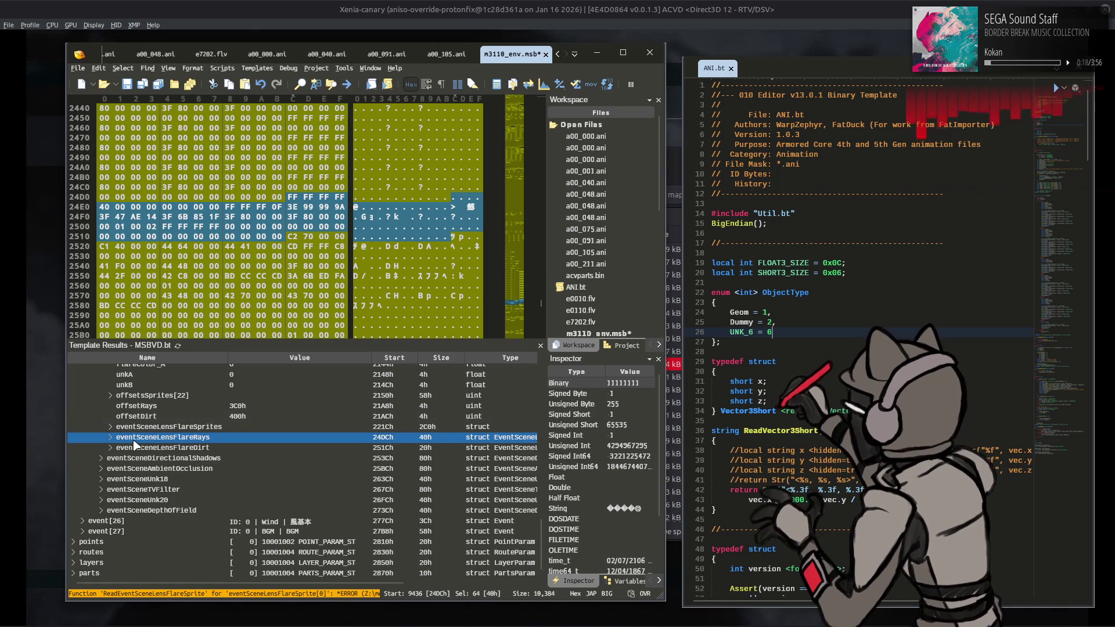
click(111, 437)
click(109, 433)
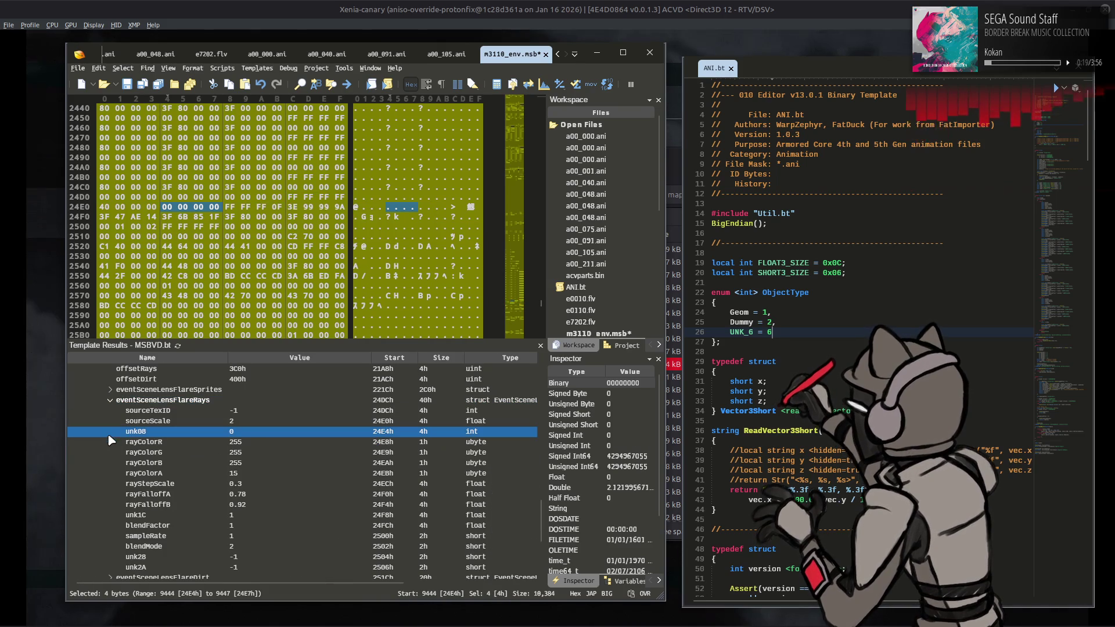
Set the rays' sourceTexID to 1 and rayColorA to 63, then save
click(269, 412)
double_click(269, 412)
text(1)
key(Return)
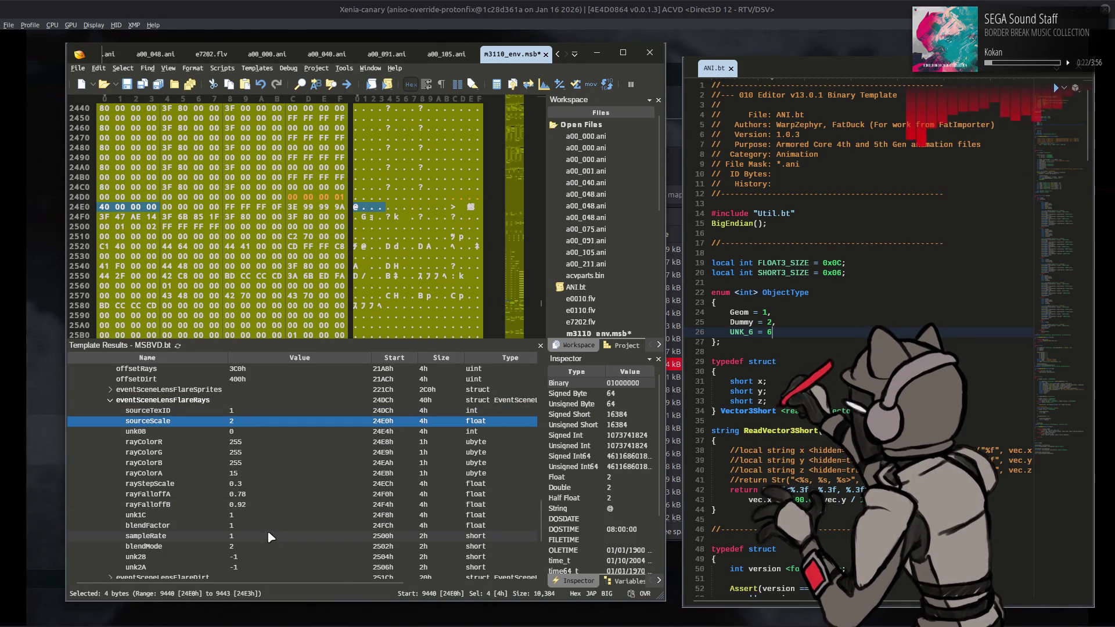
click(267, 515)
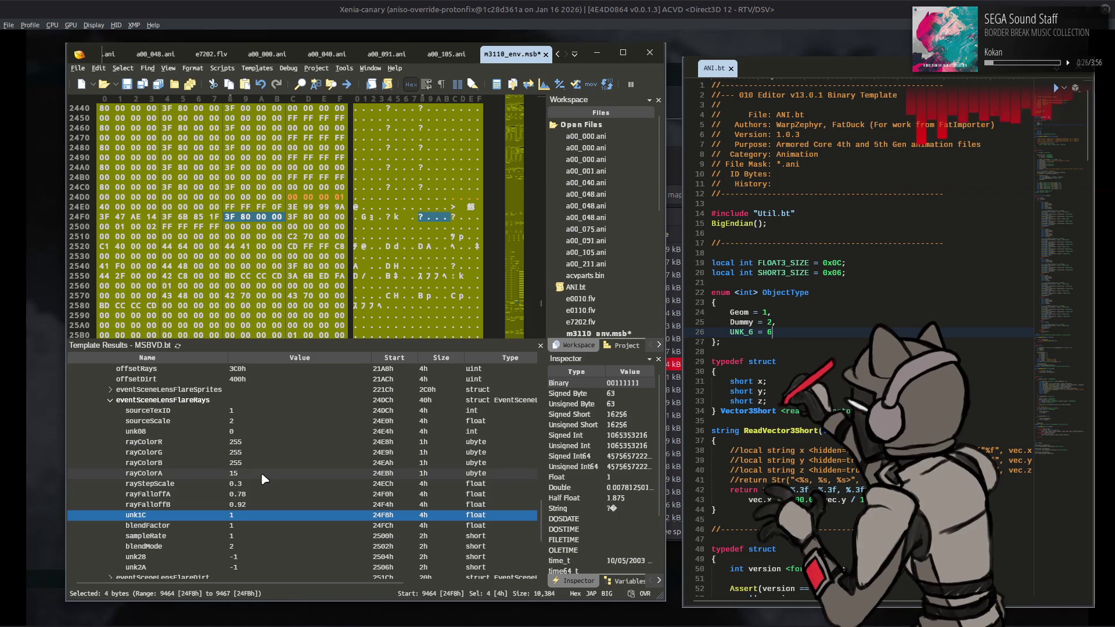
click(261, 475)
double_click(262, 475)
text(63)
click(281, 453)
key(ctrl+s)
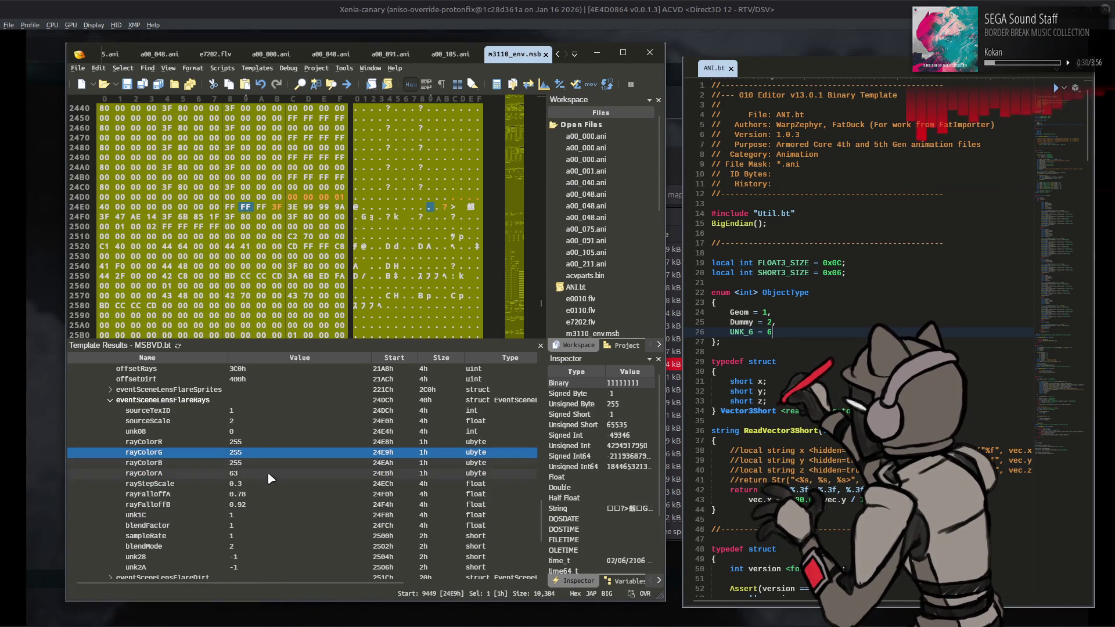
Set rayStepScale to 0.4 and rayFalloffA to 0.8, then save m3110_env.msb
click(266, 485)
double_click(264, 484)
text(.)
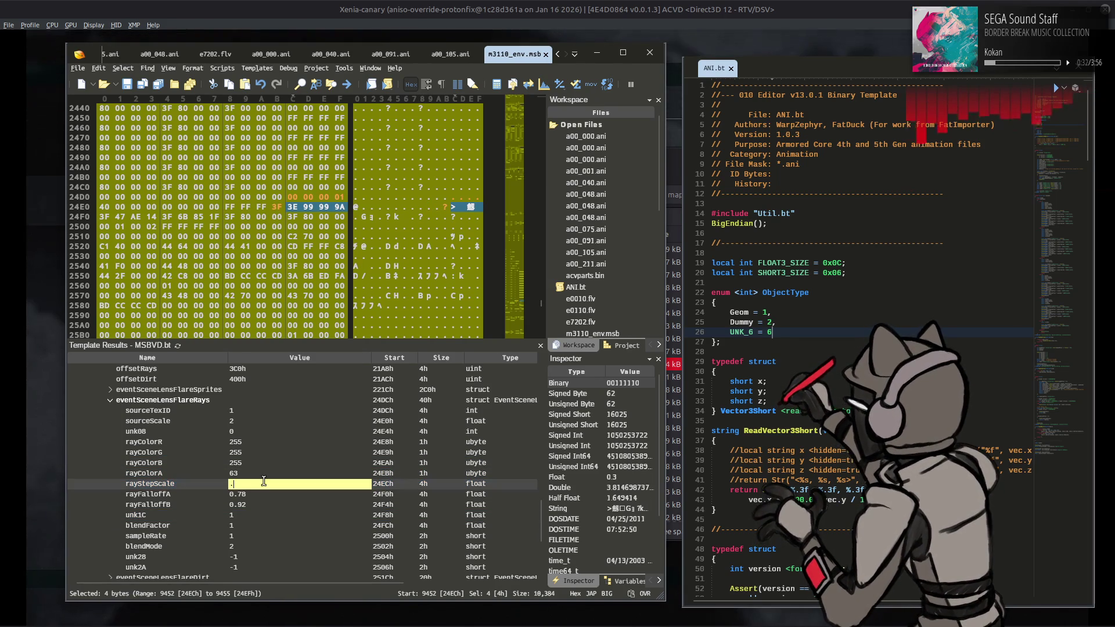
click(265, 497)
double_click(262, 495)
text(.)
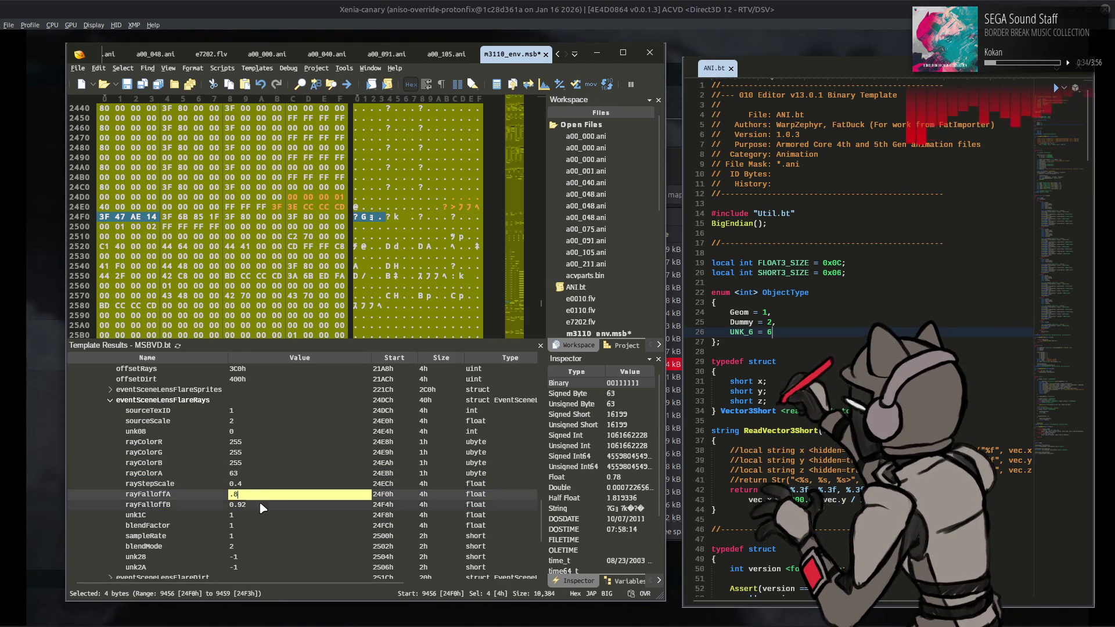
click(263, 506)
click(279, 474)
key(ctrl+s)
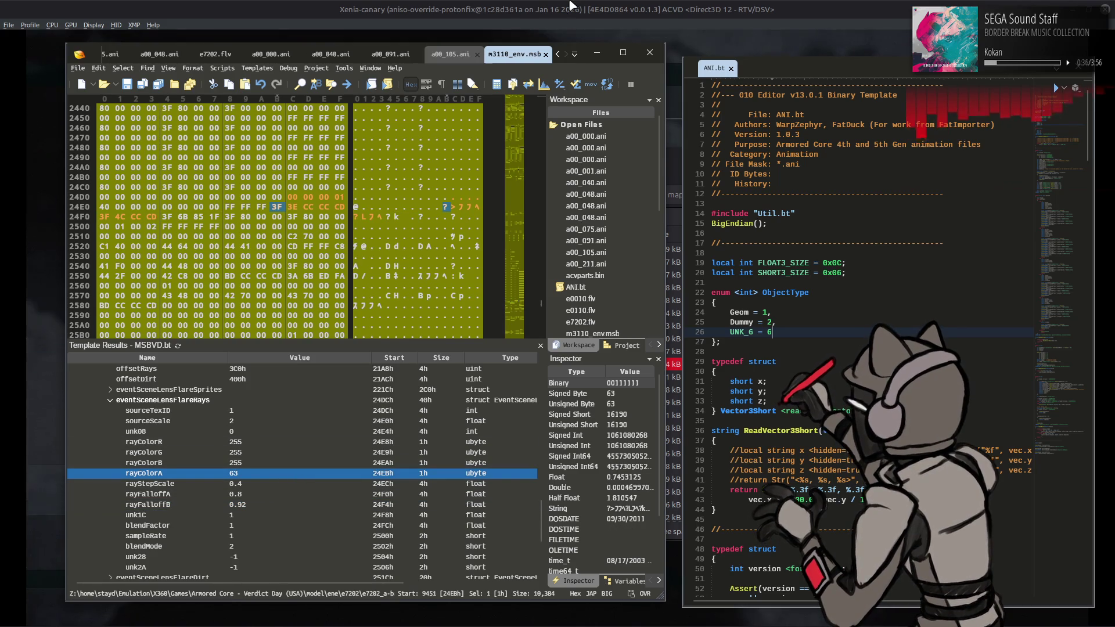
Inspect event[0]'s light and direct light settings in Template Results
scroll(306, 459, up, 4)
scroll(307, 459, up, 3)
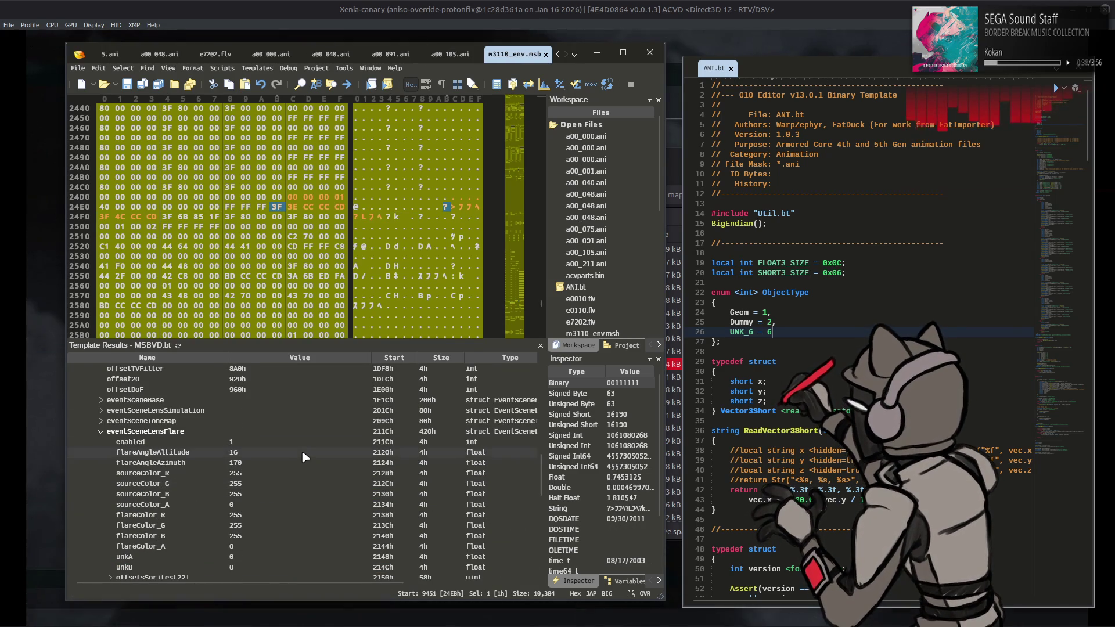
scroll(280, 467, up, 15)
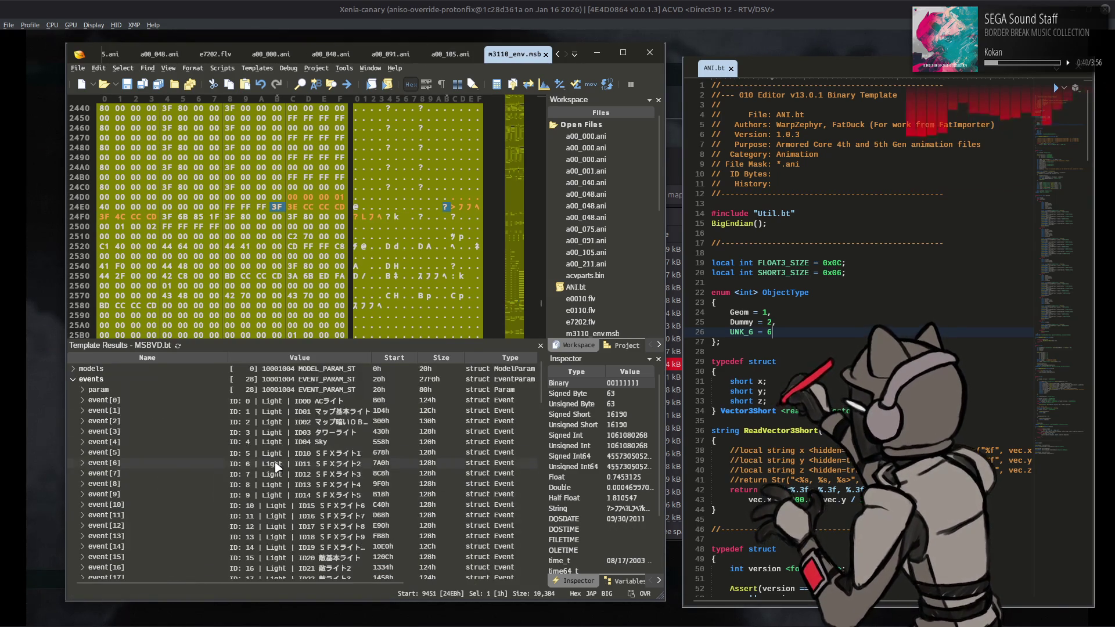
click(82, 400)
click(96, 432)
scroll(95, 428, down, 1)
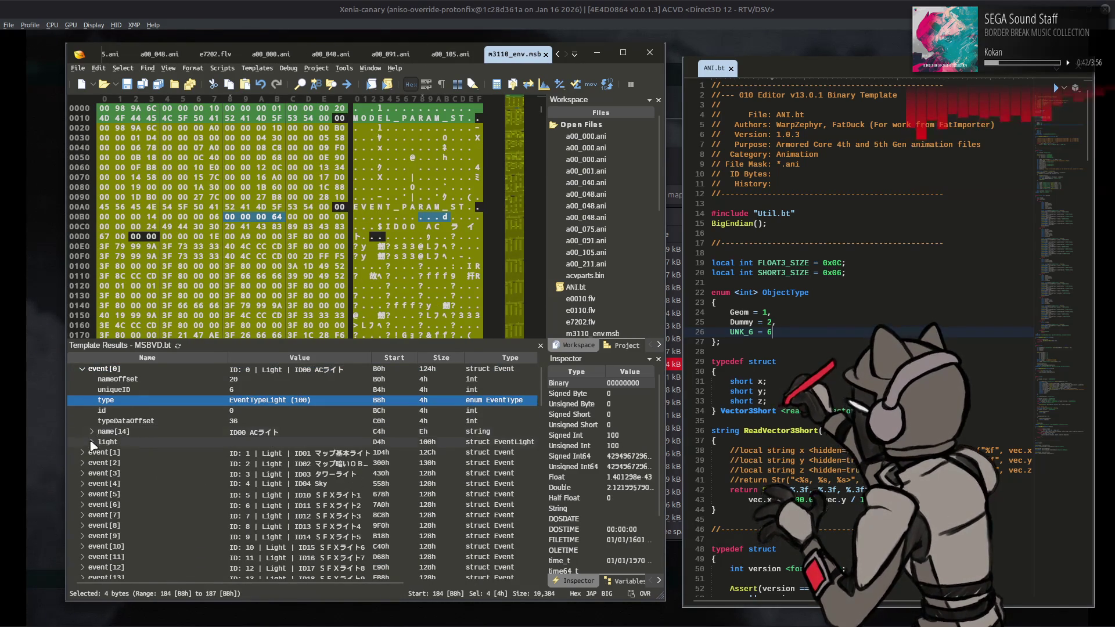
click(91, 442)
click(102, 400)
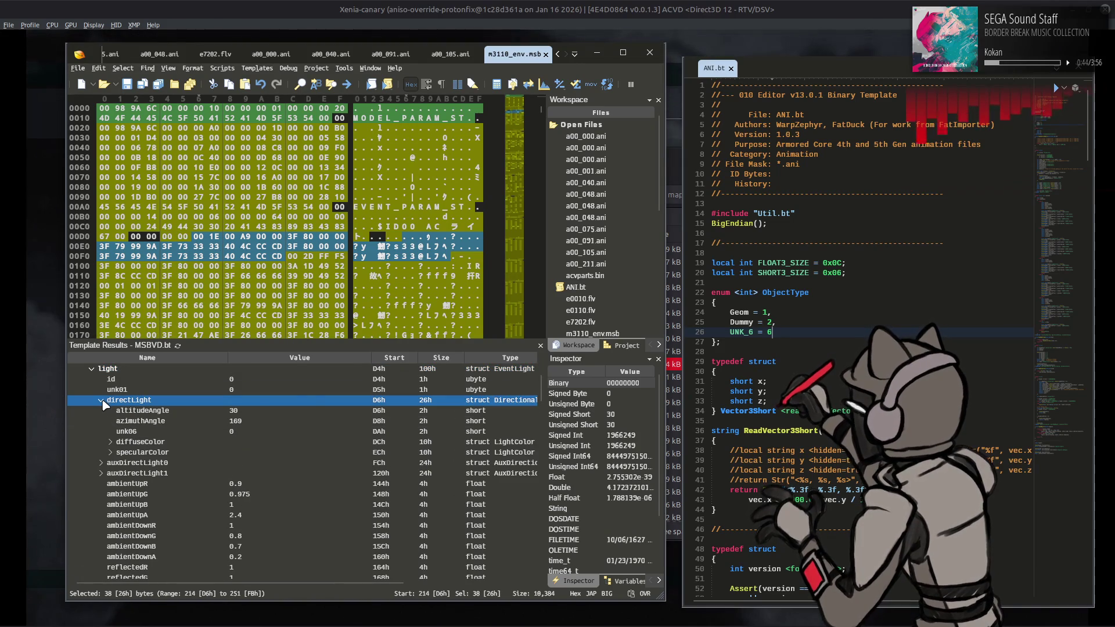
scroll(103, 405, up, 4)
click(93, 401)
scroll(221, 443, down, 10)
scroll(220, 442, up, 2)
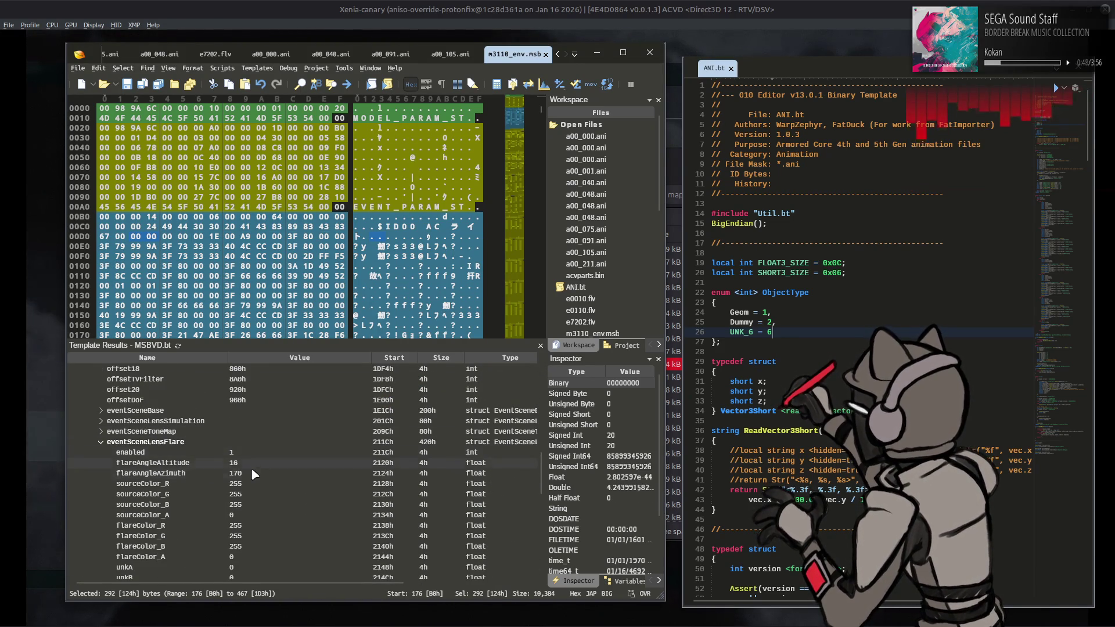
Set flareAngleAzimuth to 169, save, and return to the game's Mission Report
click(256, 473)
click(251, 471)
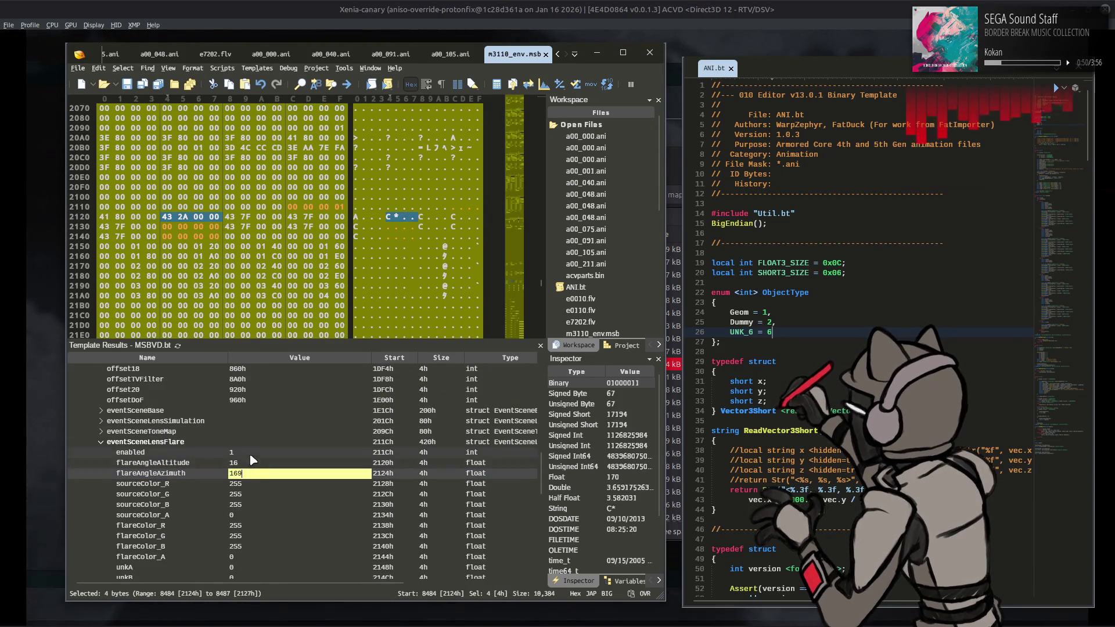
key(Return)
key(ctrl+s)
click(503, 6)
key(Return)
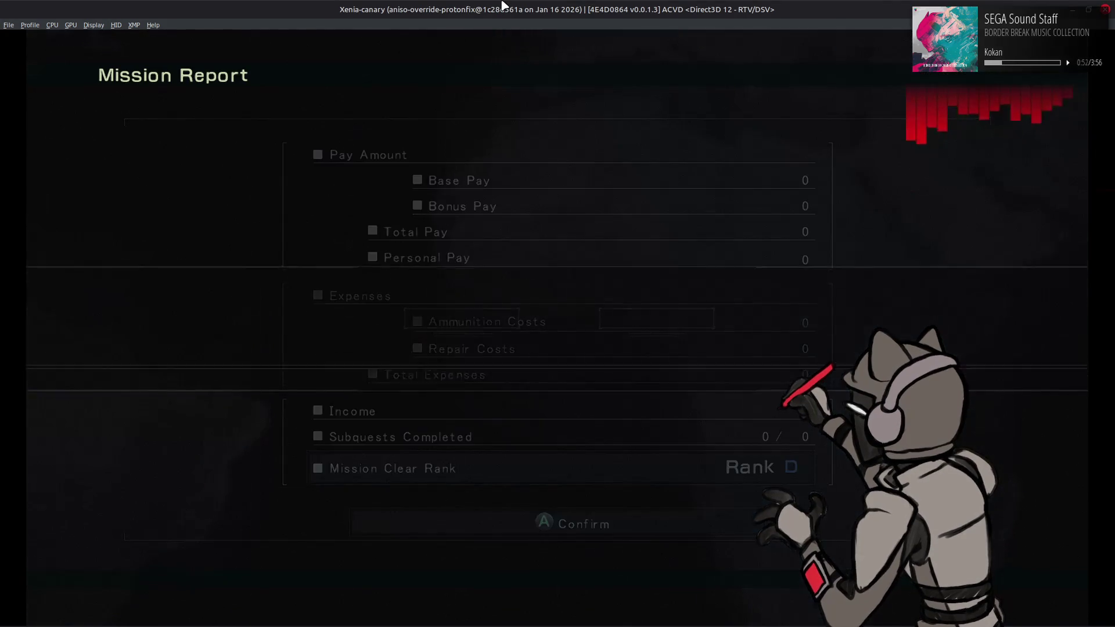
Sortie the mission again to view the sun flare, retire it, and return to 010 Editor
key(Return)
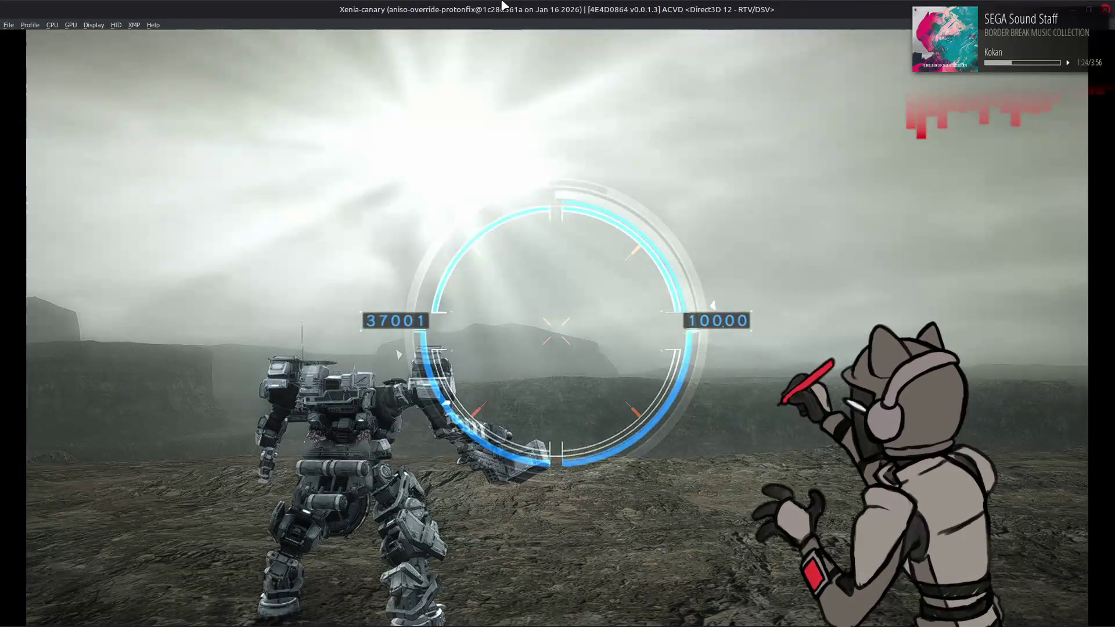
key(Escape)
key(Down)
key(Return)
key(Return)
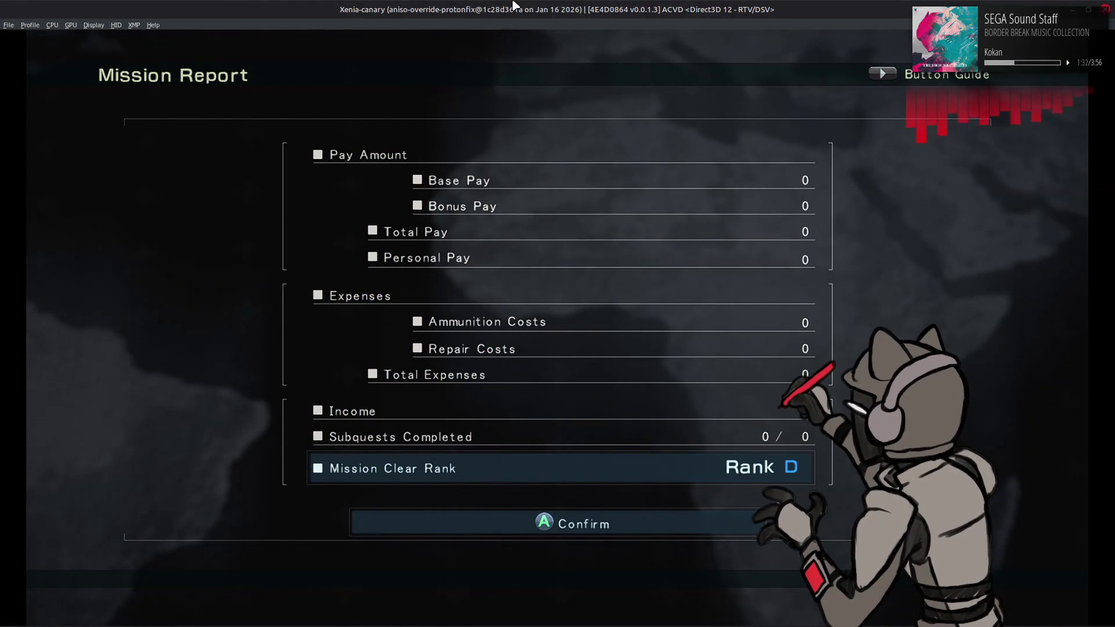
key(alt+Tab)
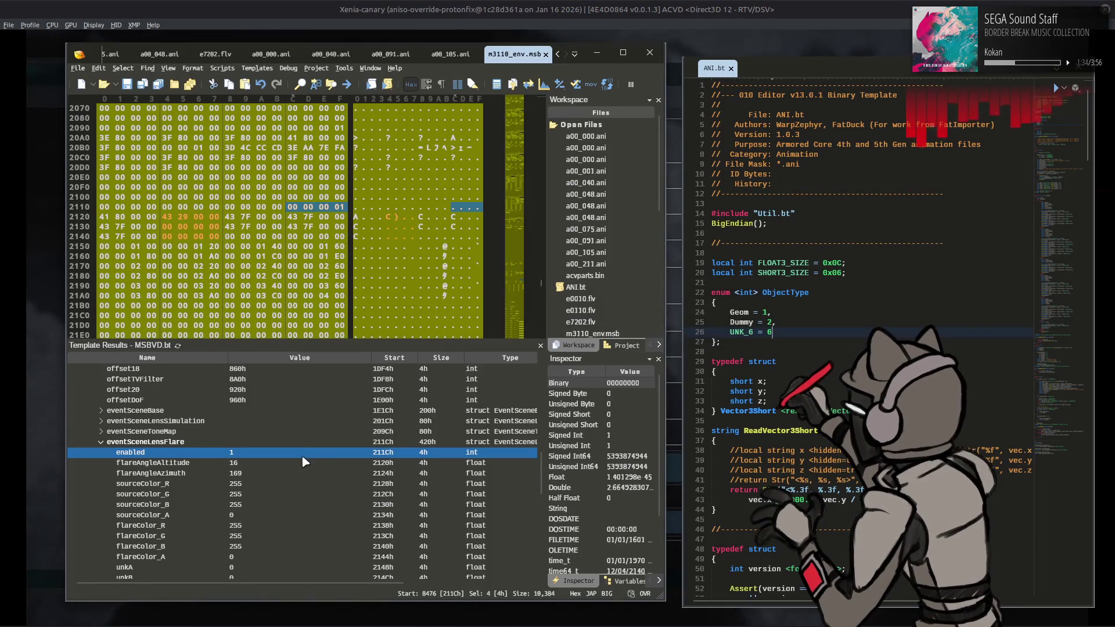
Try setting the lens flare's enabled value to 0, then revert it
text(0)
key(Return)
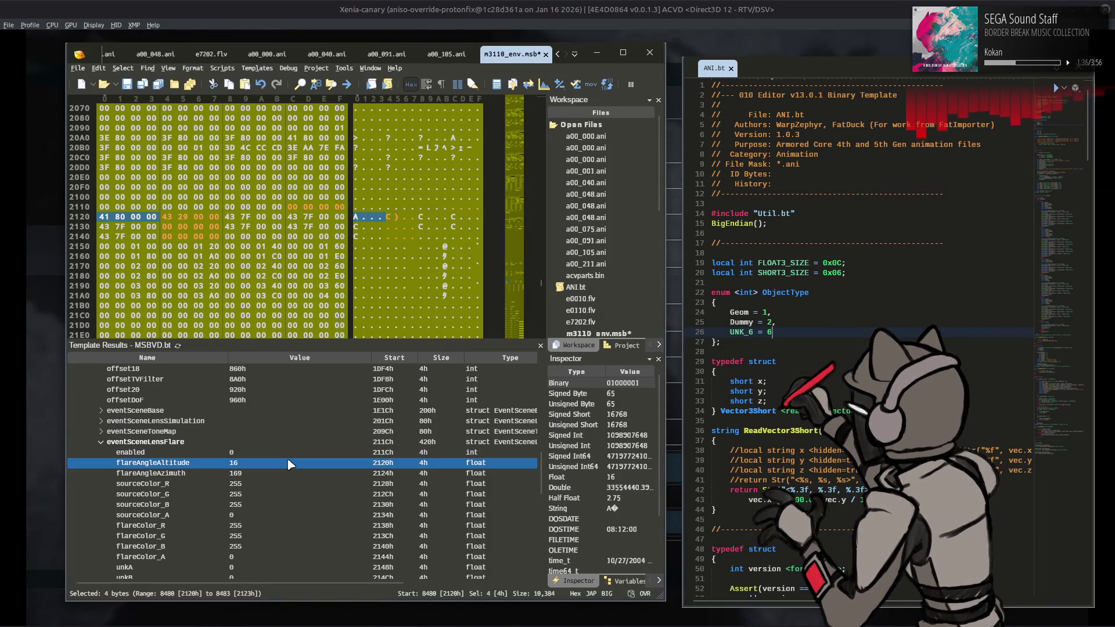
key(ctrl+s)
Set the rays' sourceTexID to 0 and sourceScale to 5, then bring the game forward
scroll(284, 463, down, 7)
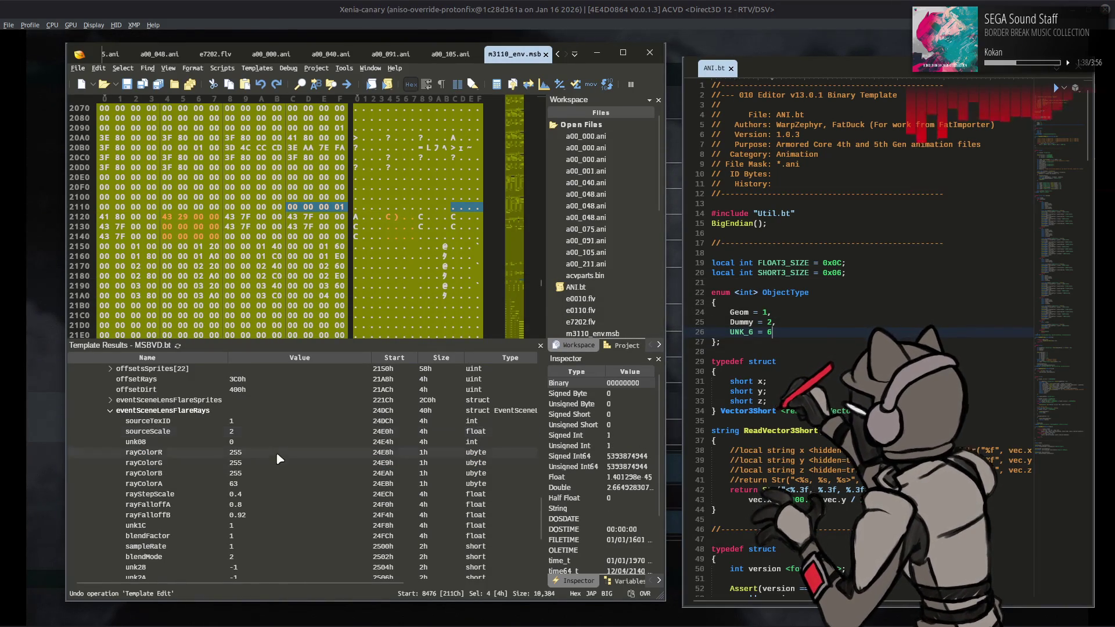
click(273, 421)
text(0)
key(Return)
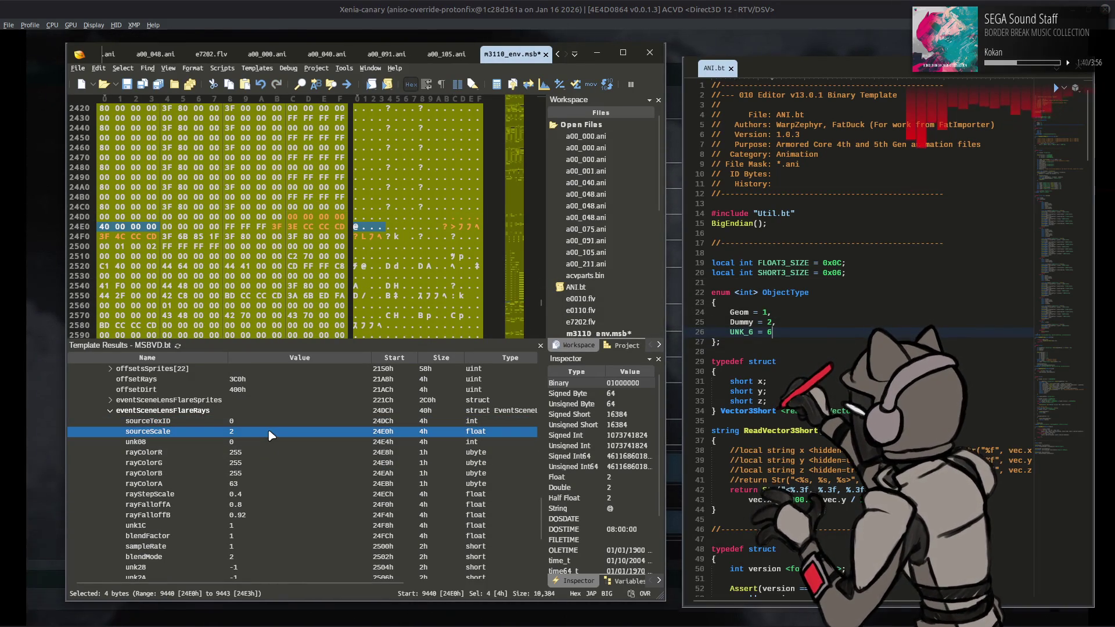
text(5)
key(Return)
click(457, 4)
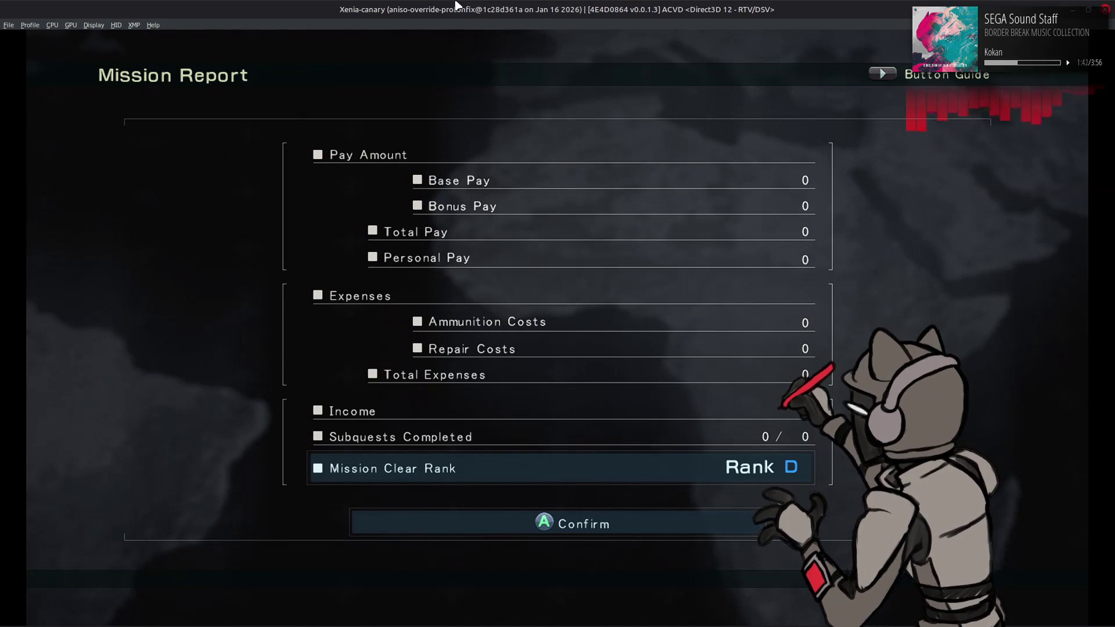
Choose Sortie Again on the Mission Report to test the new ray settings
key(Return)
key(Return)
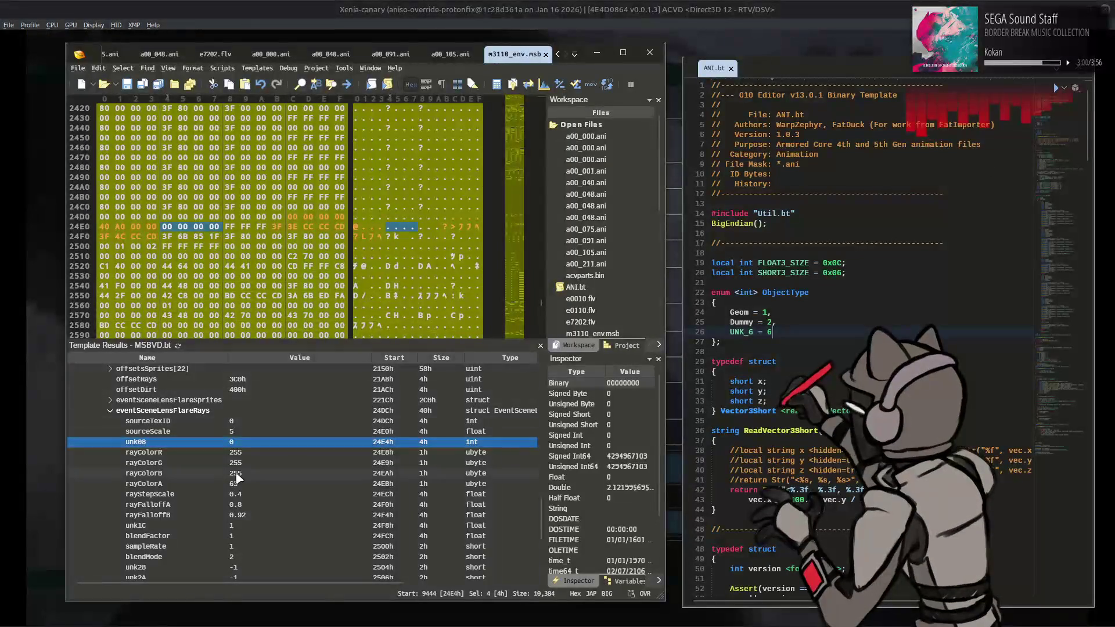
Set the rays' sourceScale to 8 and save the file
click(245, 433)
click(264, 435)
text(8)
key(Return)
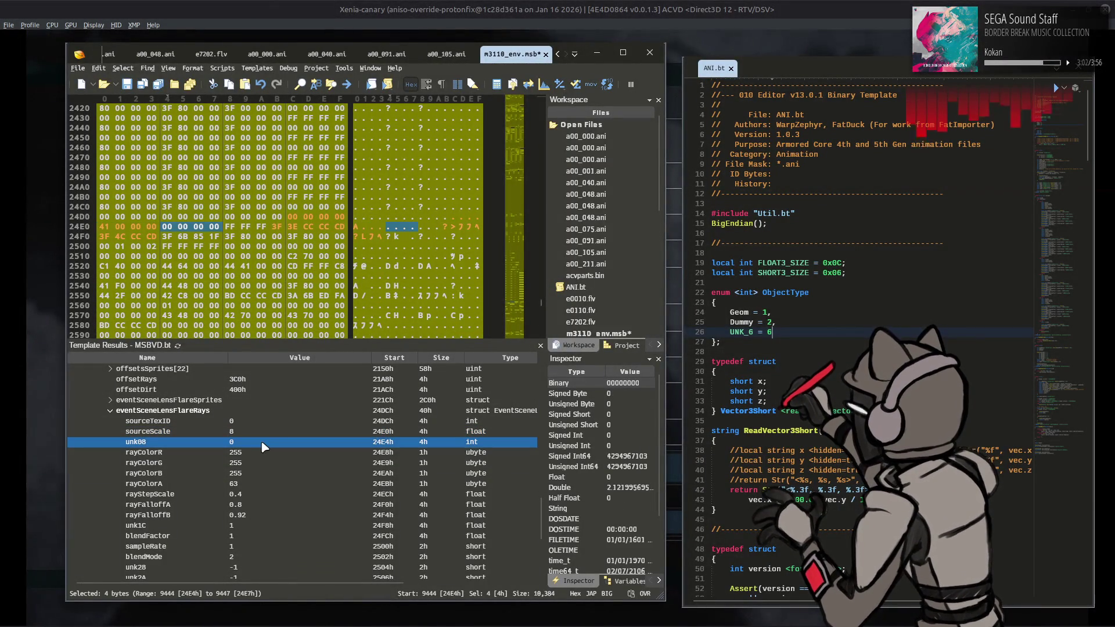
click(304, 485)
key(ctrl+s)
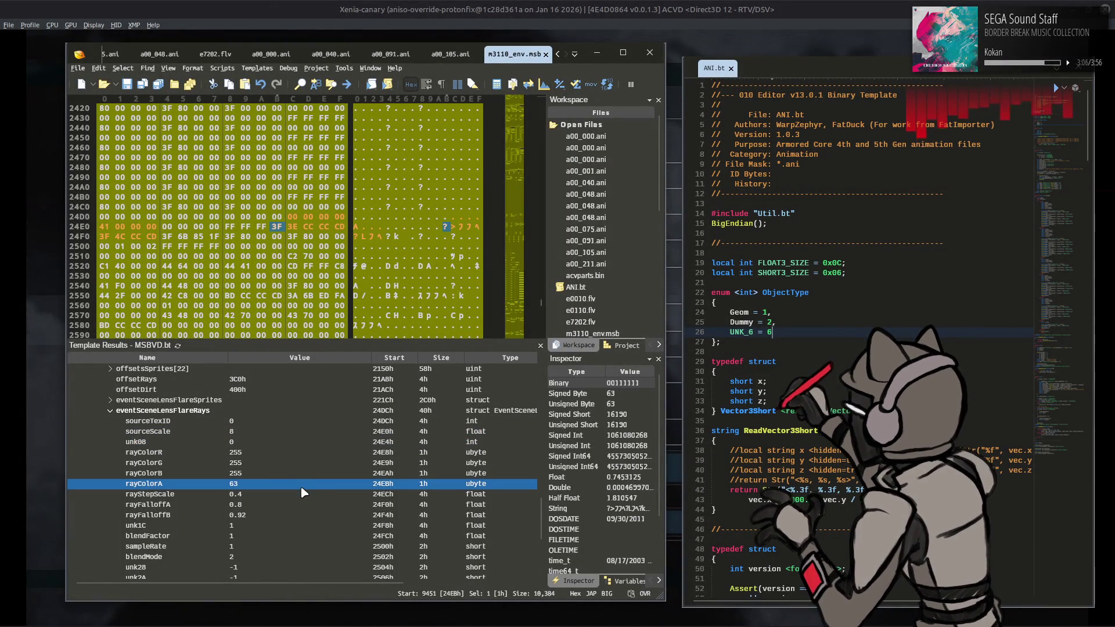
Set rayColorG to 245 and rayColorB to 235, then bring Xenia forward
click(273, 465)
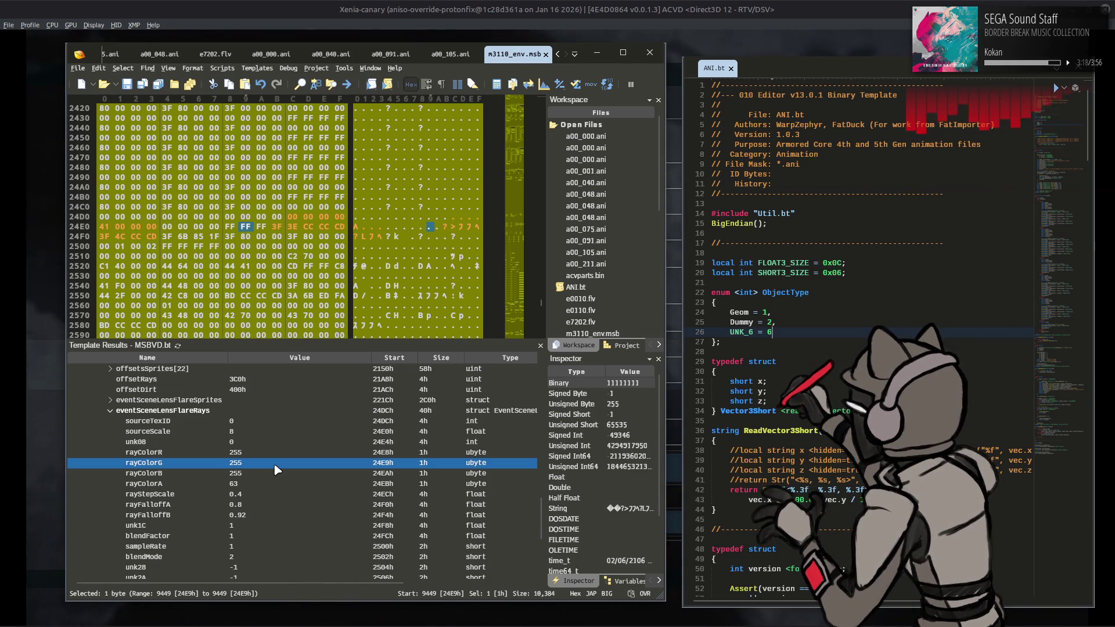
text(245)
click(265, 474)
text(2)
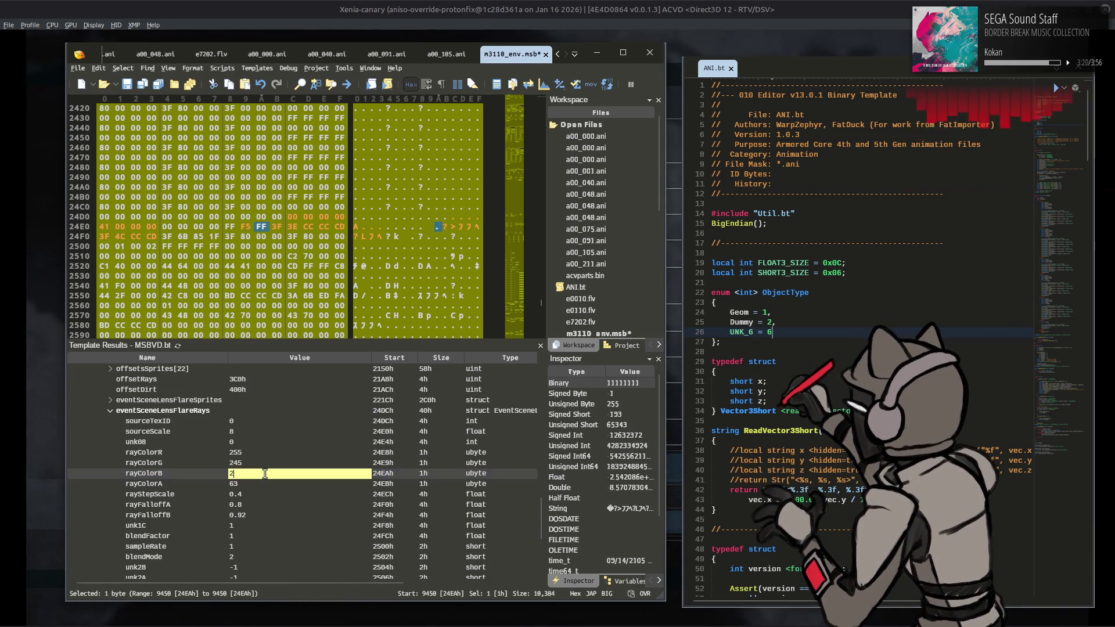
key(Return)
click(482, 4)
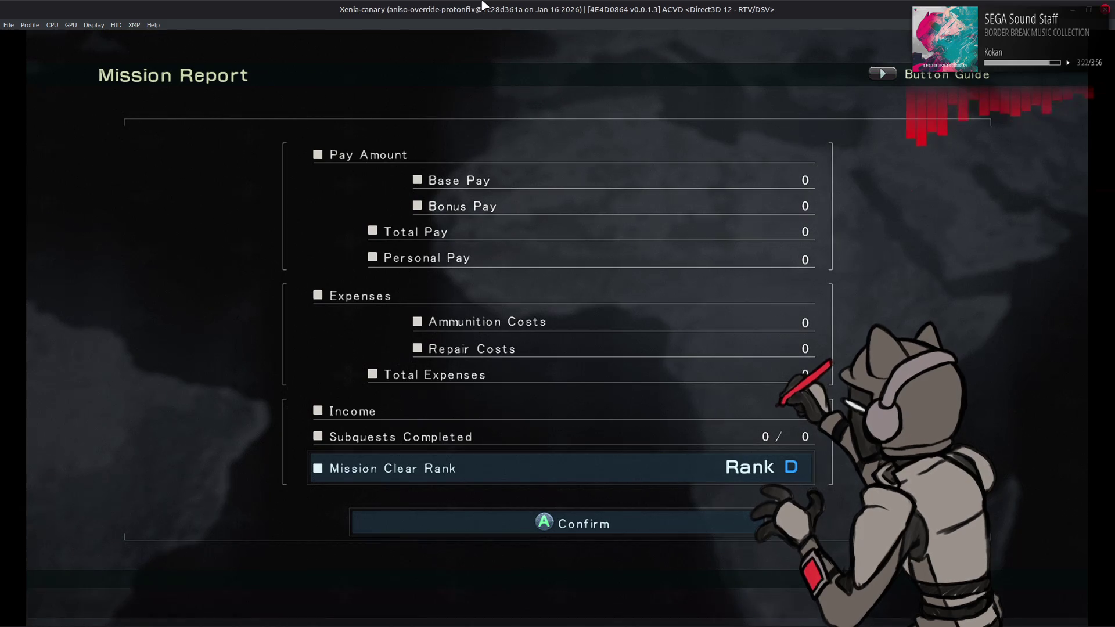
Advance past the Mission Report, sortie again to check the tinted rays, and return to 010 Editor
key(Return)
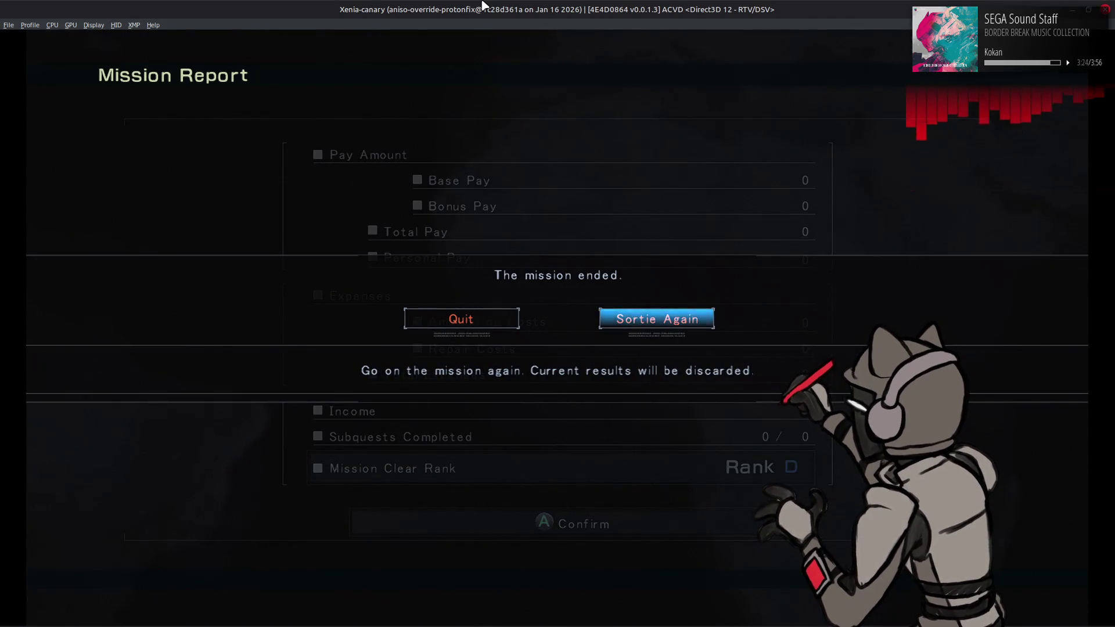
key(Return)
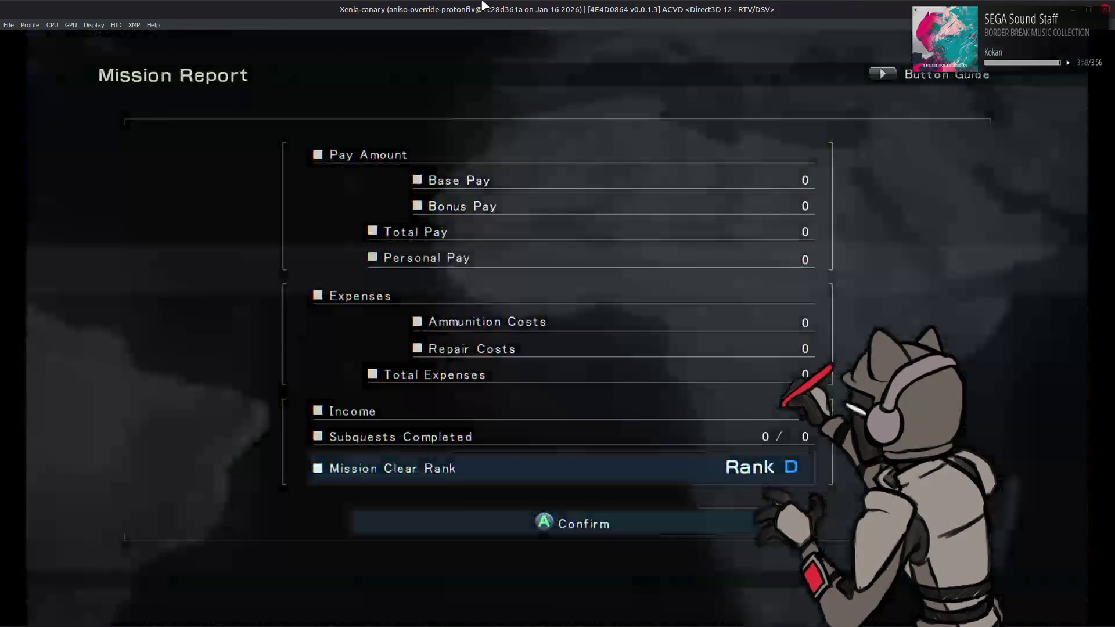
key(alt+Tab)
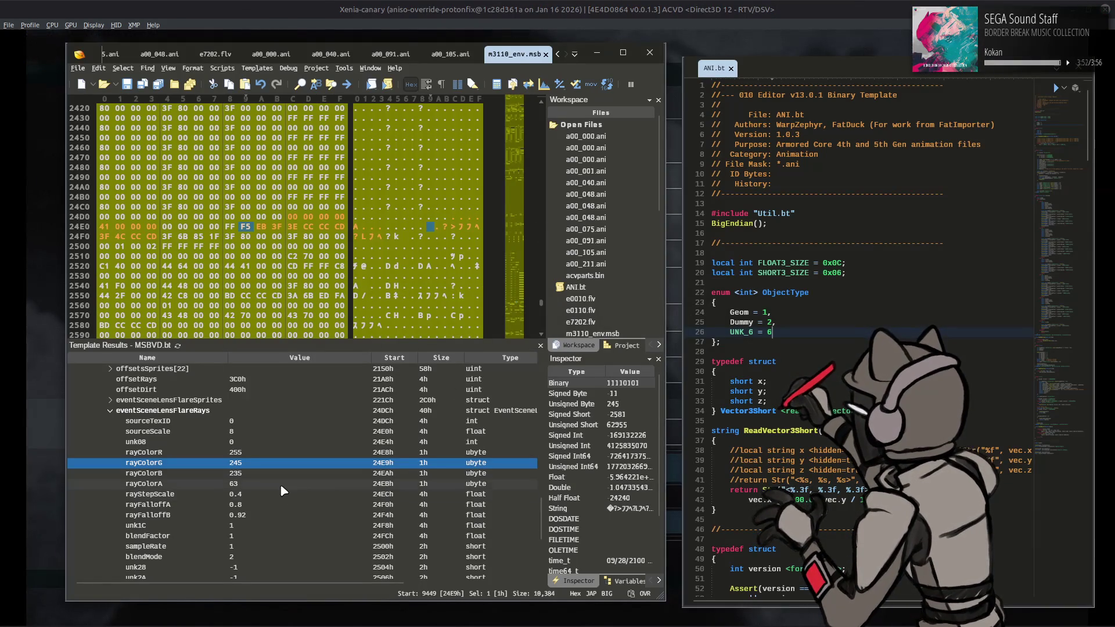
Lower rayColorA to 47, then choose Sortie Again on Xenia's Mission Report
click(281, 485)
click(294, 463)
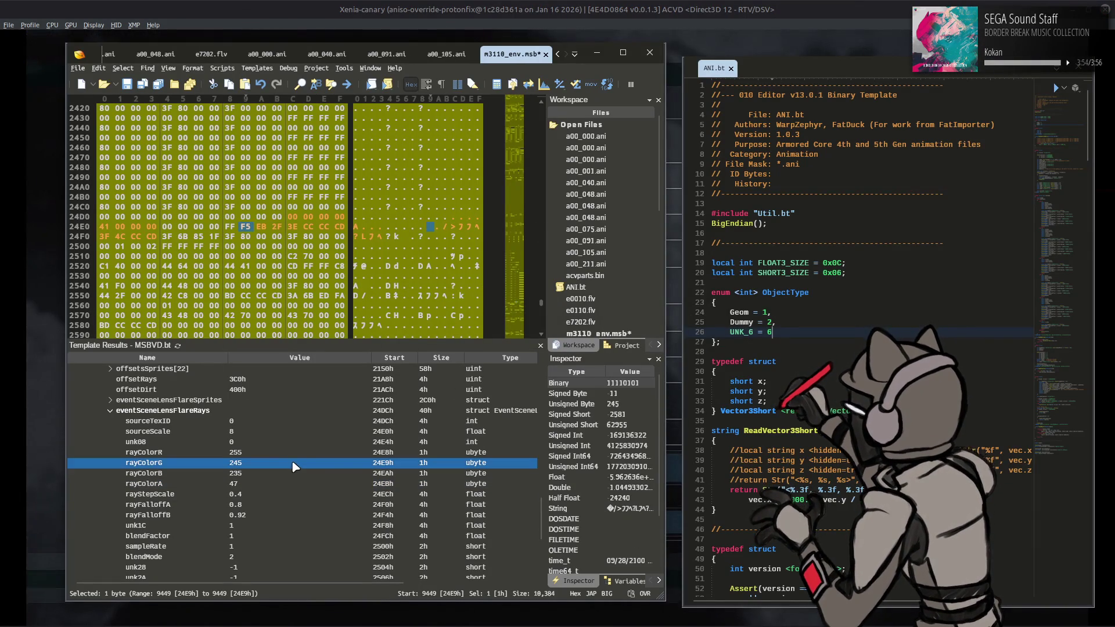
click(419, 2)
key(Return)
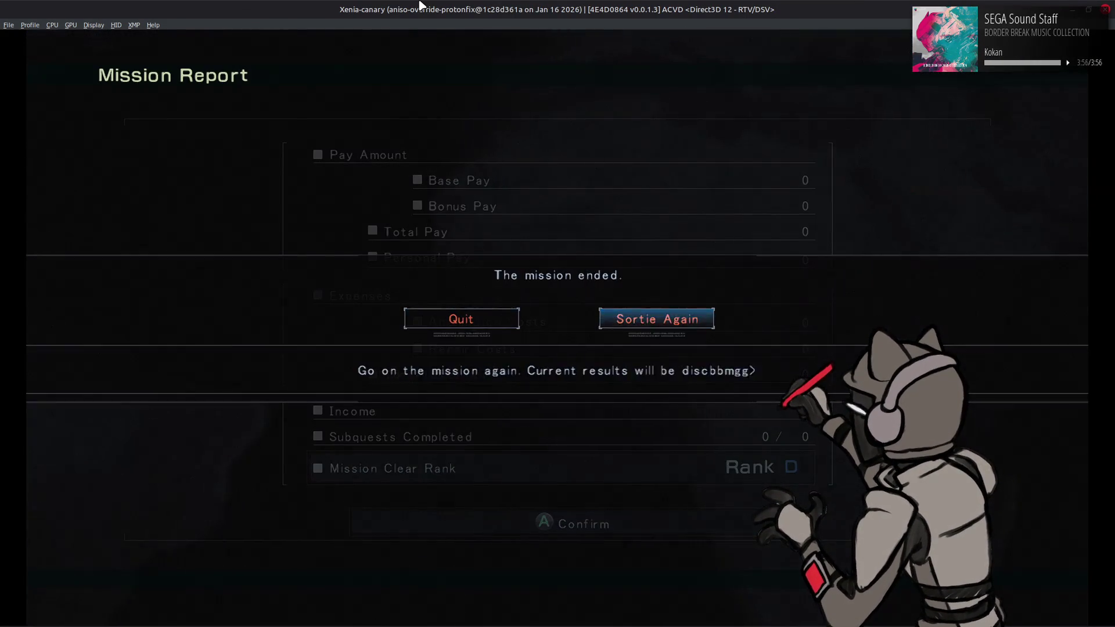
key(Return)
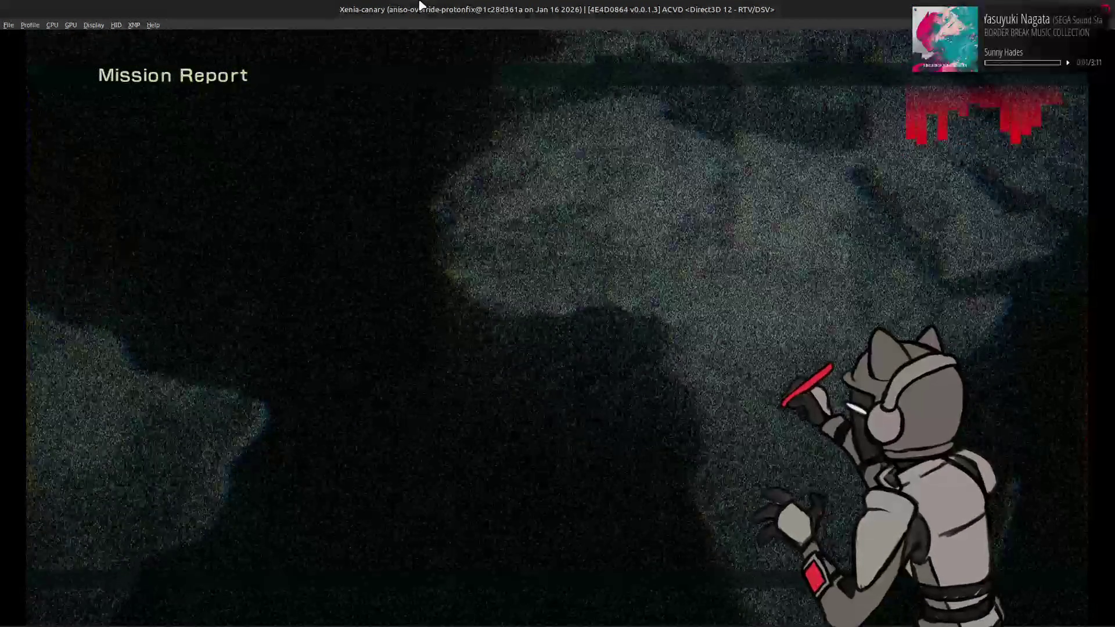
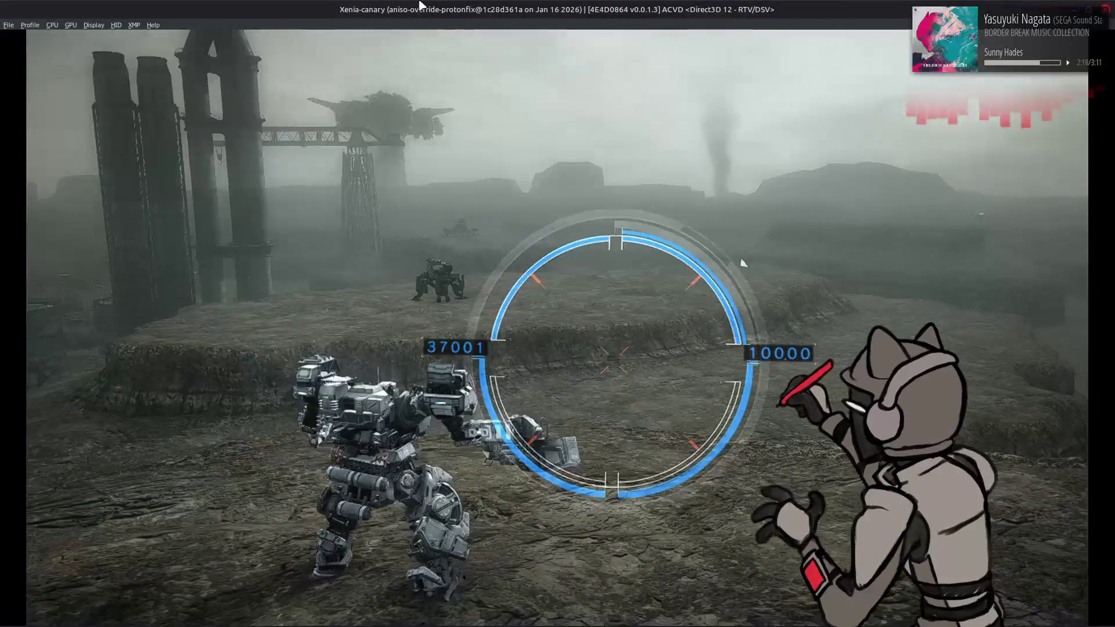
Retry the mission from the Xenia pause menu
key(Escape)
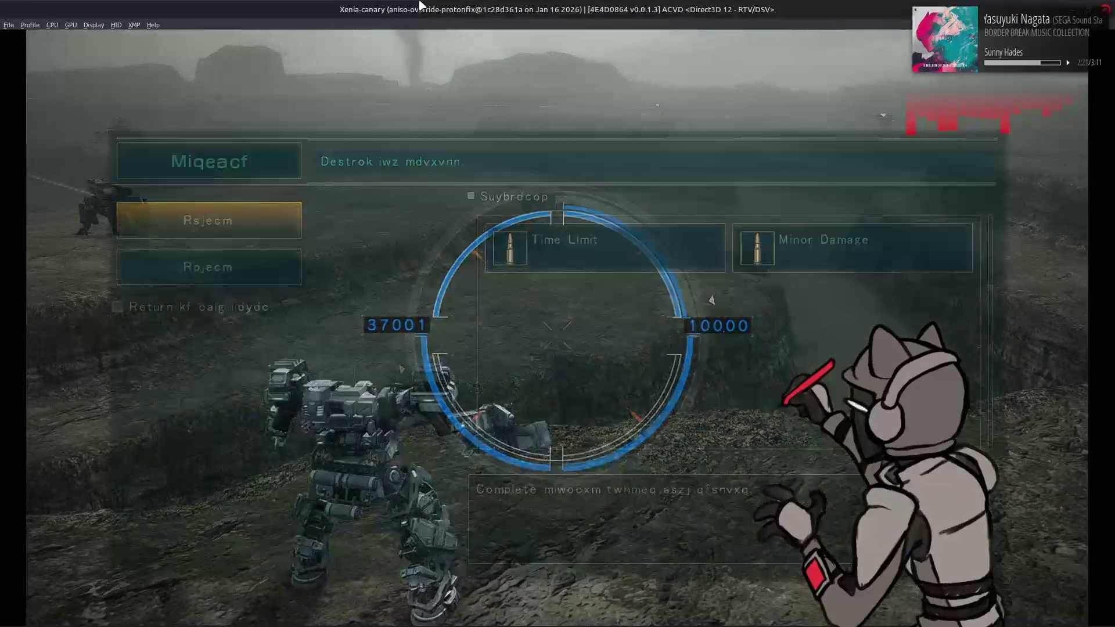
key(Down)
key(Return)
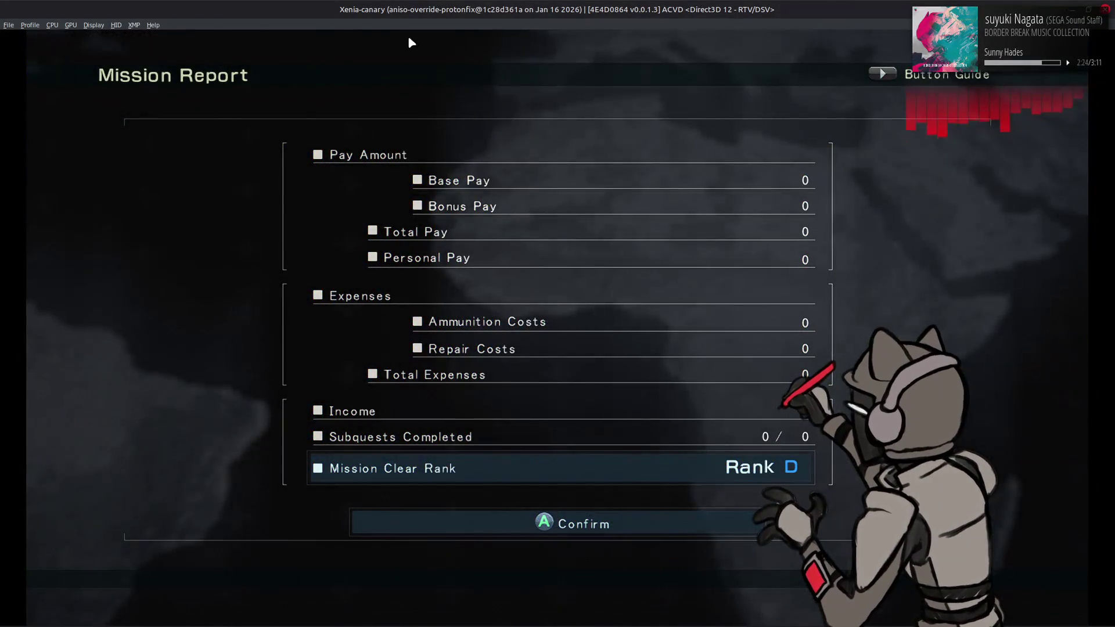
In GIMP, hide the Normal and Faux Height layers, select Recolor, and close m3110_m1000_0003
mouse_move(361, 623)
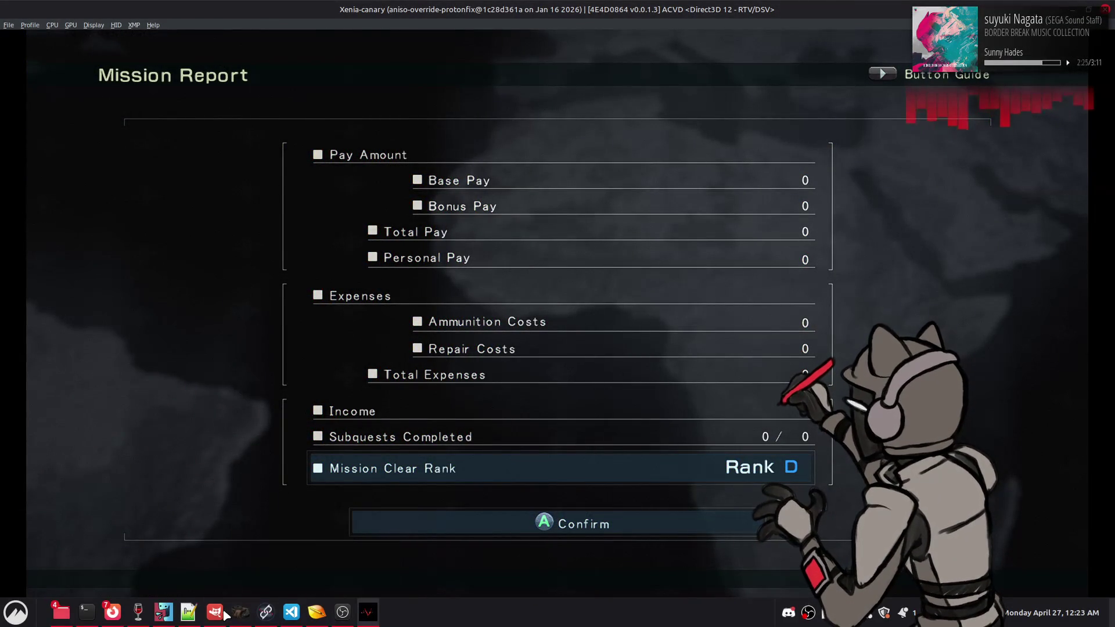
click(239, 613)
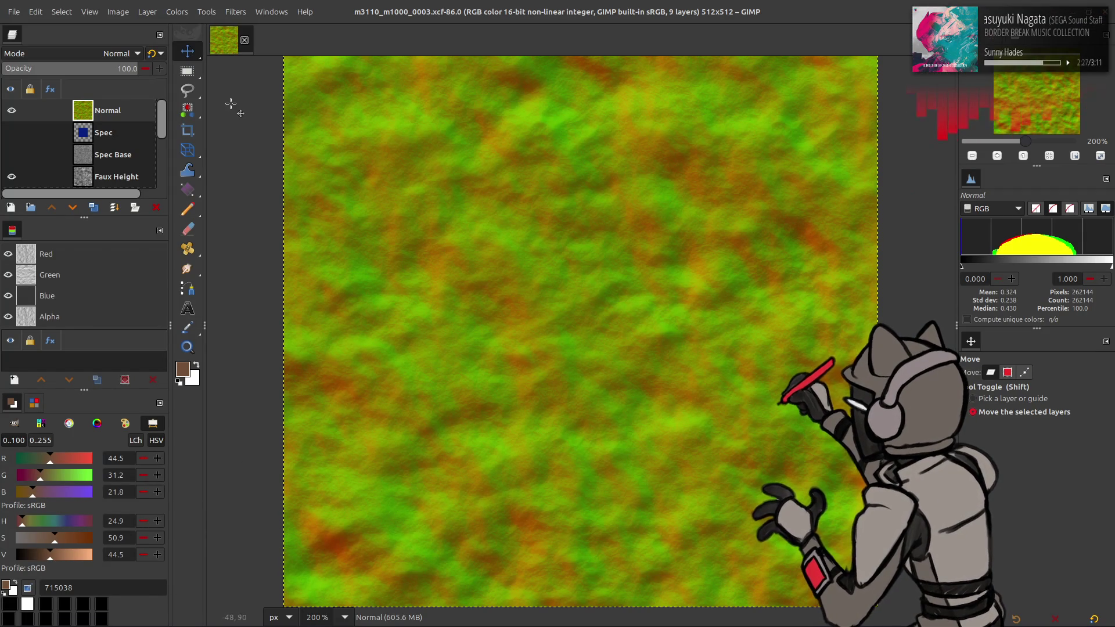
click(11, 110)
scroll(11, 140, down, 2)
click(11, 143)
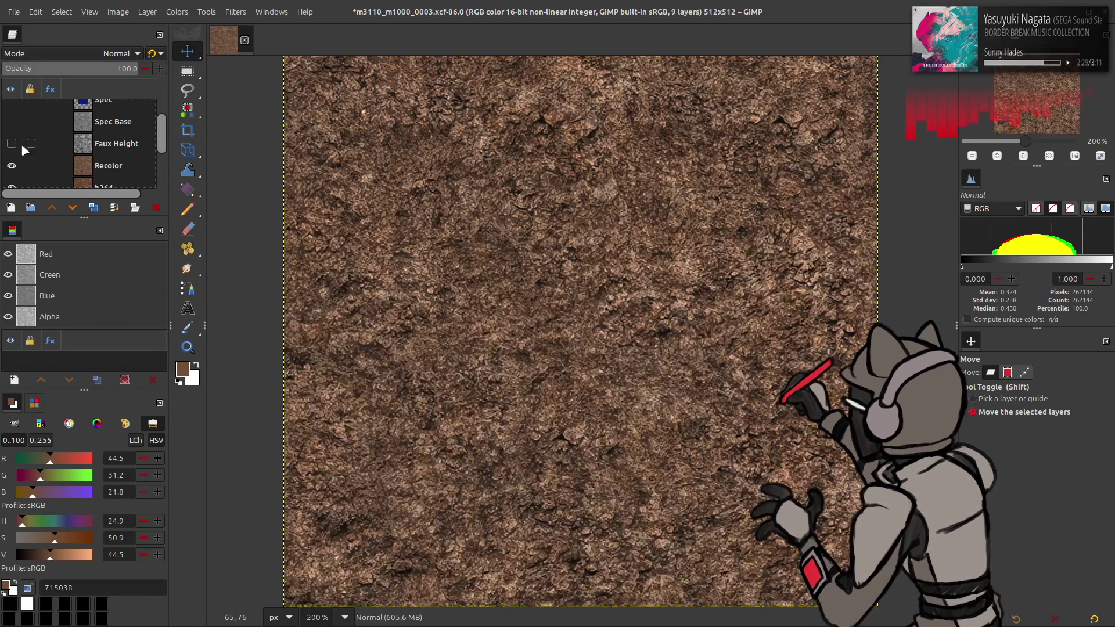
click(99, 165)
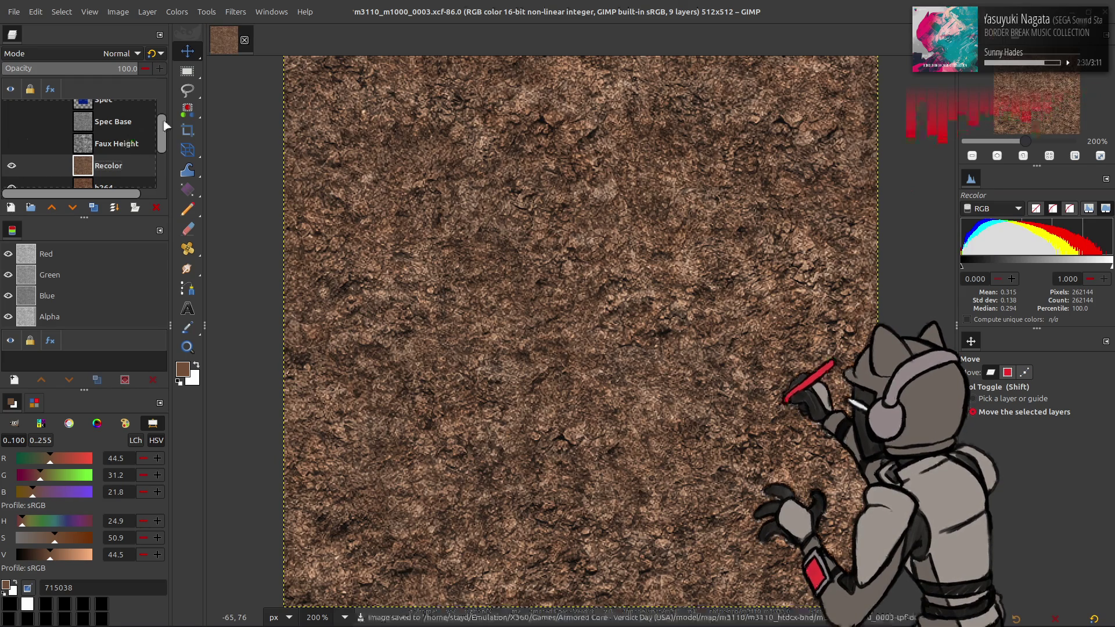
click(244, 40)
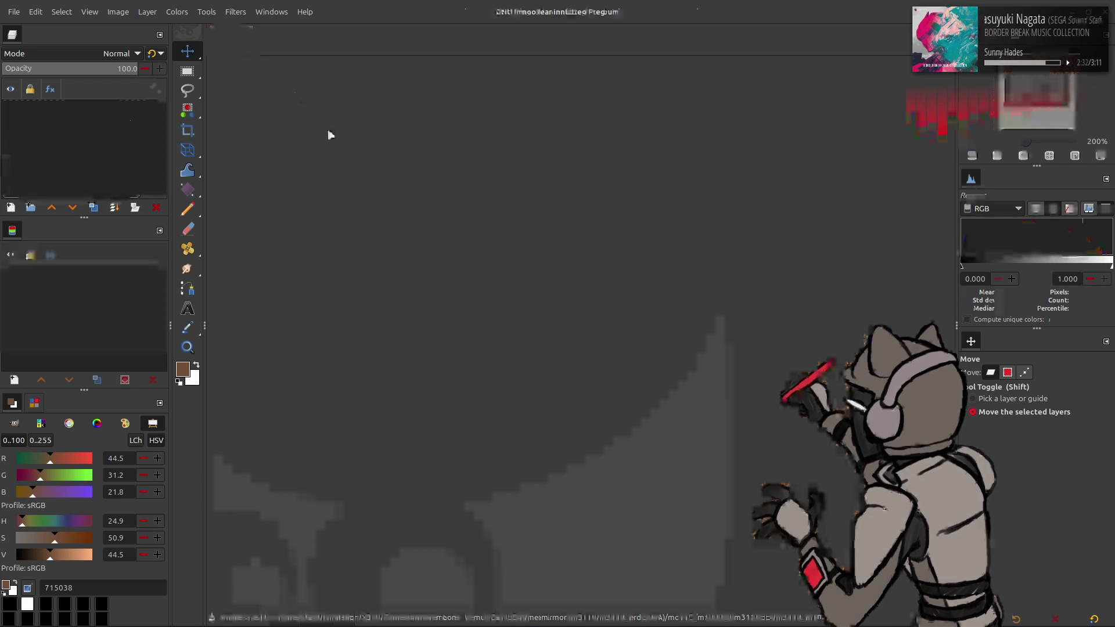
From Nemo, open m3110_m1000_0002.xcf in m3110_htdcx-bnd > m3110_m1000_0002-tpf-dcx in GIMP
key(alt+Tab)
key(alt+Tab)
key(alt+Tab)
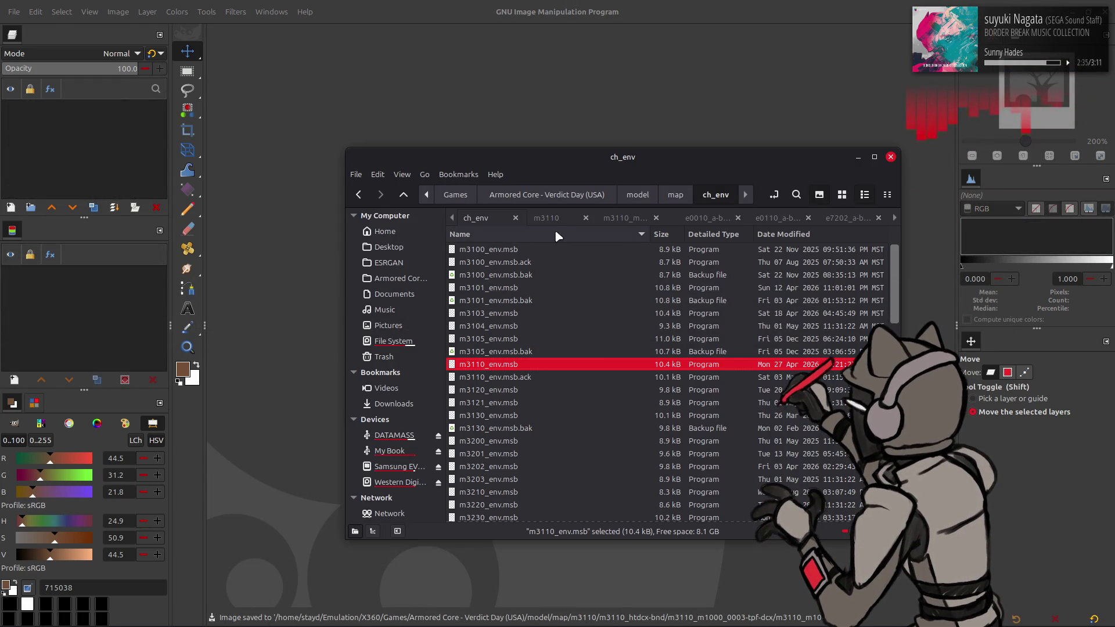
click(554, 222)
double_click(521, 251)
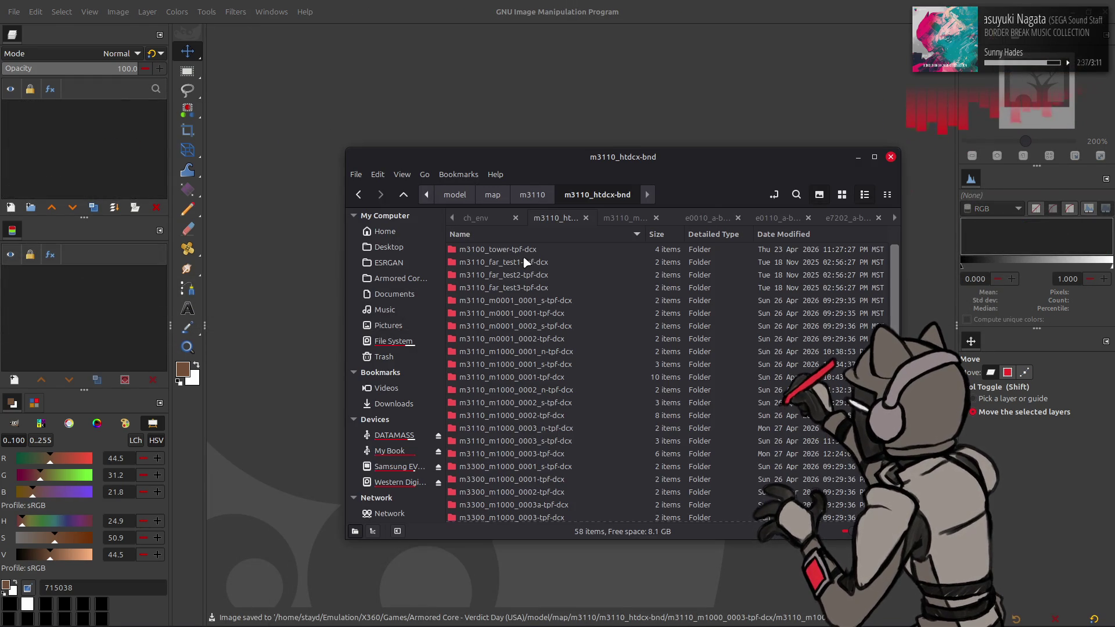
double_click(544, 416)
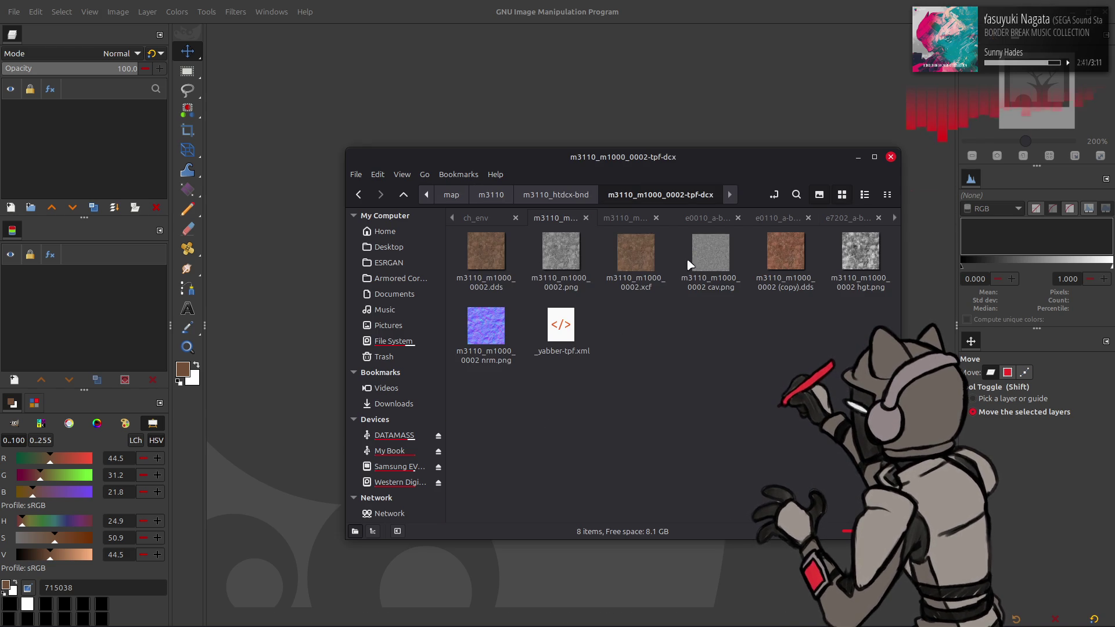
double_click(639, 255)
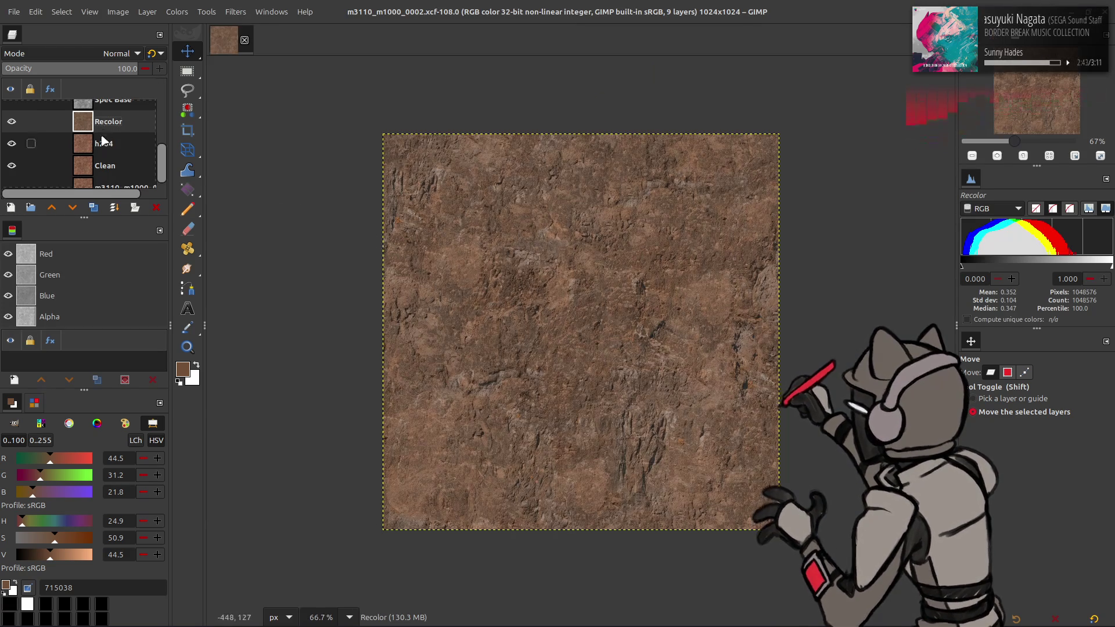
Apply Levels to the Recolor layer with output high 90, then raise the high input, and save
click(172, 12)
click(216, 142)
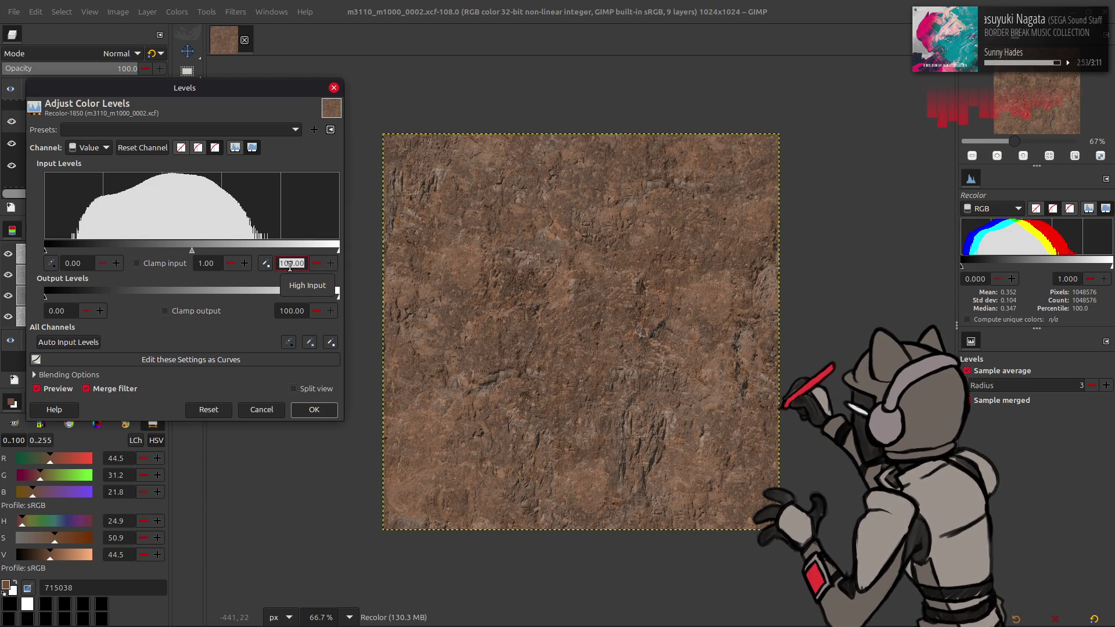
triple_click(293, 310)
text(9)
text(0)
click(313, 410)
click(177, 12)
click(191, 144)
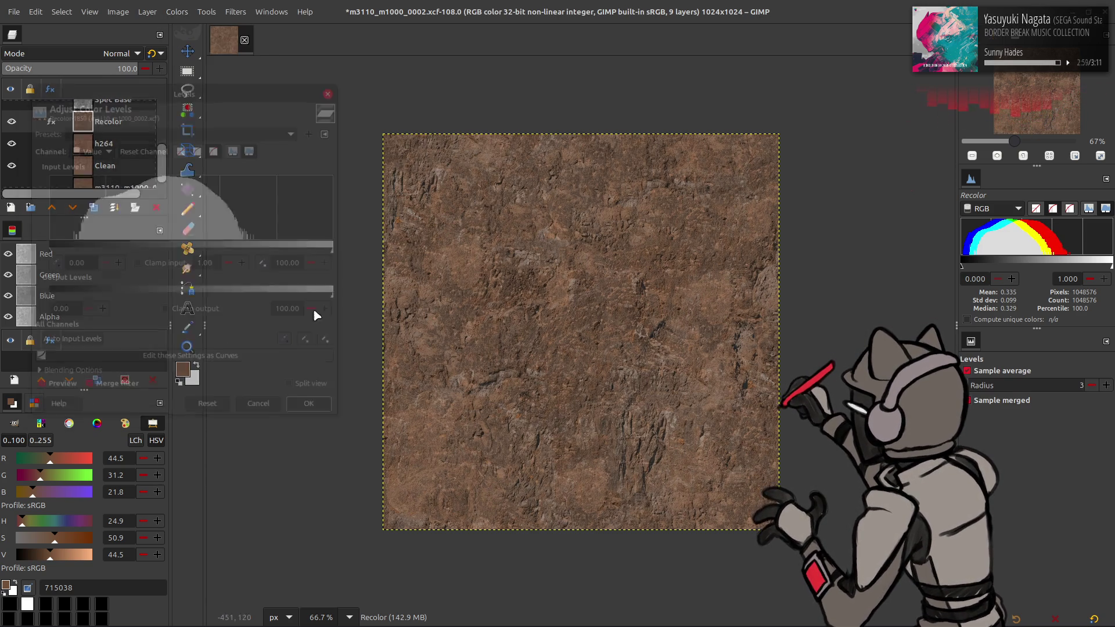
triple_click(297, 262)
text(90)
click(314, 409)
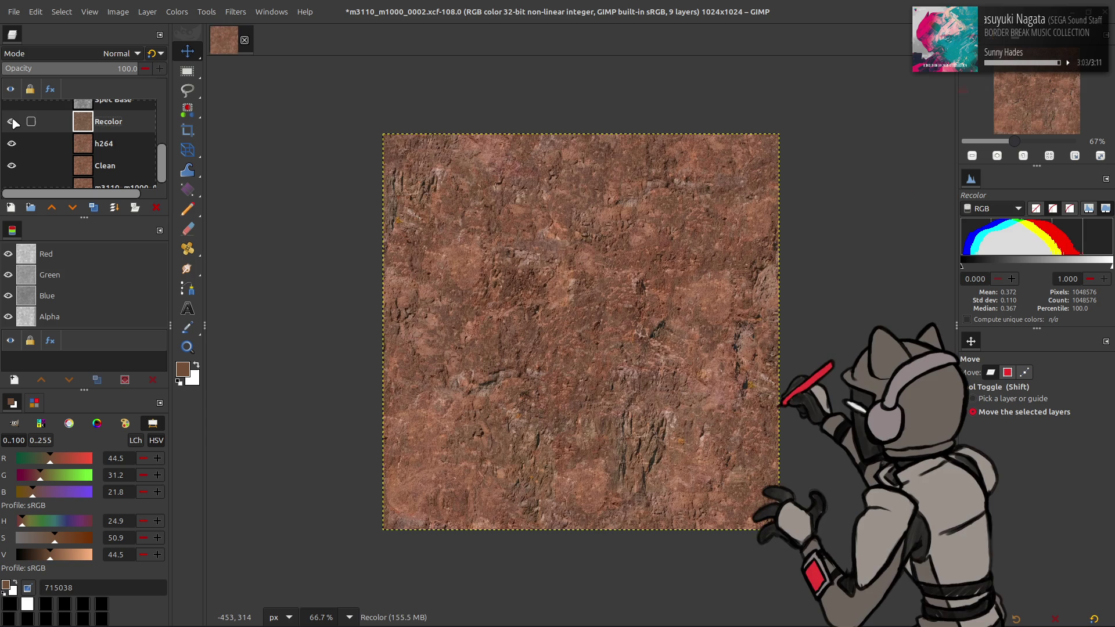
key(ctrl+s)
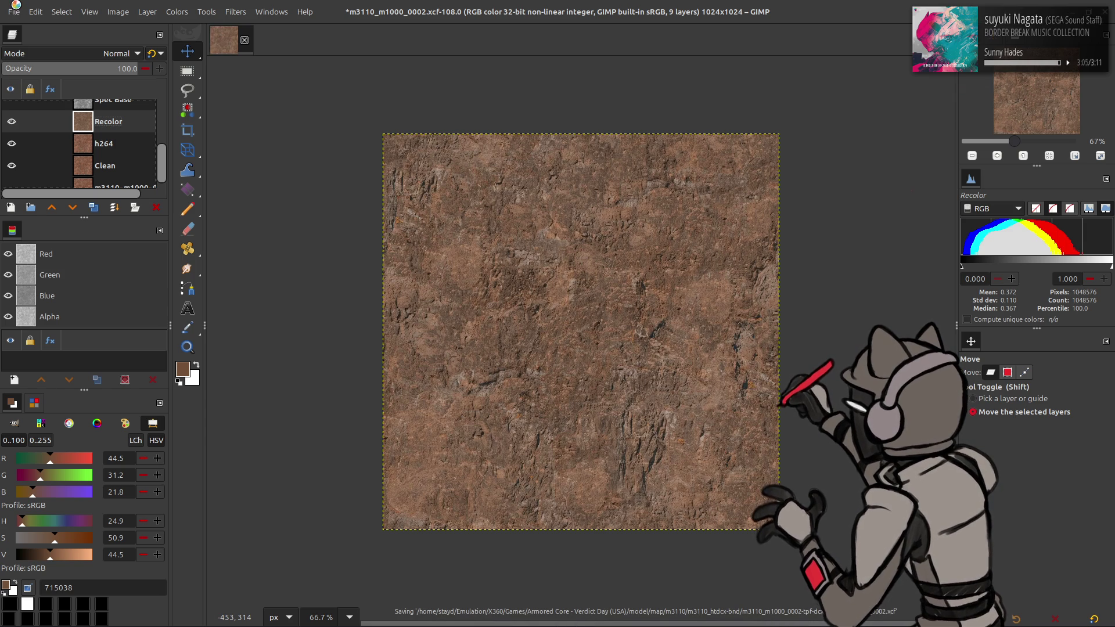
Attempt exporting over m3110_m1000_0002.dds, cancel the DDS options, and save the XCF
click(14, 12)
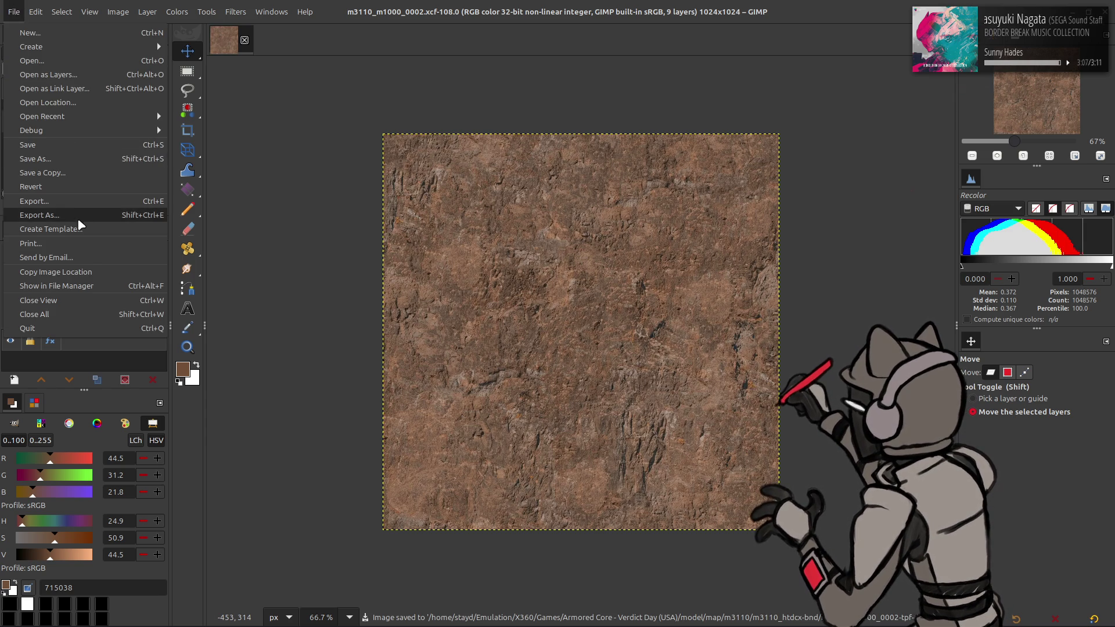
click(84, 218)
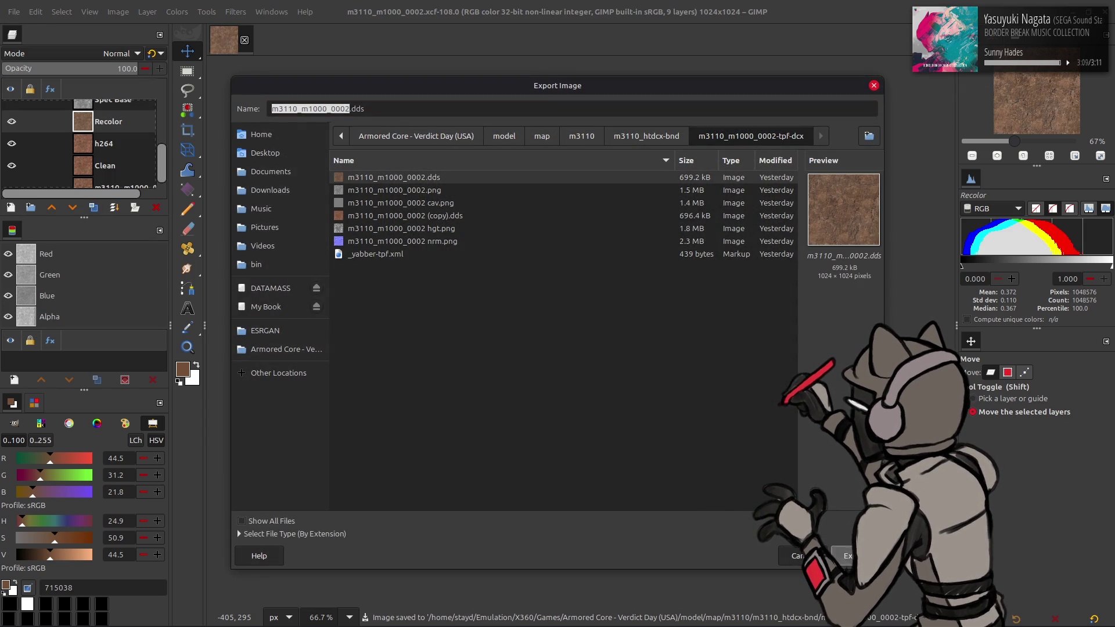
click(846, 556)
click(610, 387)
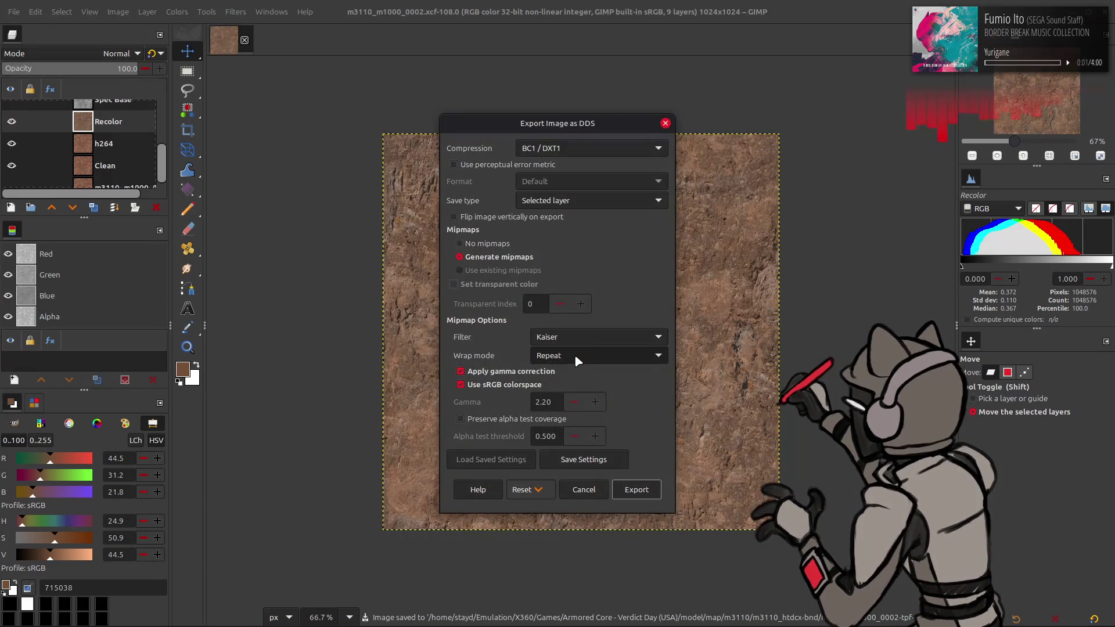
click(603, 498)
key(Escape)
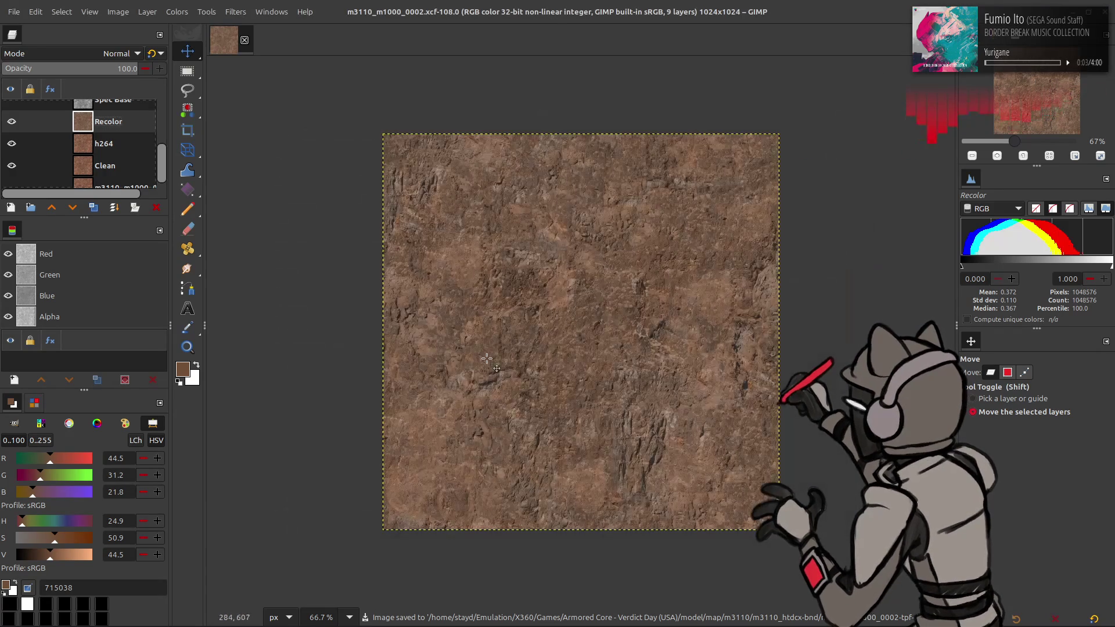
key(ctrl+s)
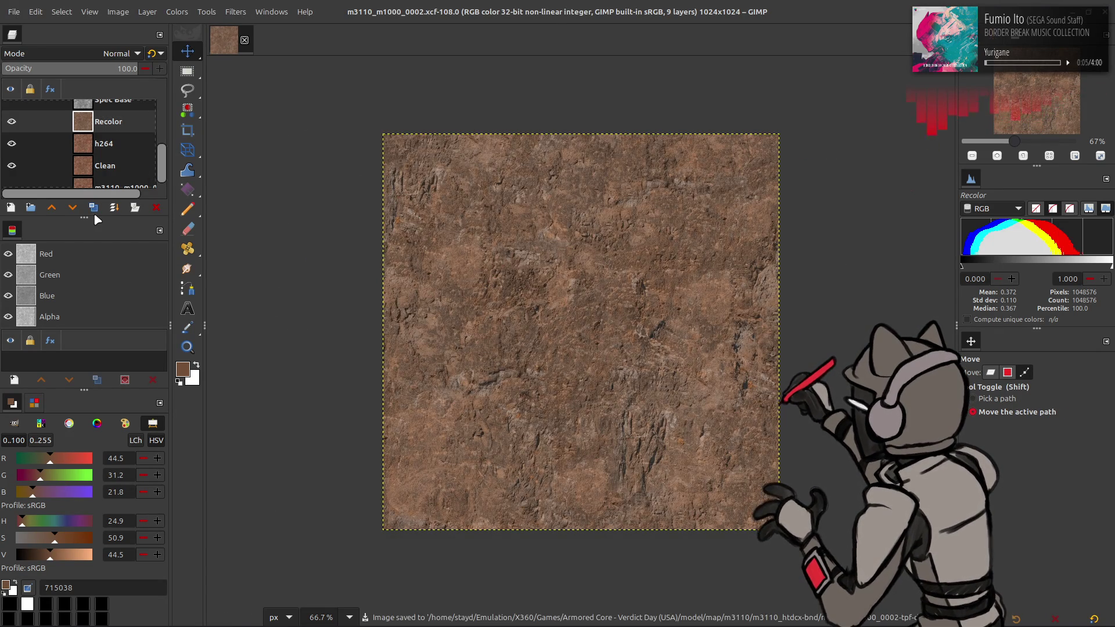
key(2)
scroll(499, 273, down, 4)
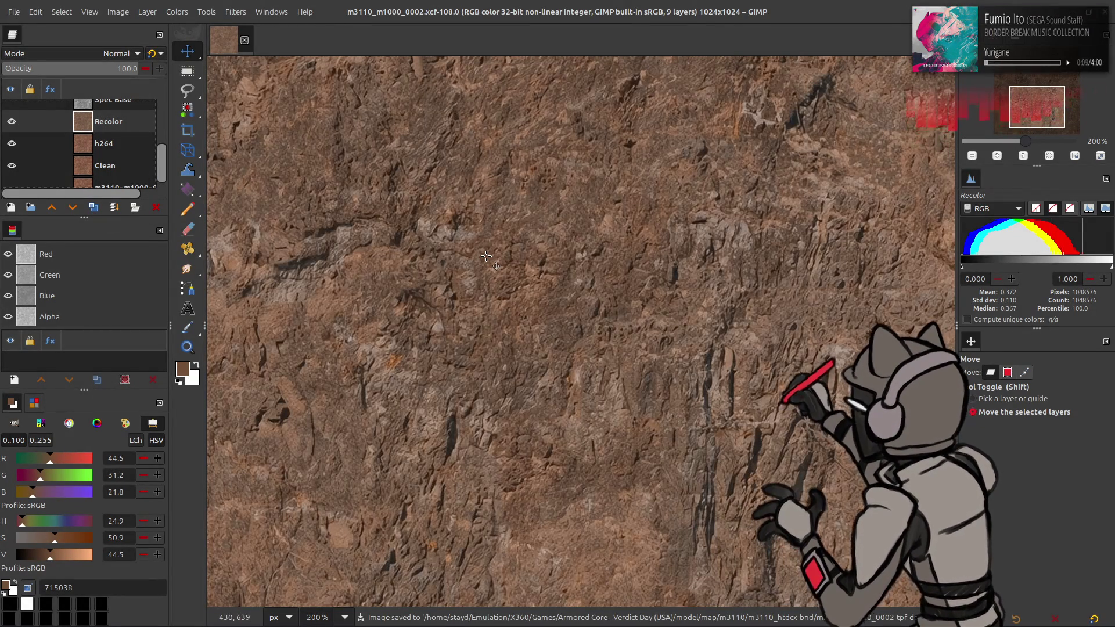
key(1)
key(2)
key(1)
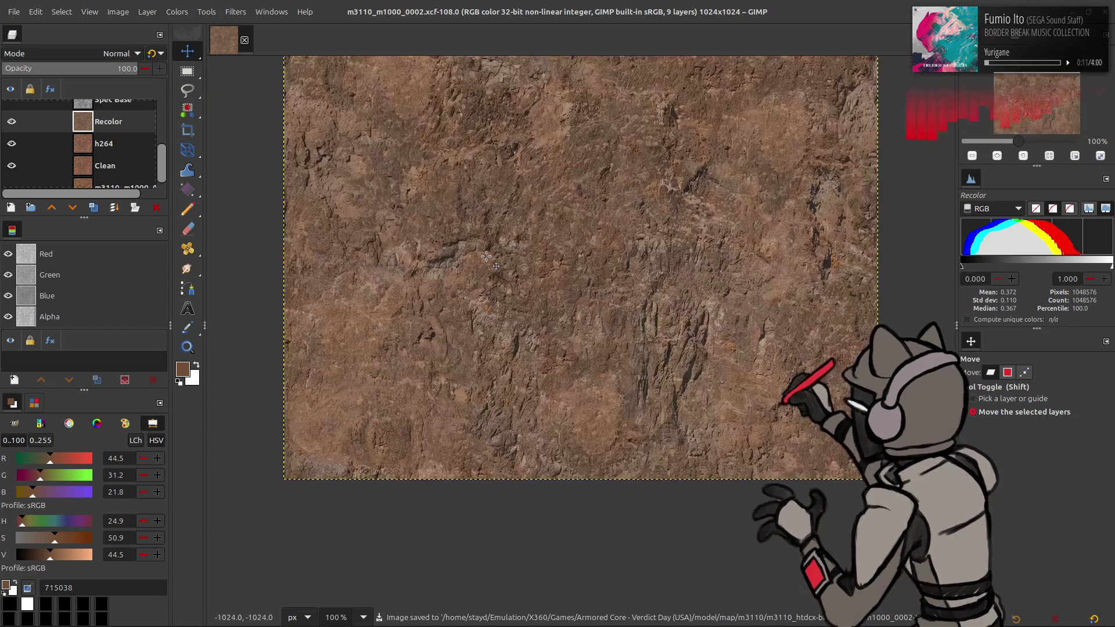
click(93, 208)
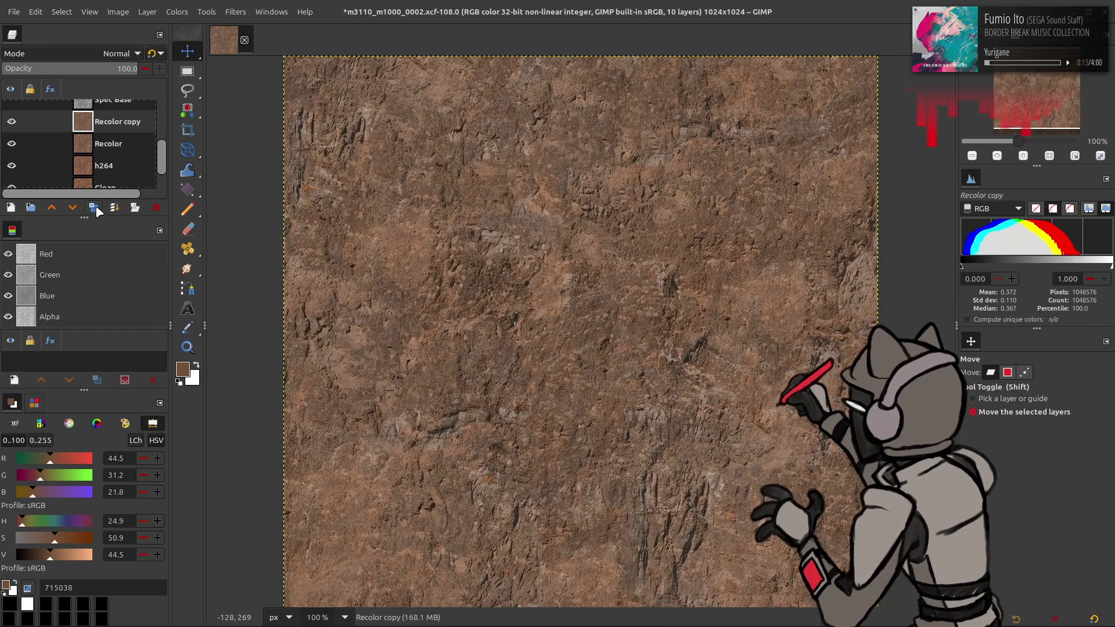
click(139, 13)
mouse_move(242, 155)
click(308, 242)
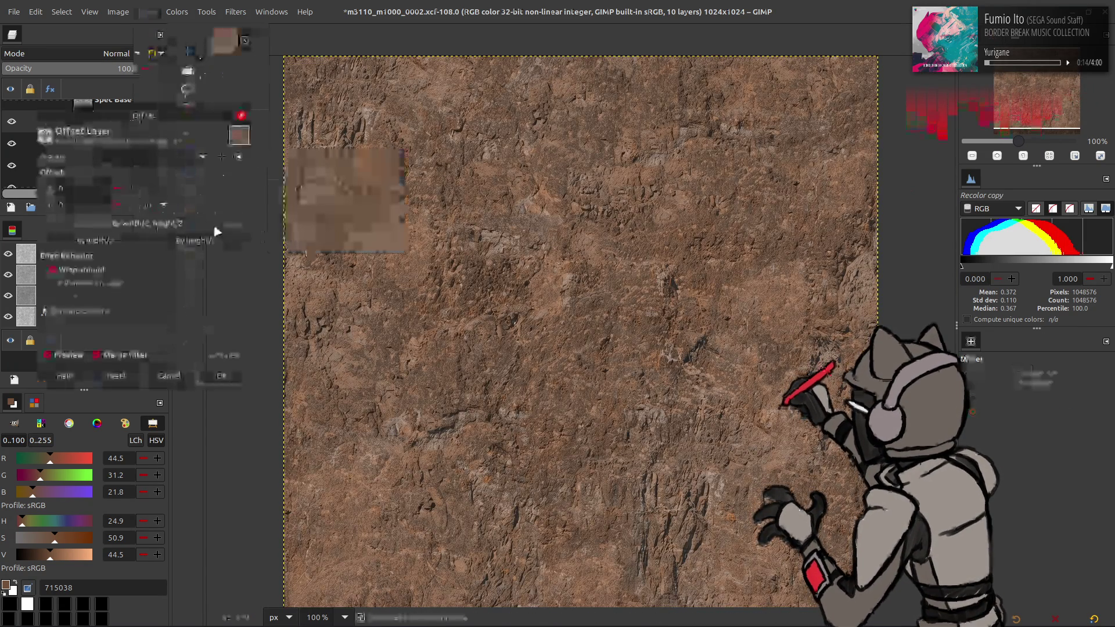
click(205, 225)
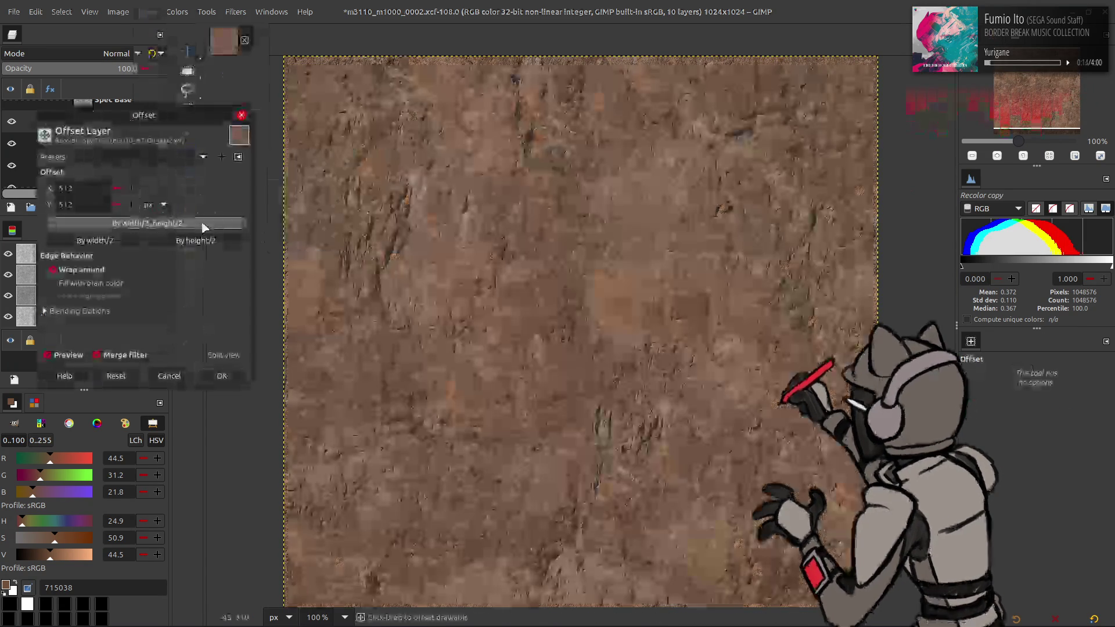
click(222, 376)
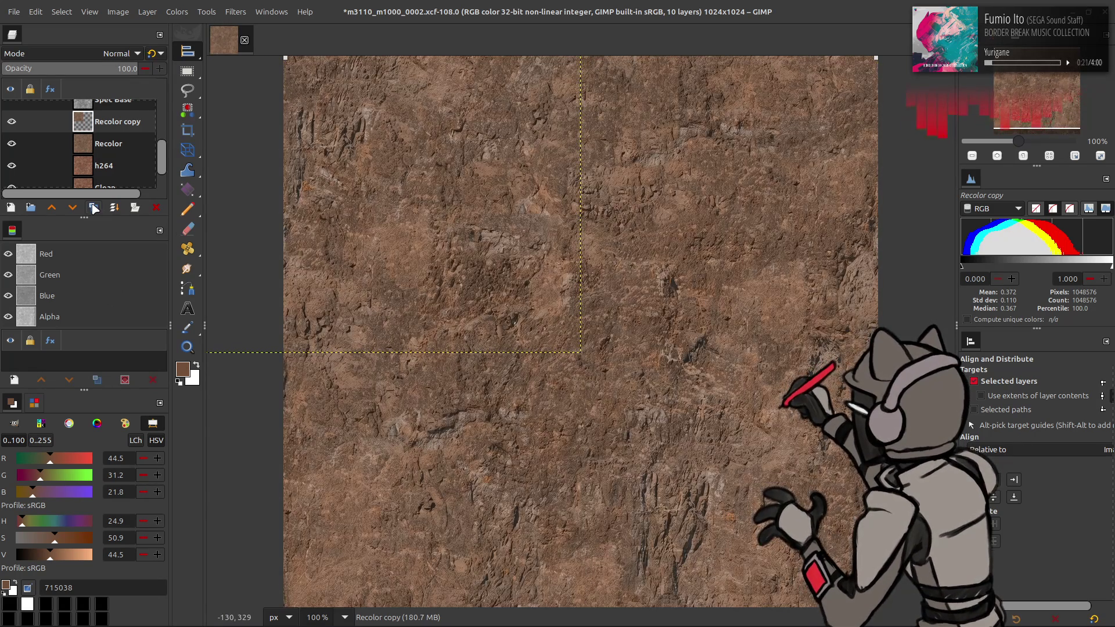
click(94, 208)
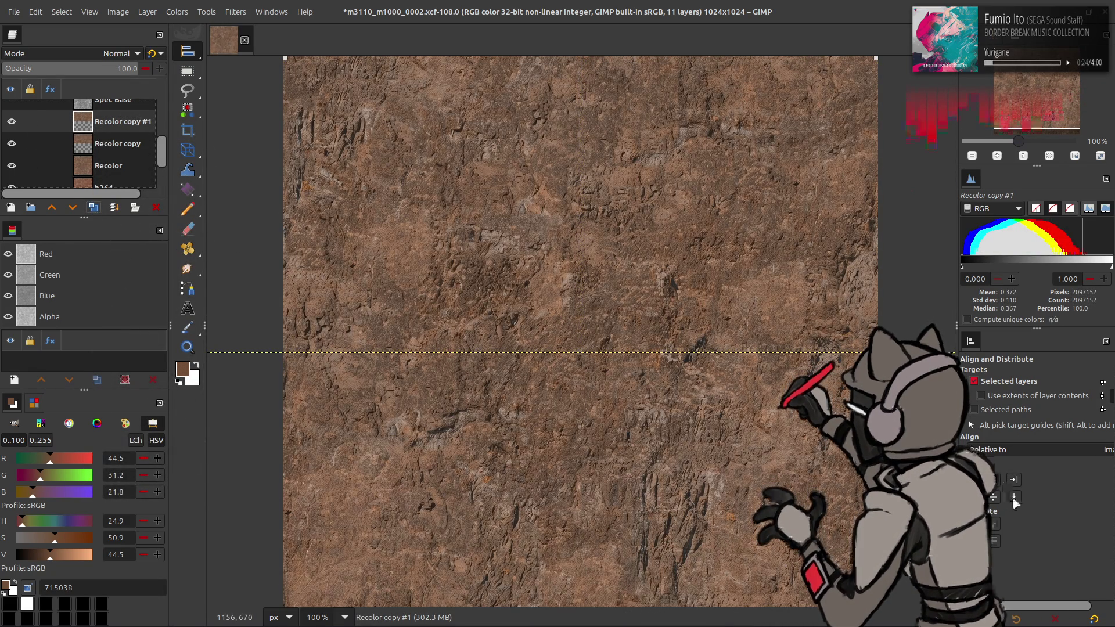
right_click(128, 125)
click(151, 271)
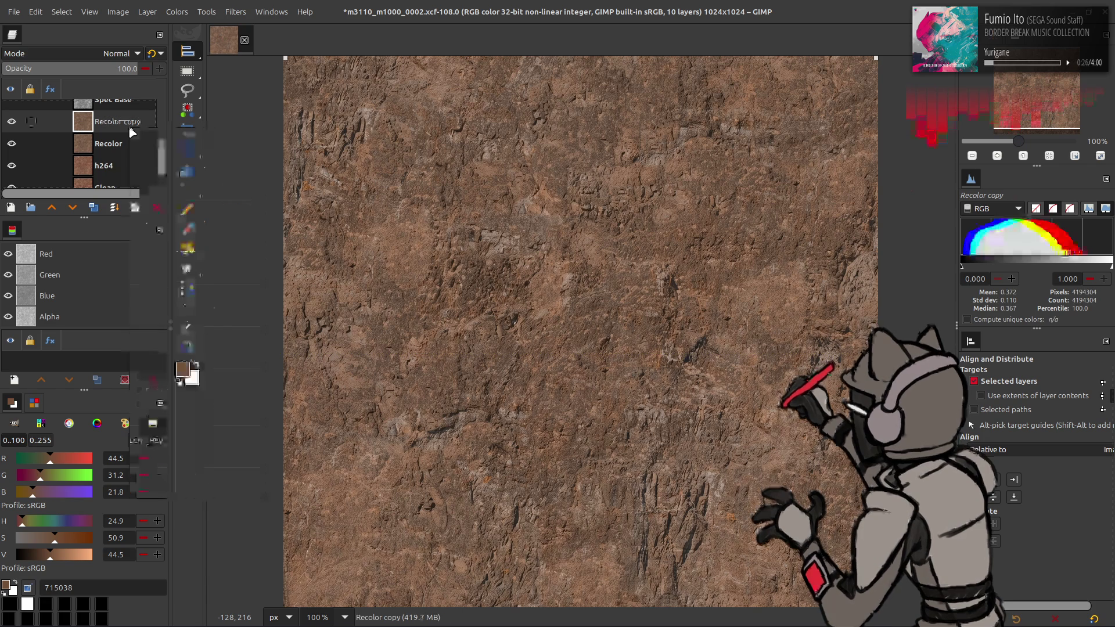
key(m)
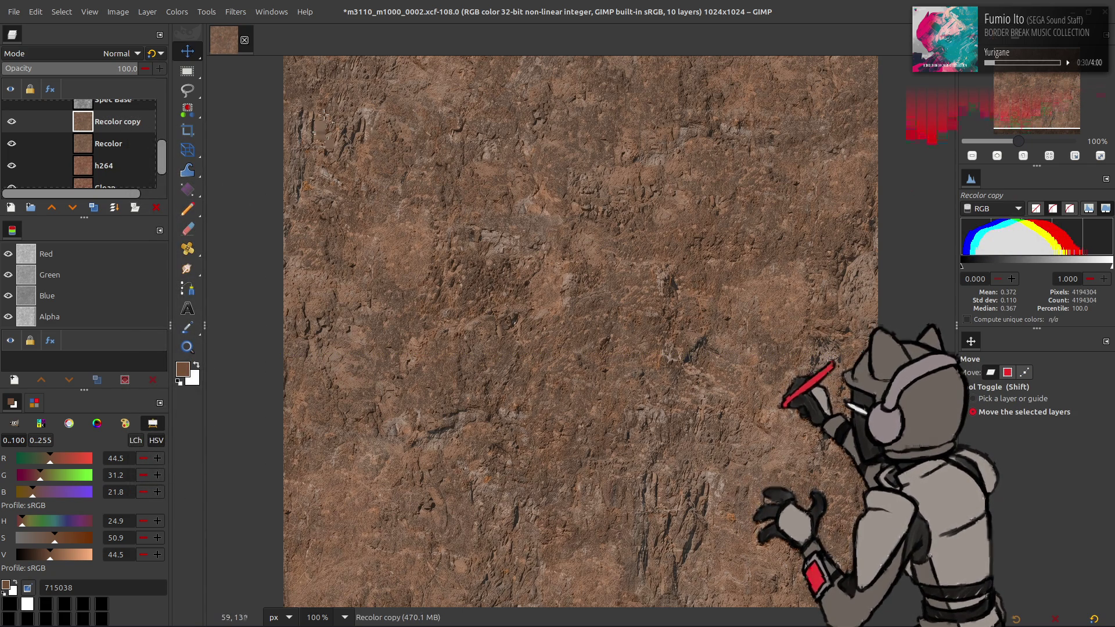
click(184, 15)
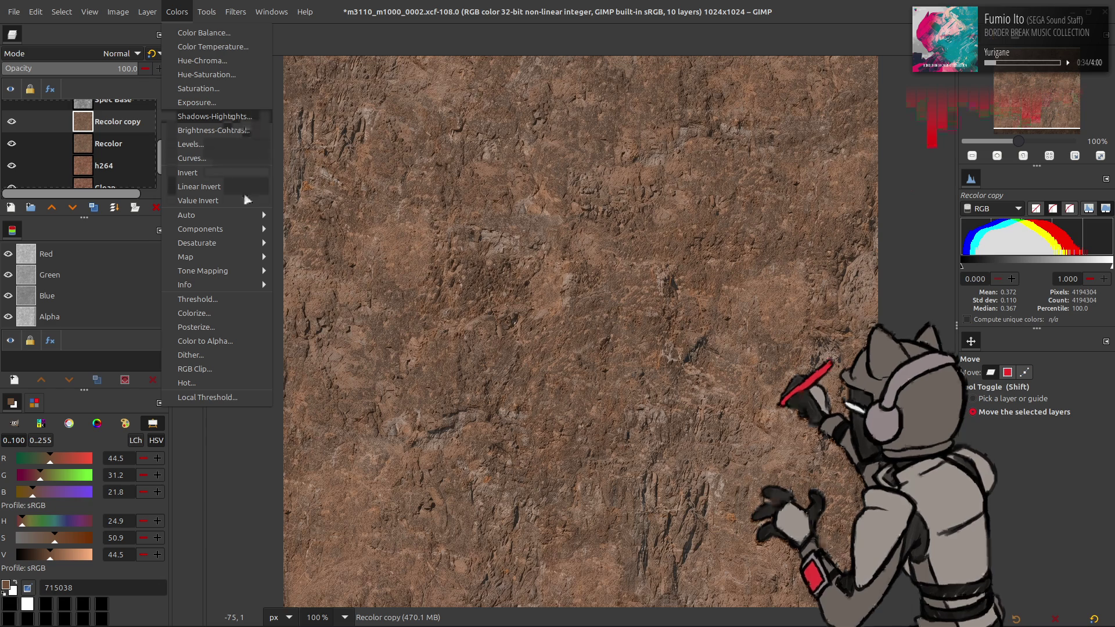
click(148, 177)
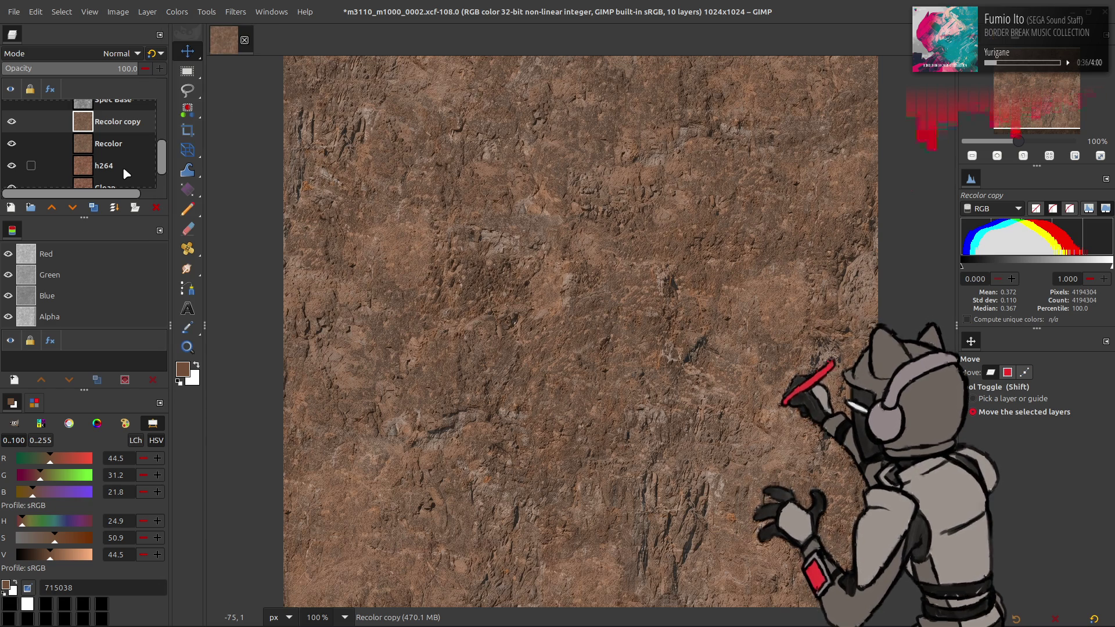
Try a Median Blur on Recolor copy, then cancel it
click(235, 12)
mouse_move(296, 90)
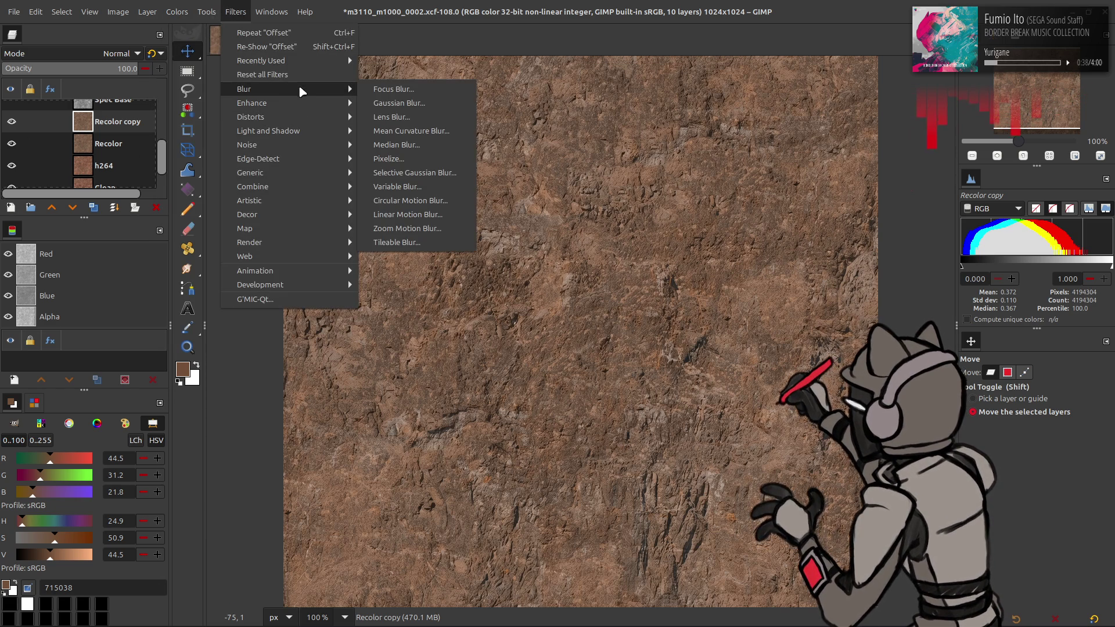
click(399, 144)
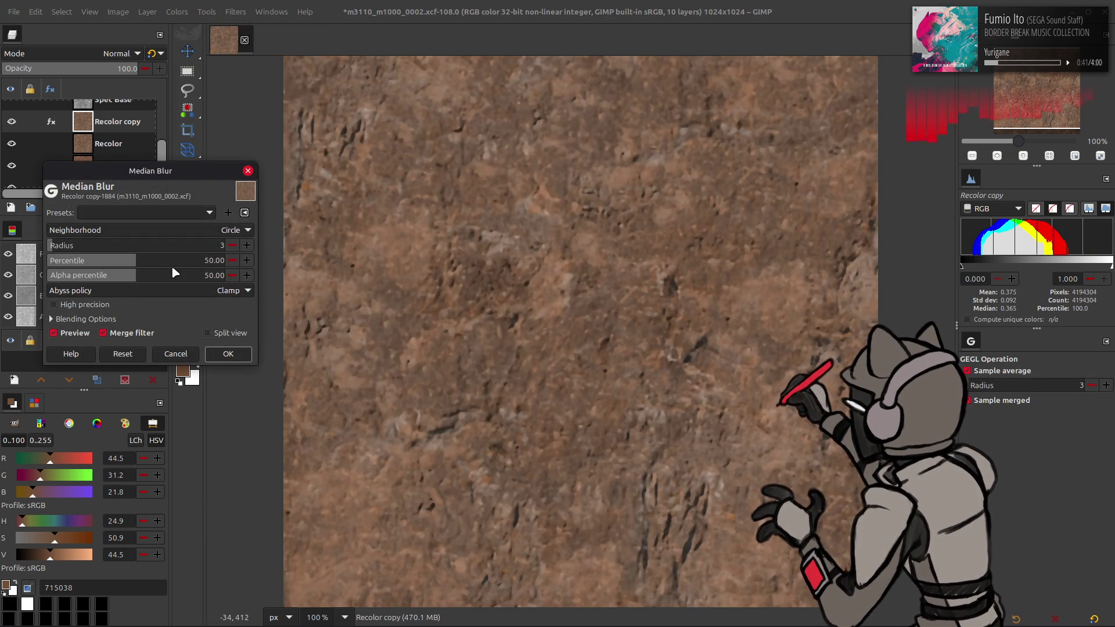
click(175, 353)
Duplicate Recolor copy twice and hide the Recolor copy #2 layer
click(93, 207)
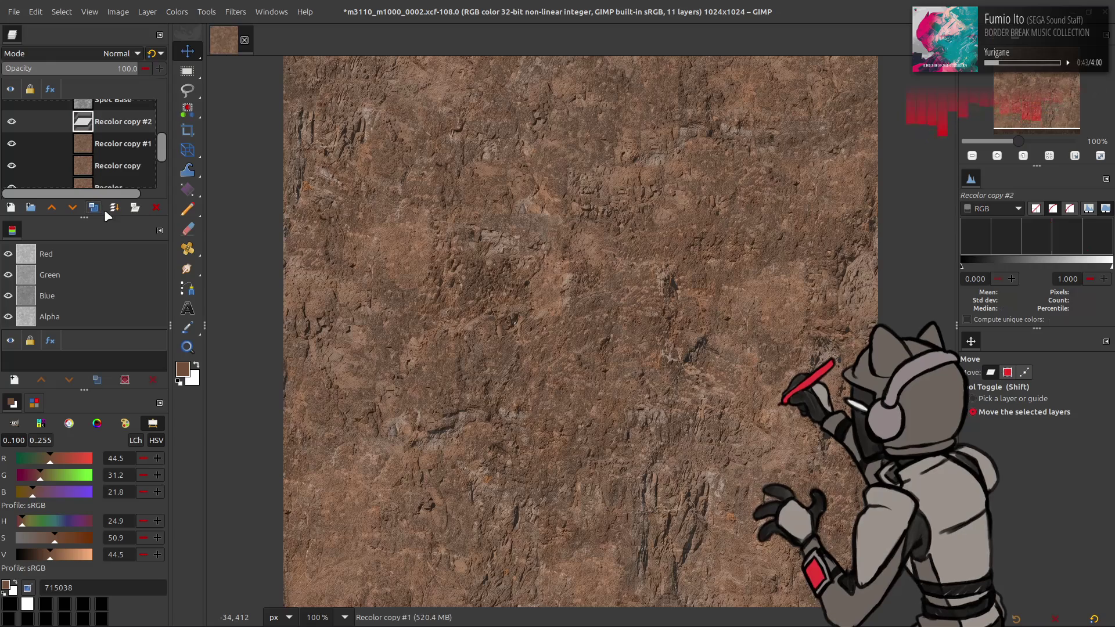
click(11, 122)
click(119, 144)
click(235, 11)
click(329, 296)
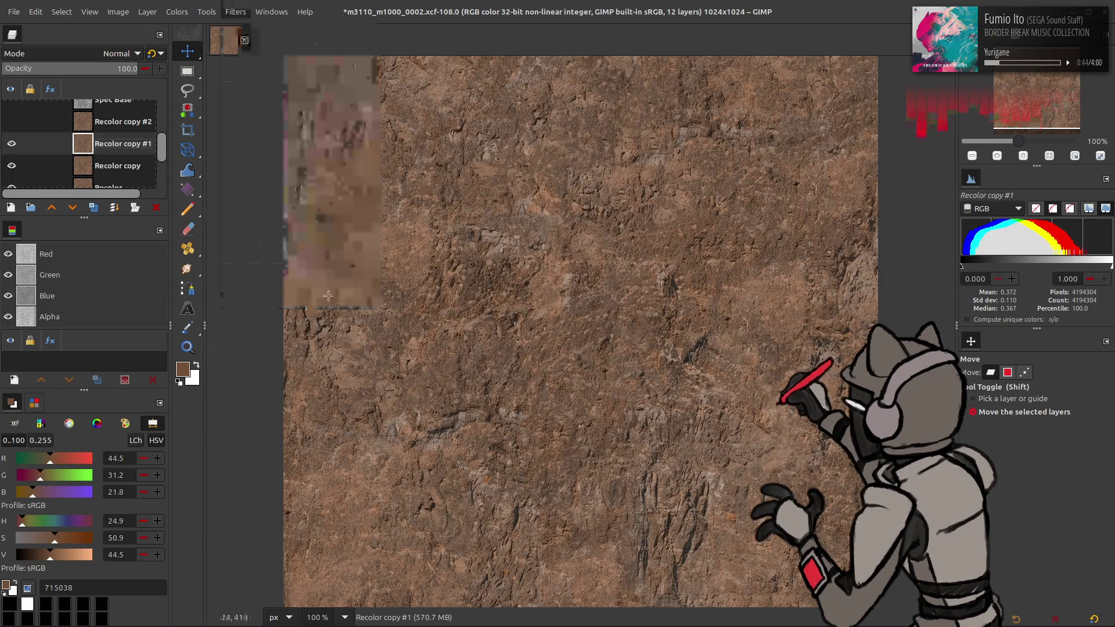
key(Escape)
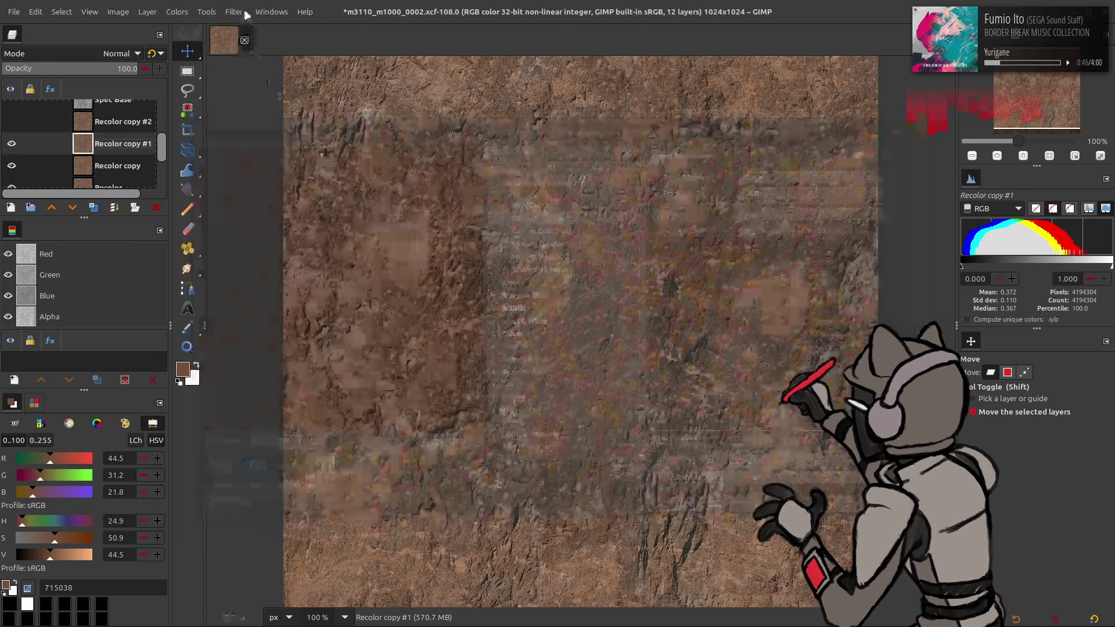
Apply a radius 1 diamond-neighbourhood Median Blur preset to Recolor copy
click(235, 12)
click(395, 128)
click(232, 245)
click(232, 245)
click(177, 353)
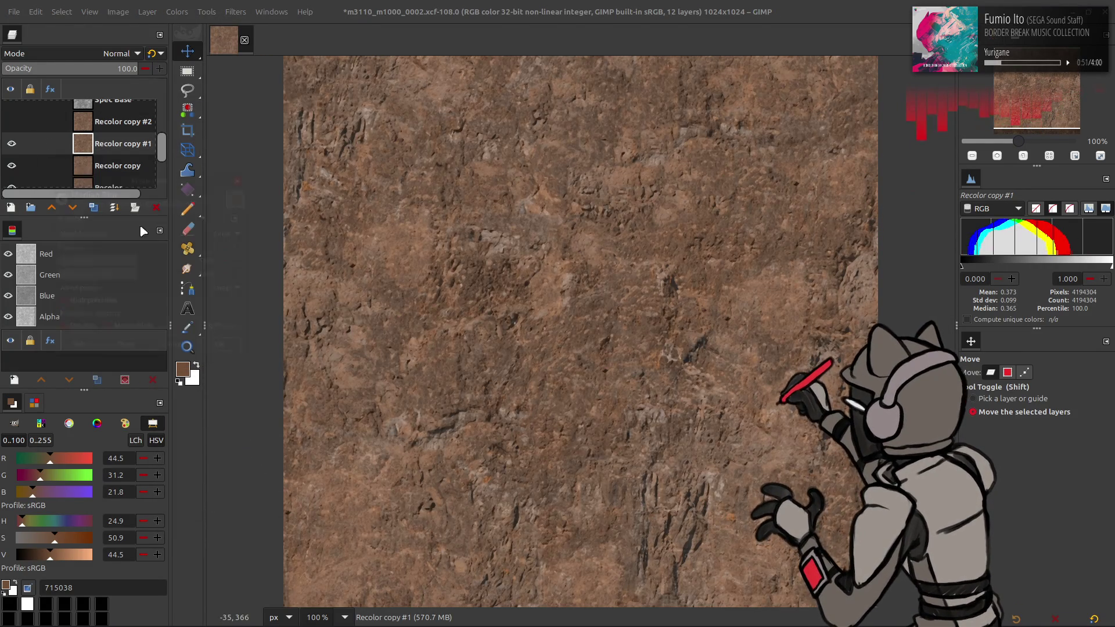
click(116, 165)
key(ctrl+shift+f)
click(174, 212)
click(218, 225)
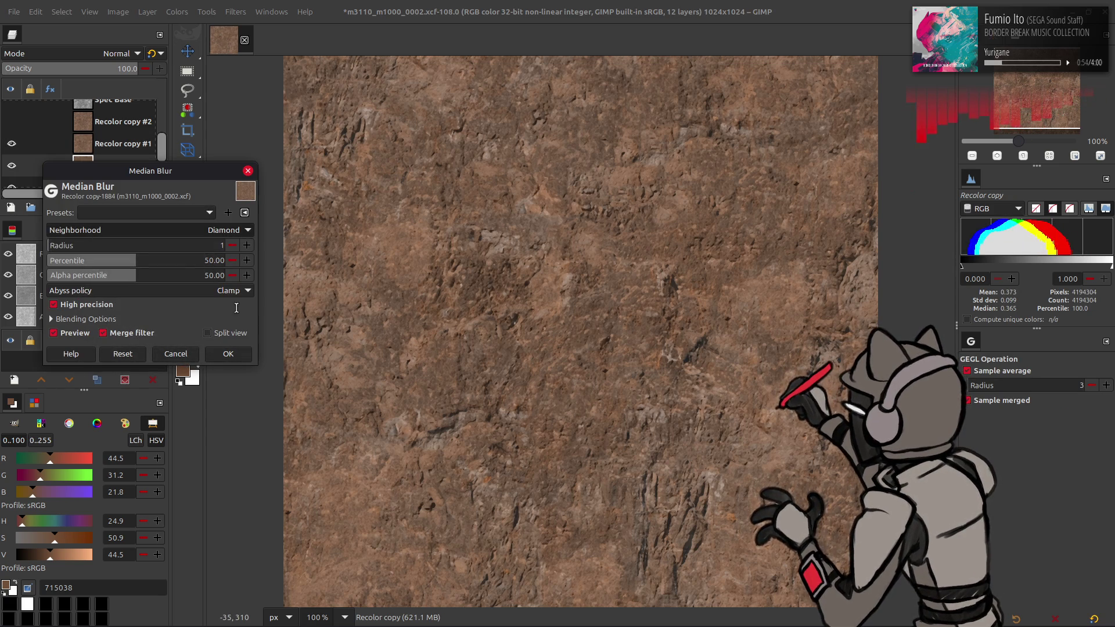
click(228, 354)
Set Recolor copy #1 to 50% opacity, delete it, then show and select Recolor copy #2
click(116, 144)
triple_click(125, 68)
text(50)
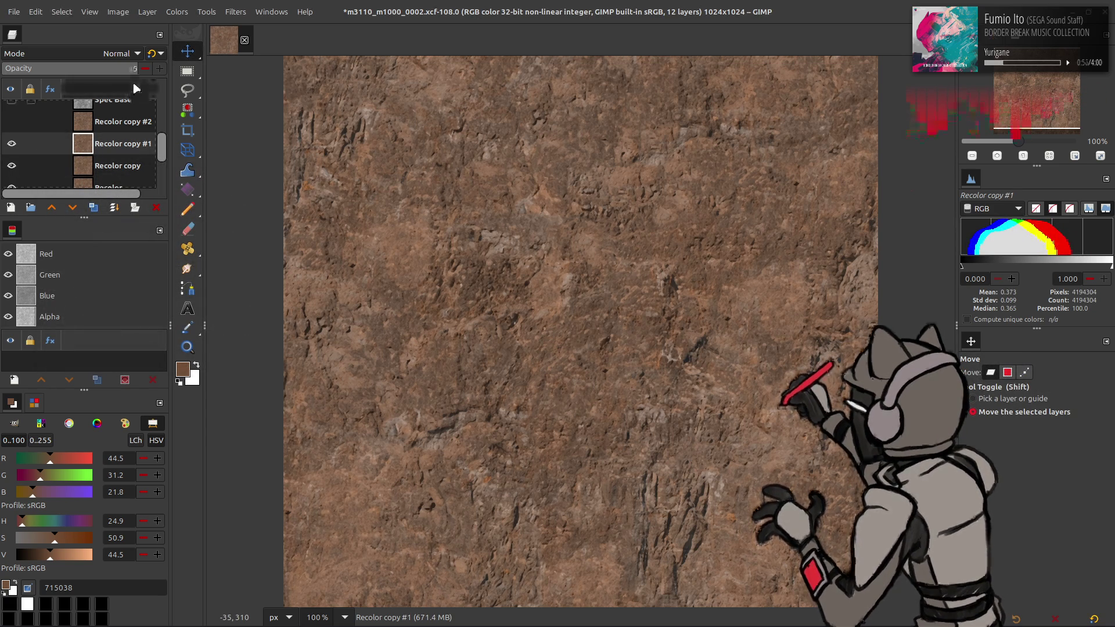
key(Return)
click(157, 207)
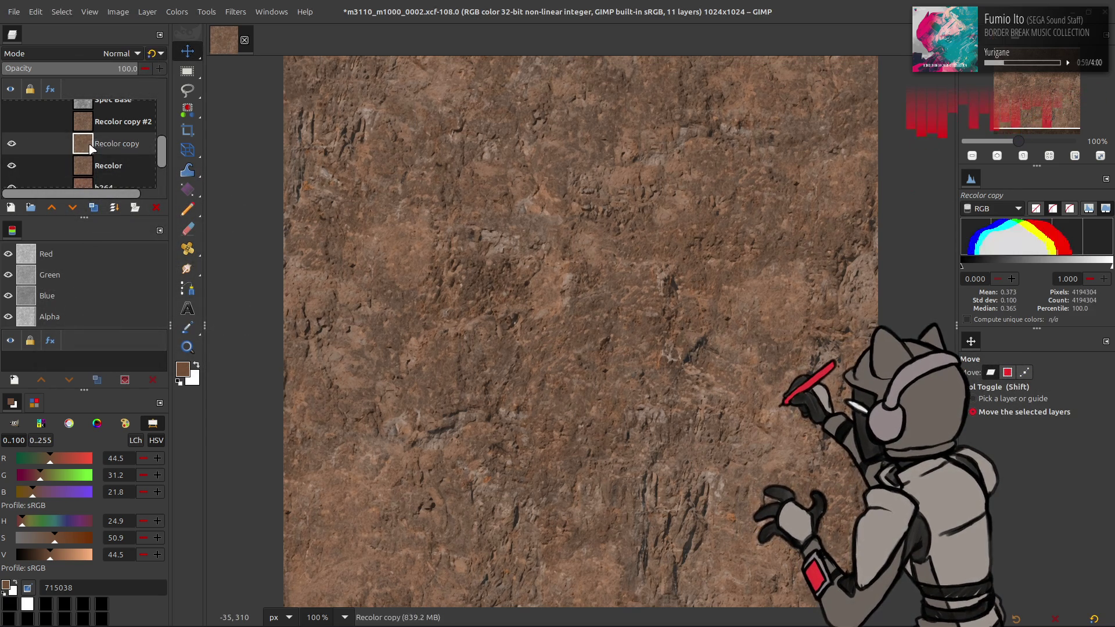
right_click(107, 145)
key(Escape)
click(11, 121)
click(116, 121)
Set up a Median Blur on Recolor copy #2 with High precision and radius 64
click(235, 12)
mouse_move(291, 88)
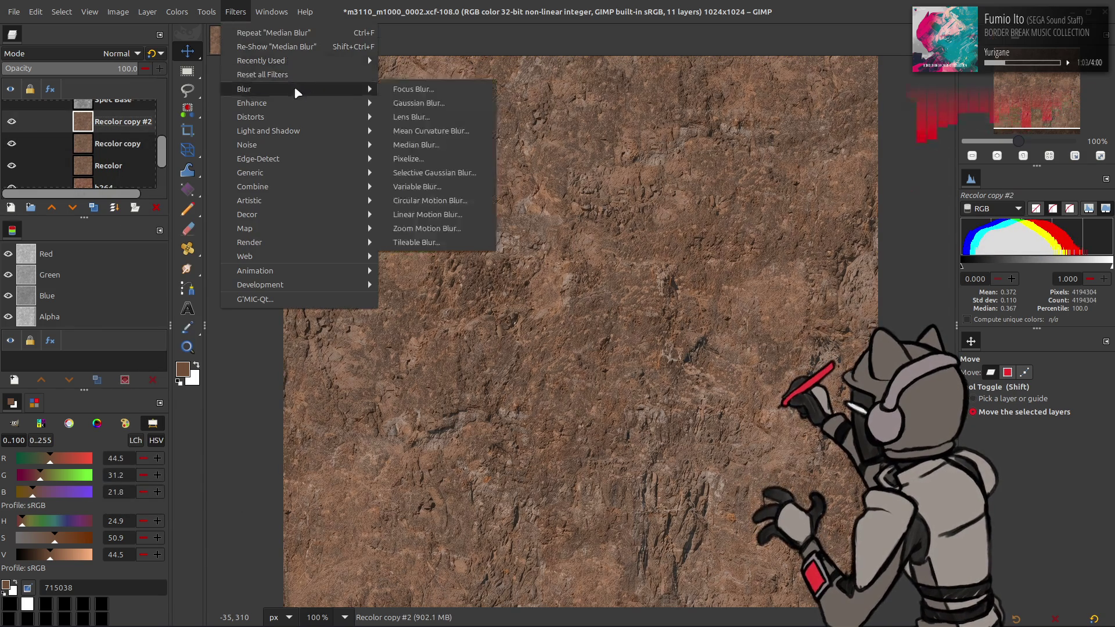
click(406, 145)
click(98, 304)
click(174, 245)
text(32)
key(Return)
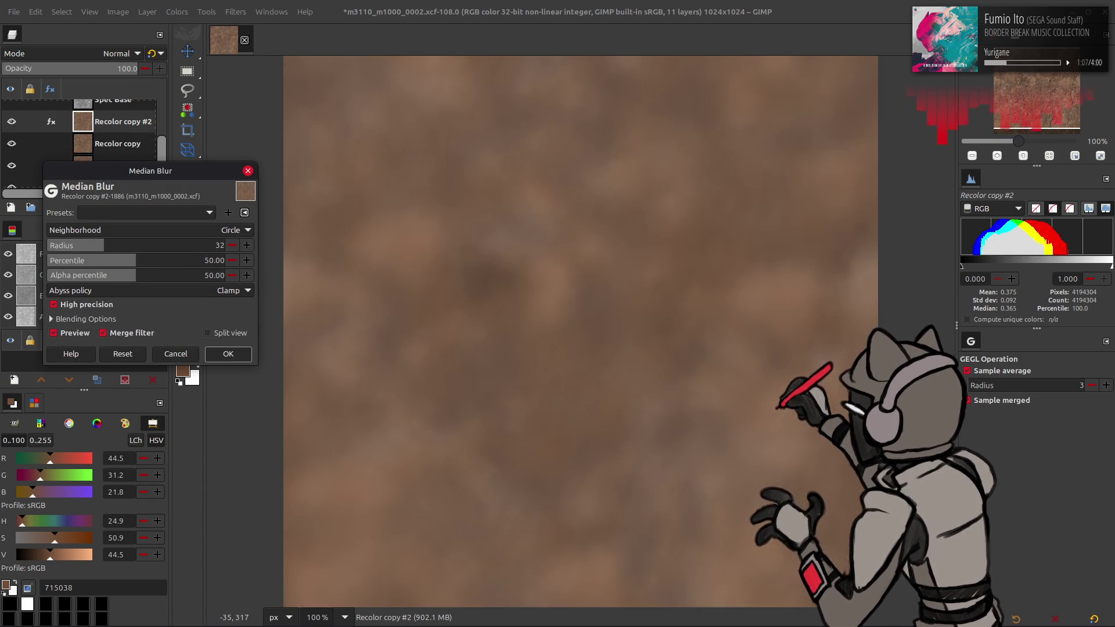
text(64)
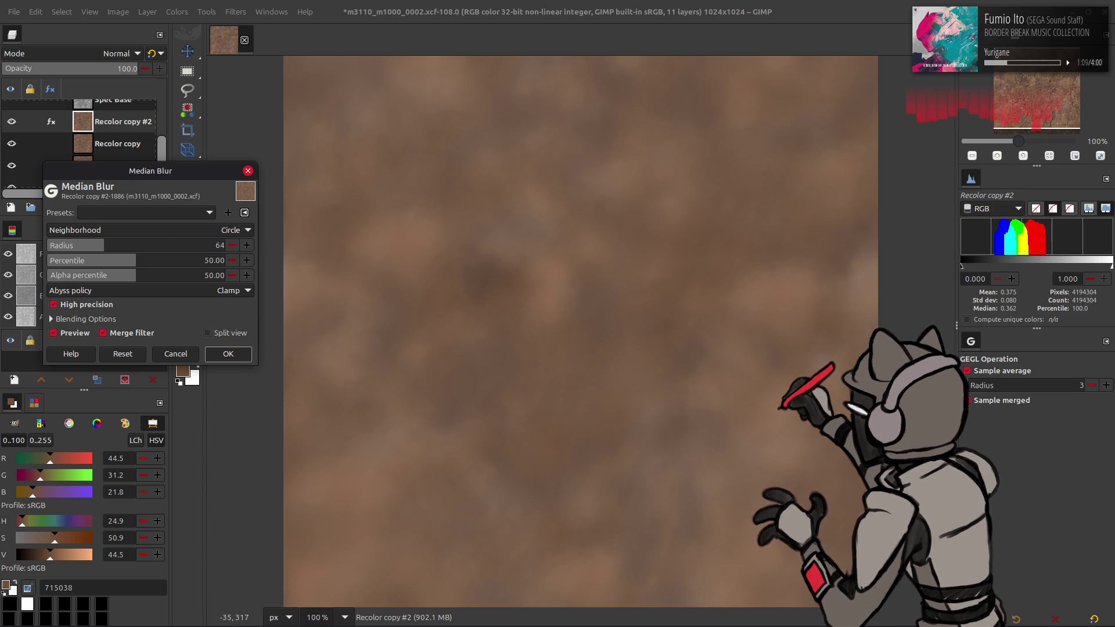
key(Return)
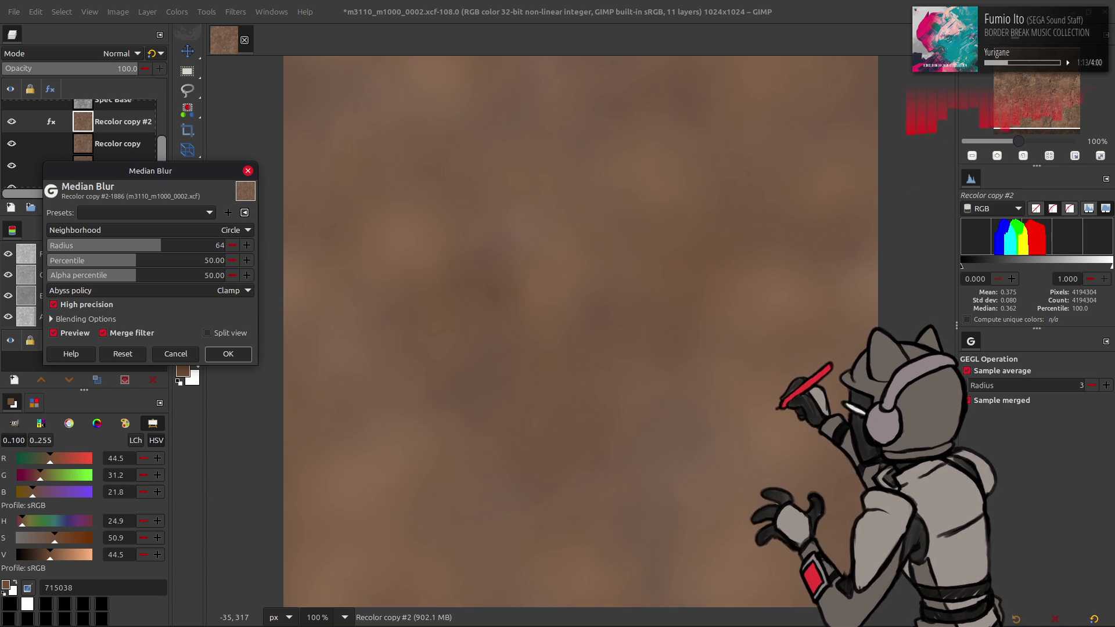
Compare the blur preview, raise the radius to 96, and apply it to Recolor copy #2
click(79, 335)
click(79, 335)
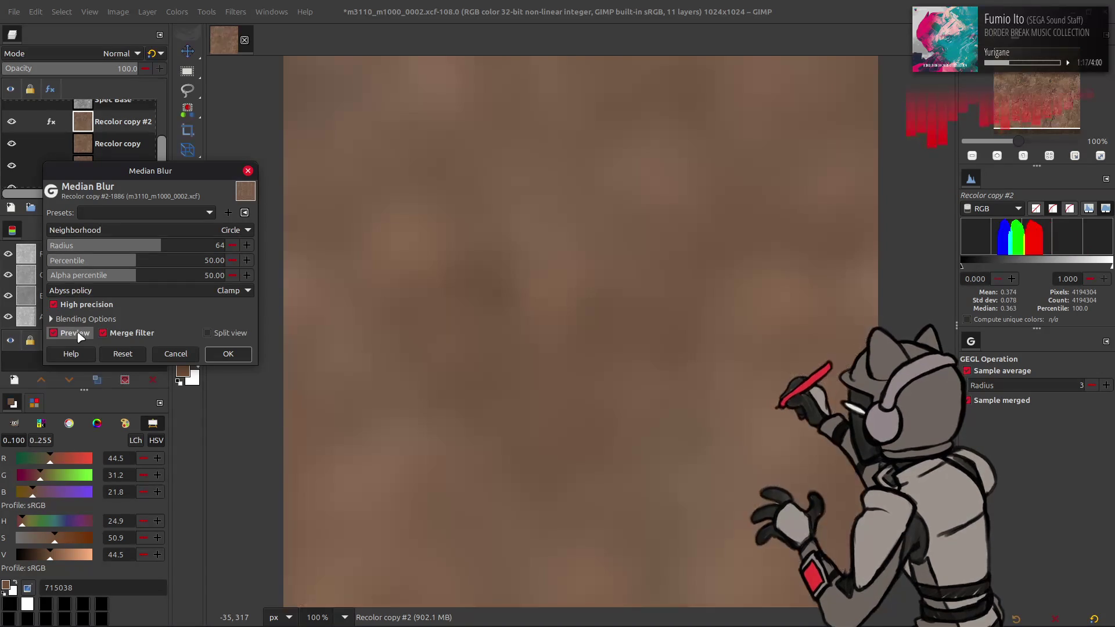
click(79, 335)
click(79, 335)
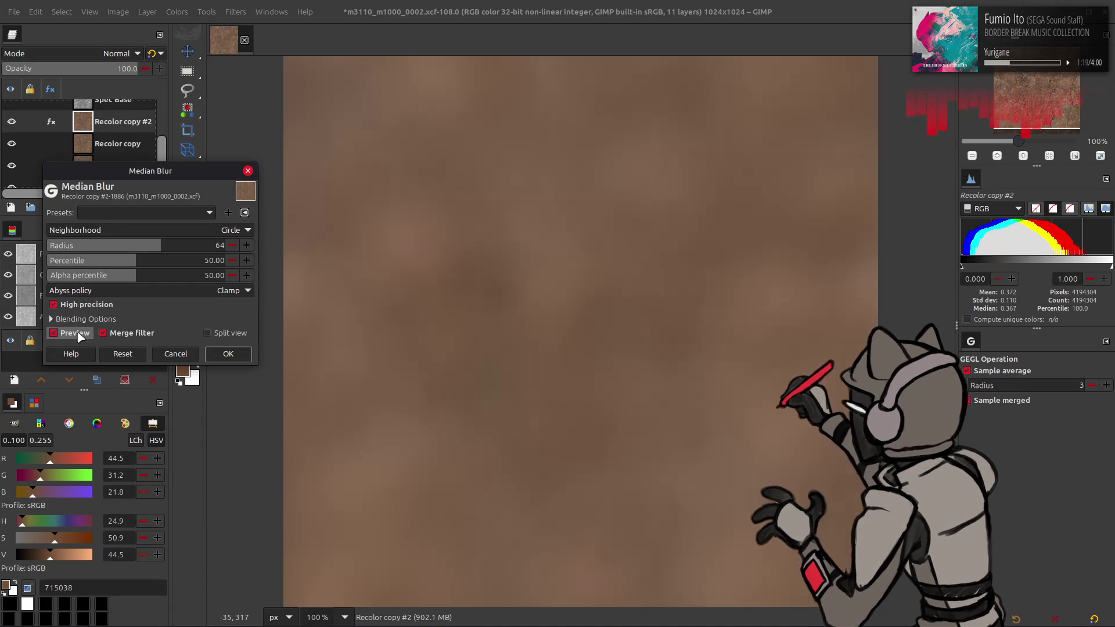
click(79, 335)
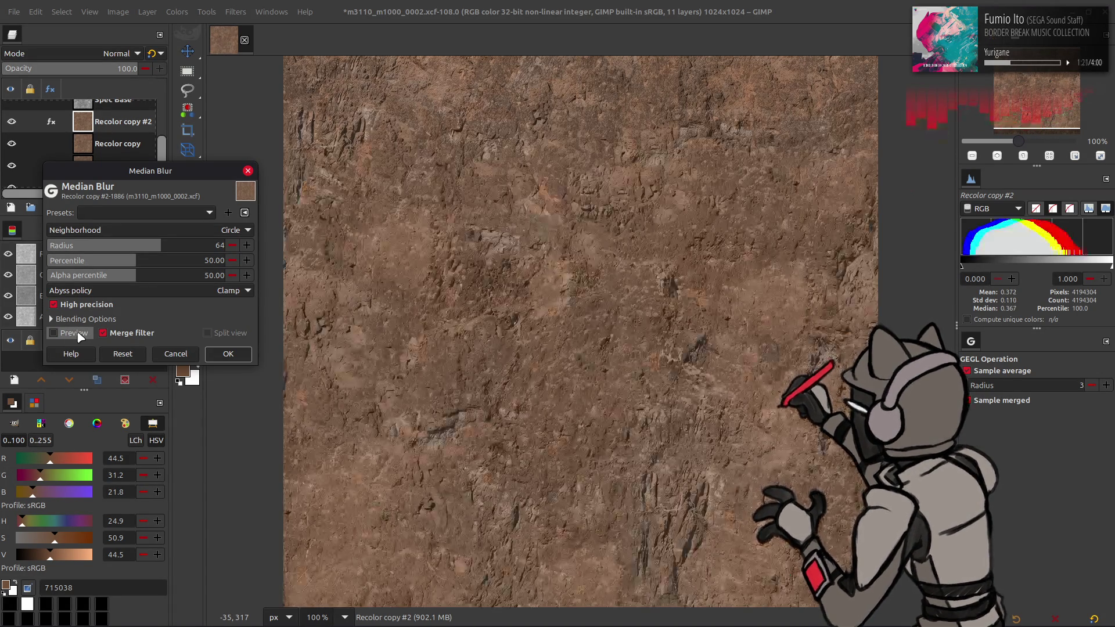
click(79, 336)
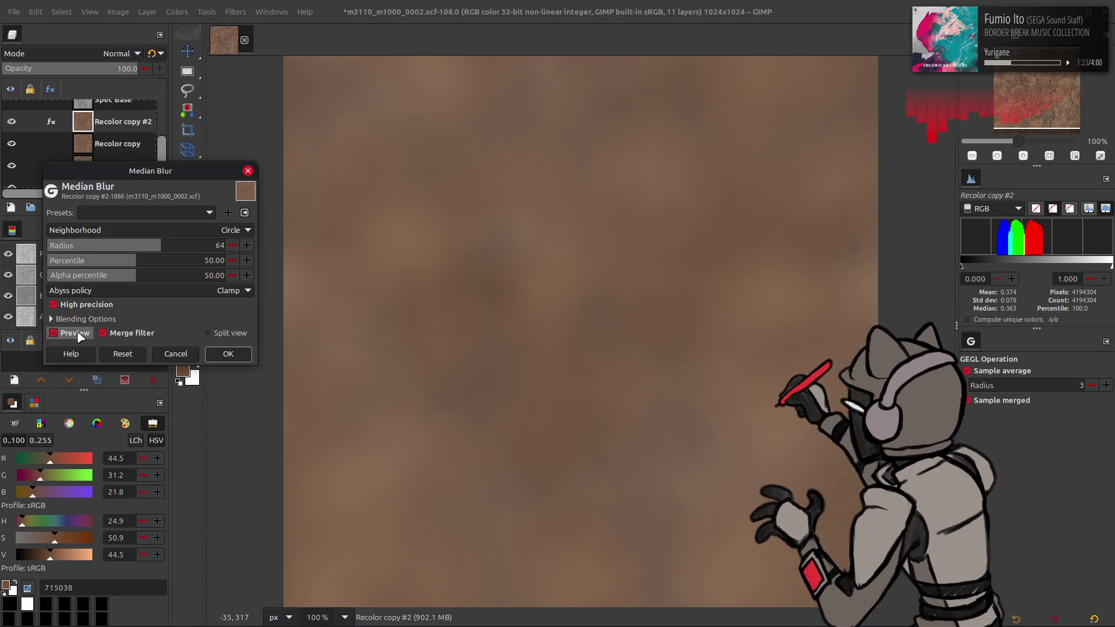
click(80, 336)
click(79, 336)
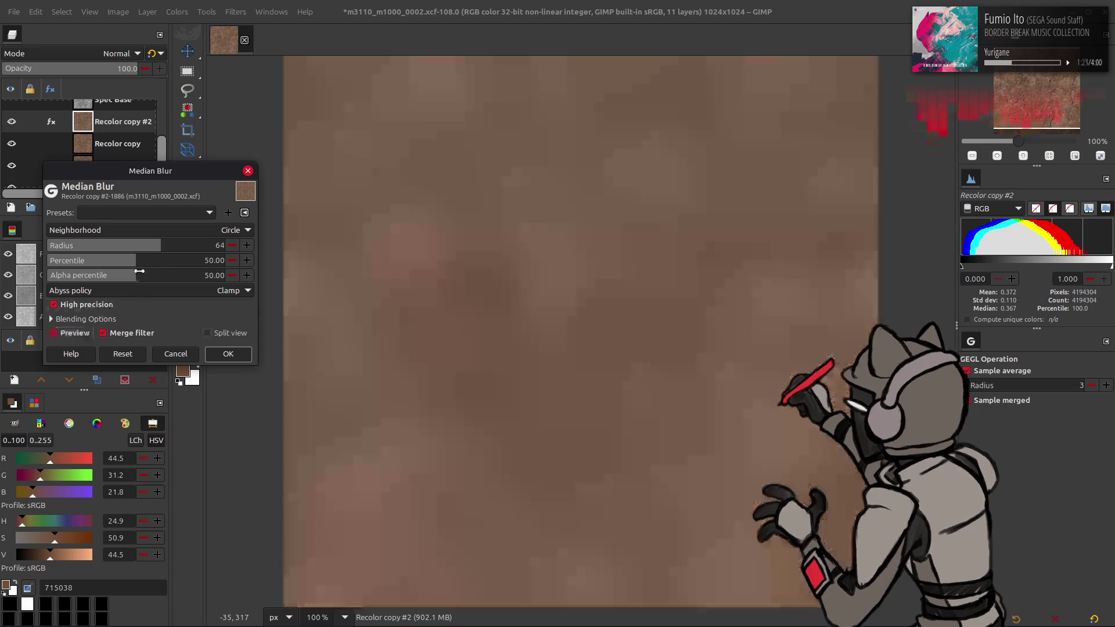
text(128)
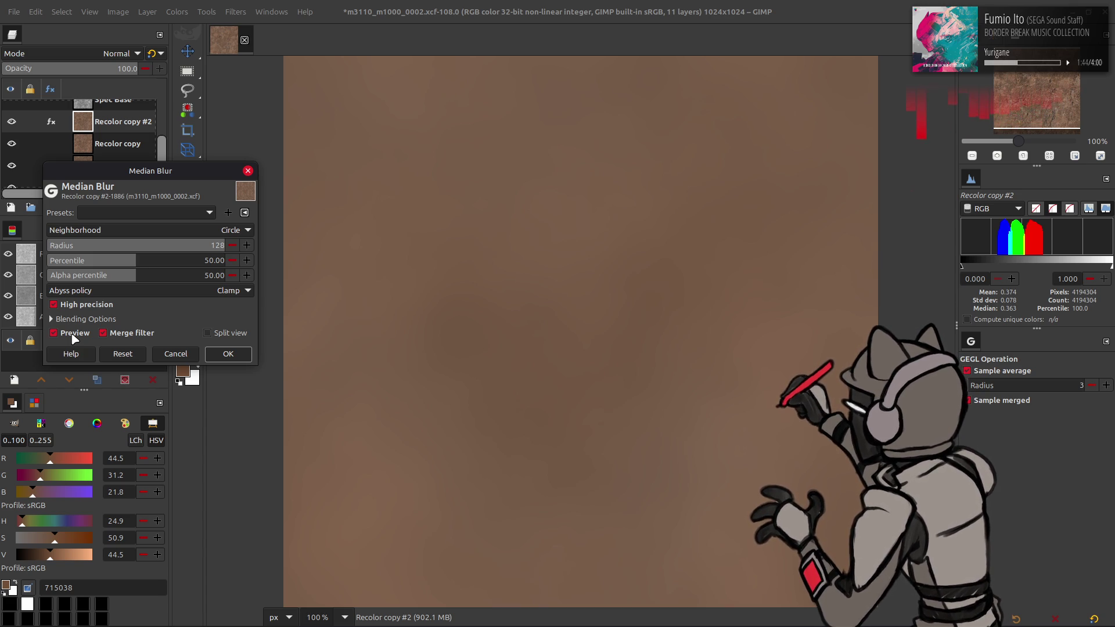
click(53, 333)
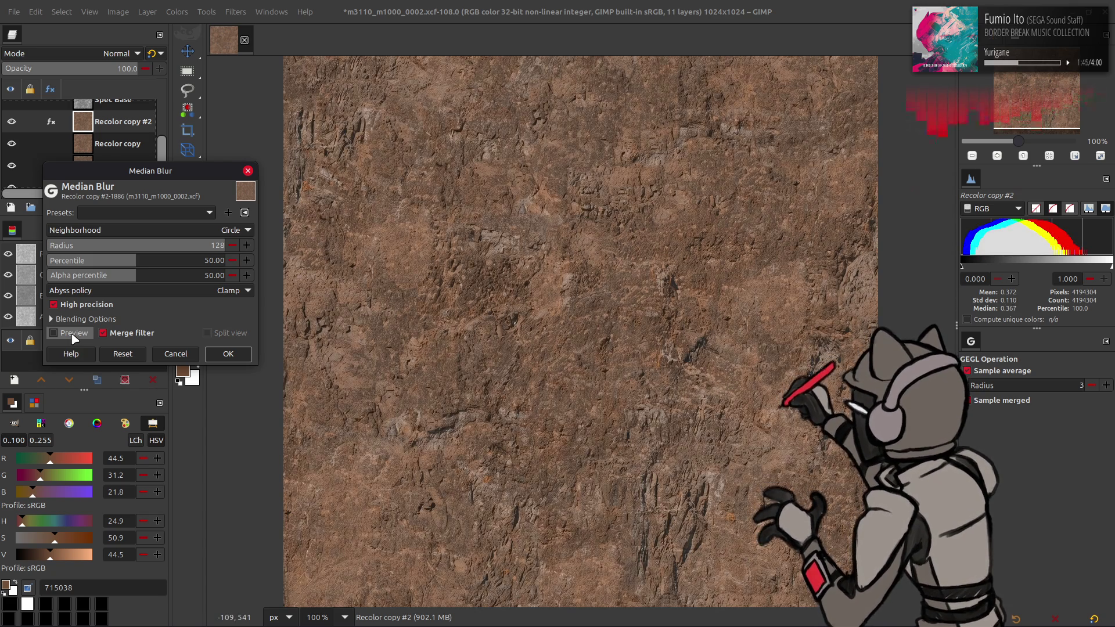
click(73, 334)
text(96)
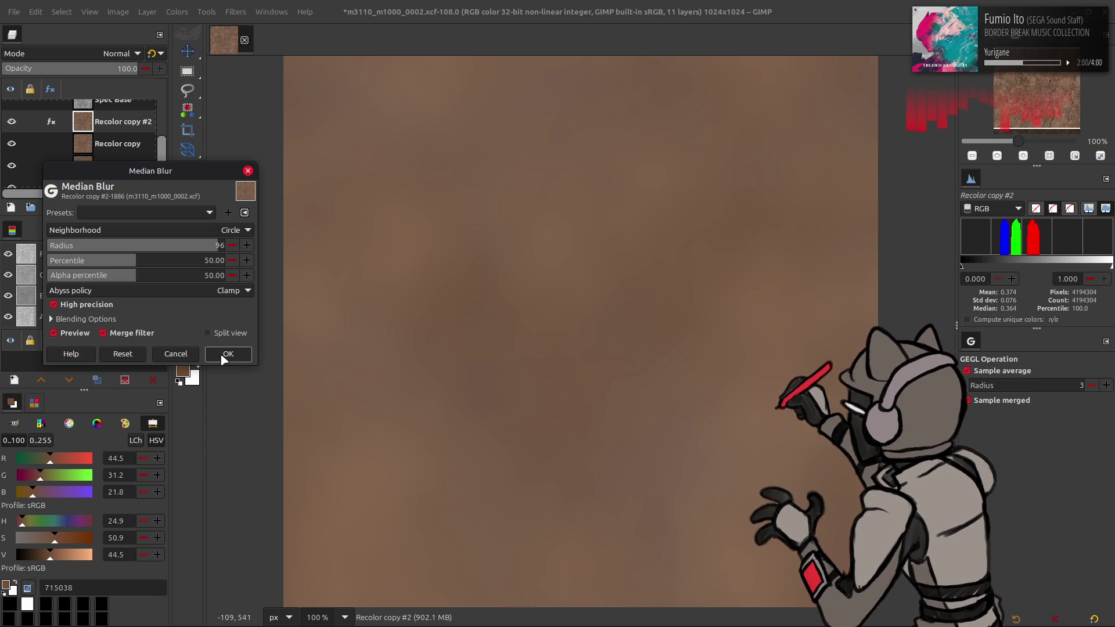
click(224, 356)
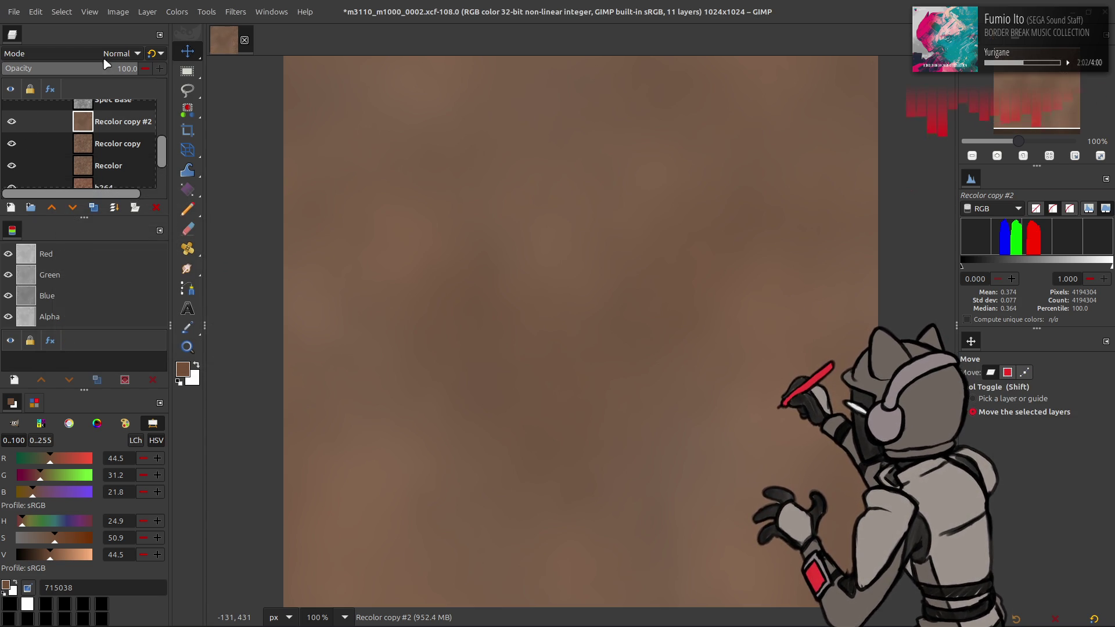
Resize Recolor copy #2 to image size, hide it, and select Recolor copy
right_click(99, 122)
click(149, 312)
click(12, 121)
click(116, 144)
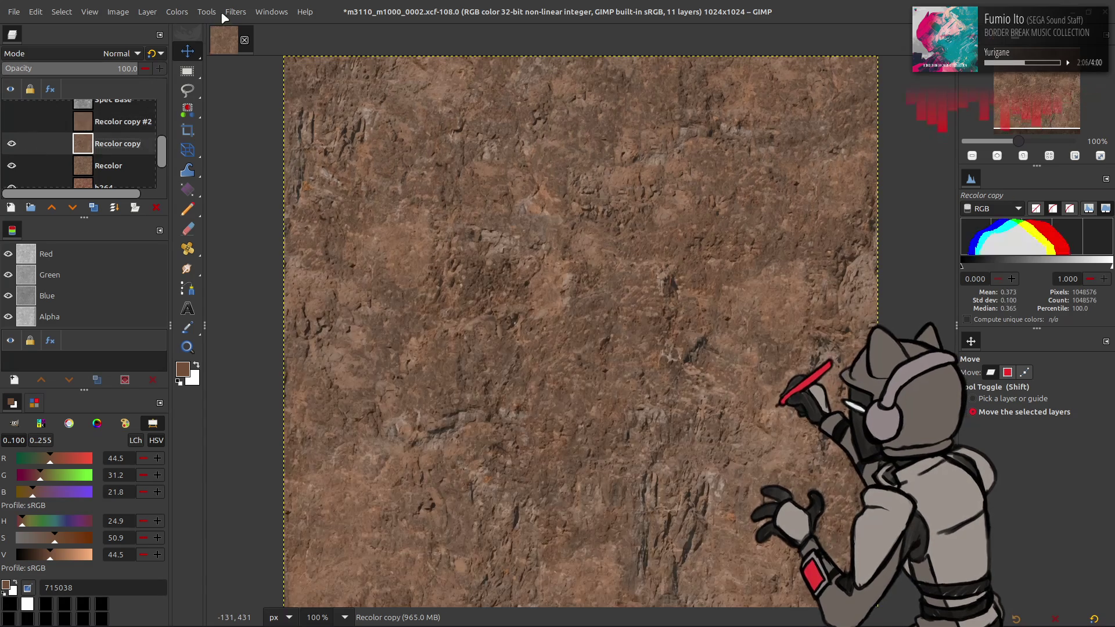
Apply a G'MIC Gaussian blur with amplitudes of 20 to Recolor copy
click(235, 12)
key(Escape)
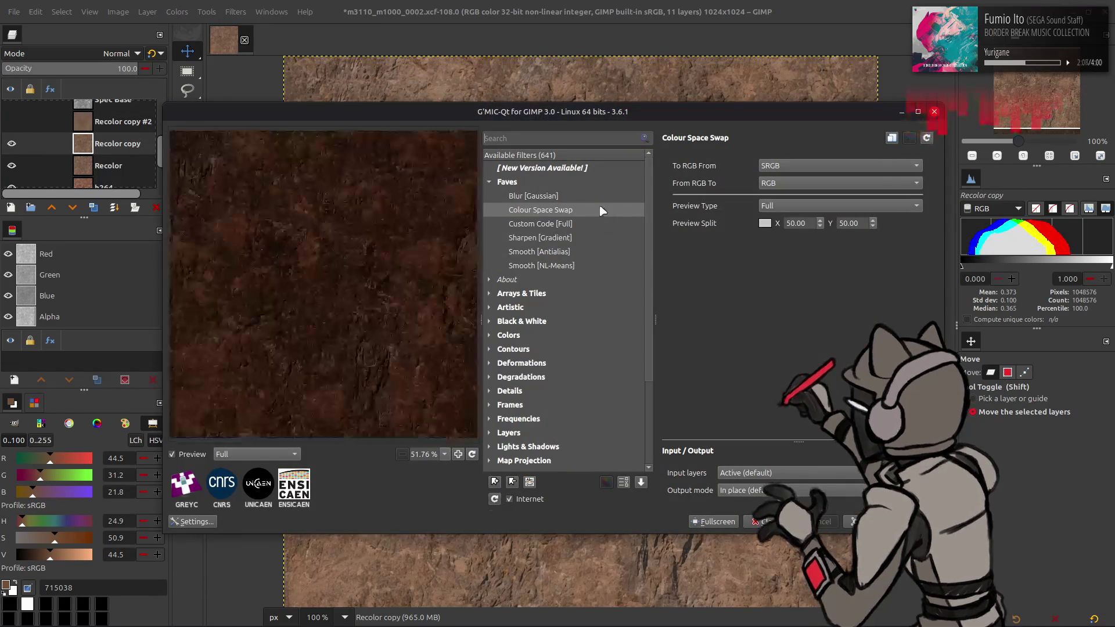
click(533, 196)
drag(738, 166, 880, 166)
mouse_move(728, 183)
mouse_down()
mouse_move(879, 185)
mouse_move(1110, 304)
mouse_up()
click(766, 521)
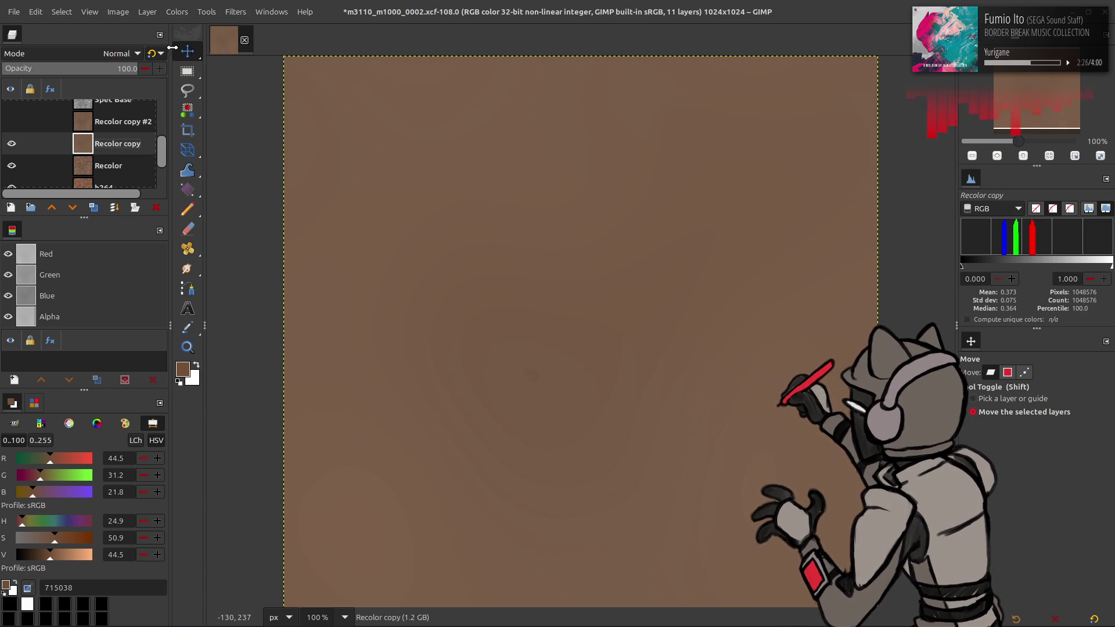
Apply G'MIC Colour Space Swap (RGB to sRGB) to Recolor copy
click(235, 12)
key(Escape)
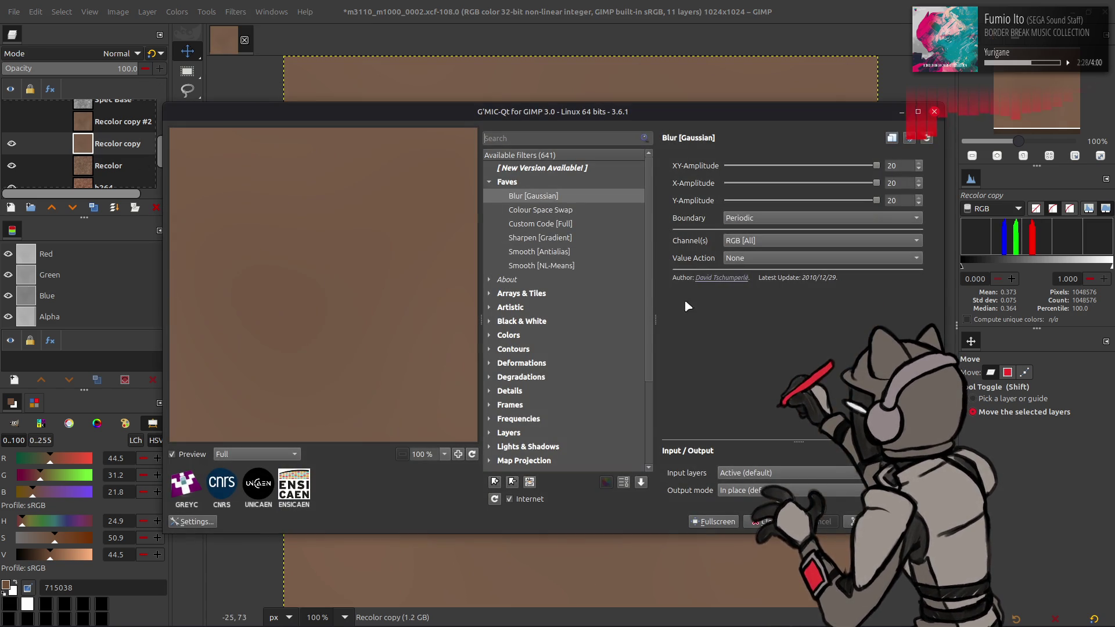
click(588, 214)
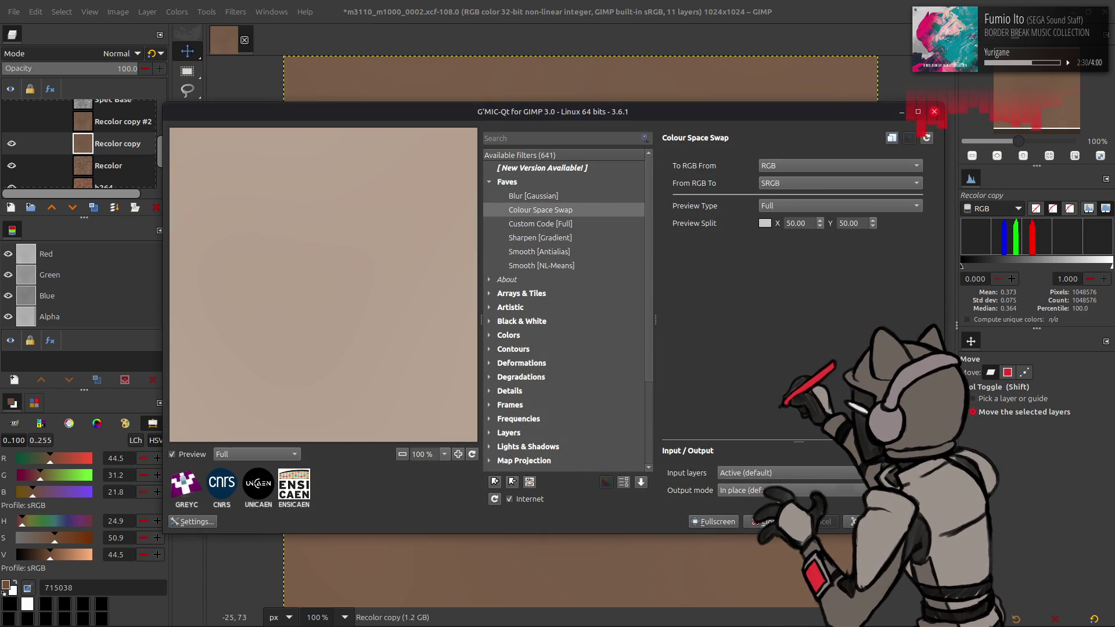
key(Return)
click(147, 12)
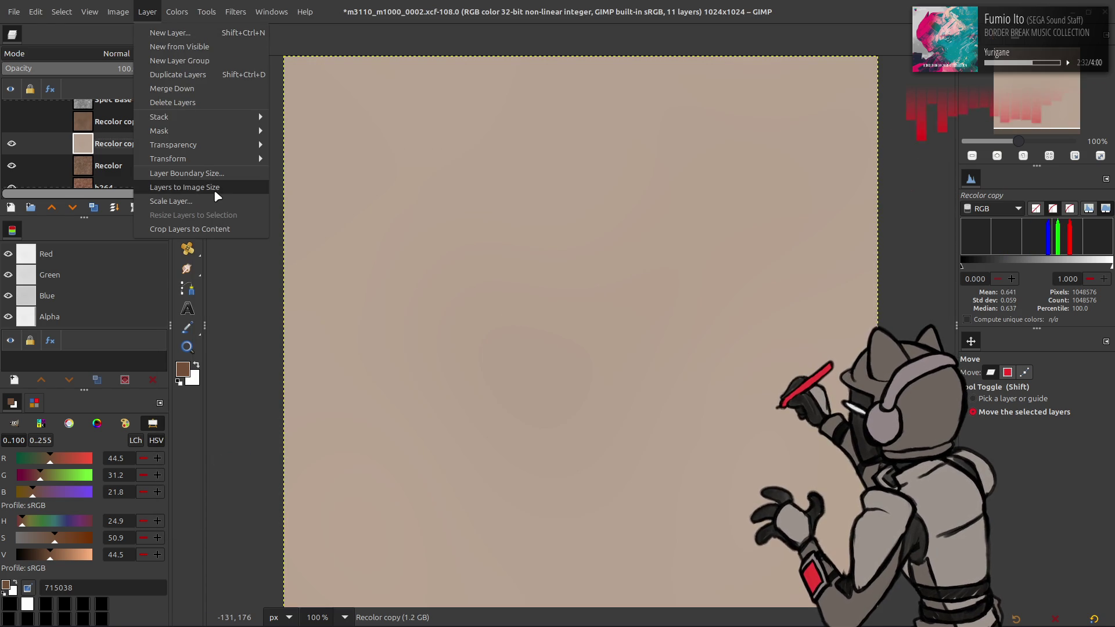
Scale Recolor copy to 1×1 pixel and back to 1024×1024 to average its colour
click(215, 192)
text(1)
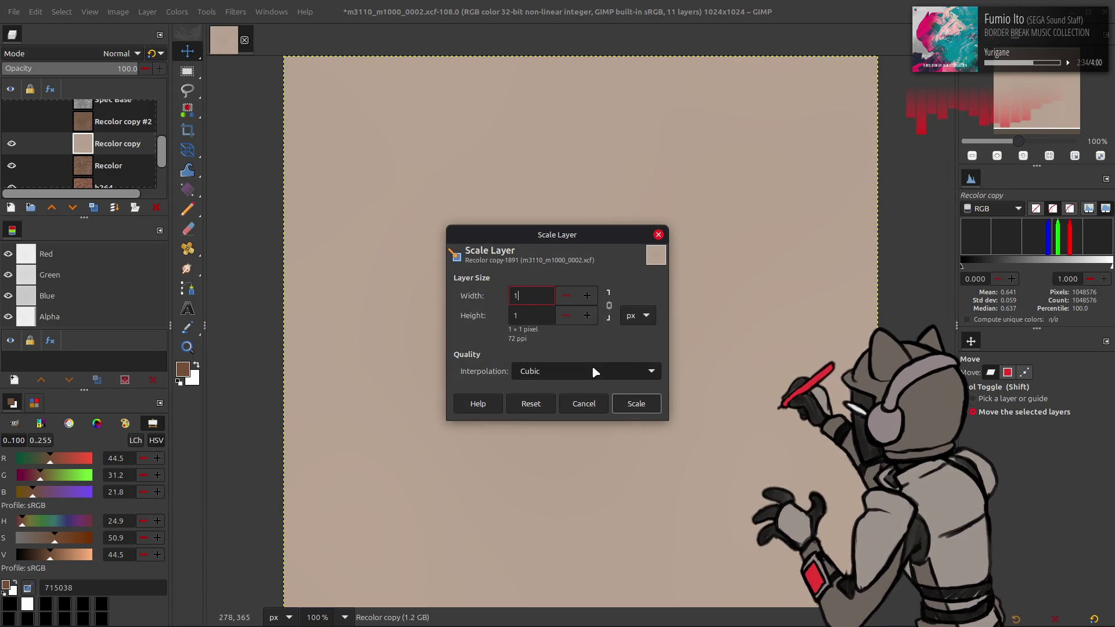
click(632, 405)
click(147, 12)
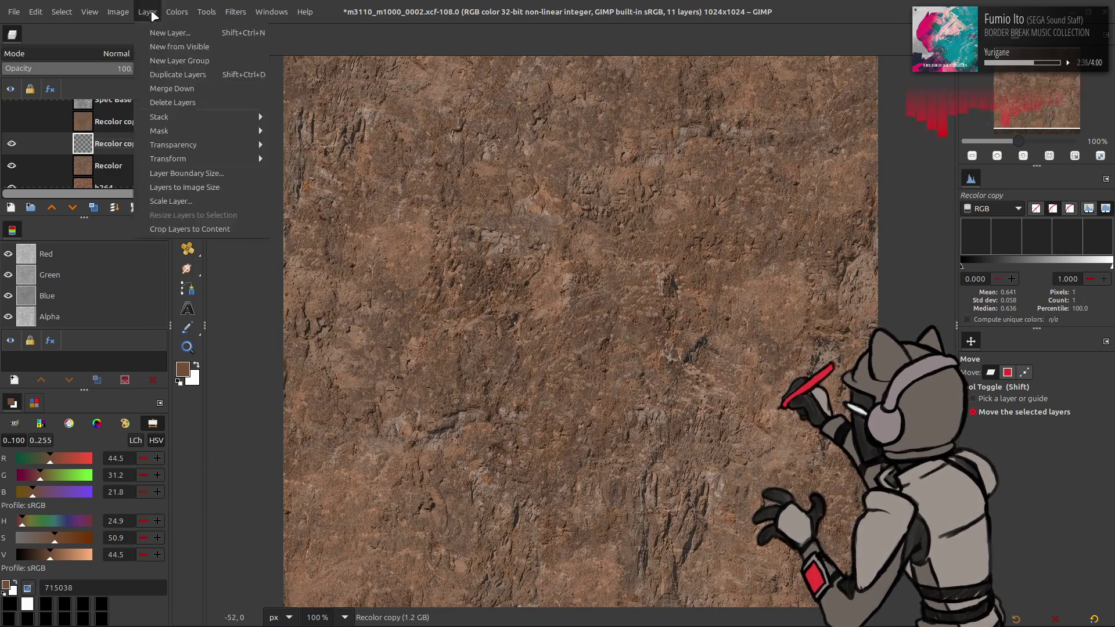
click(215, 193)
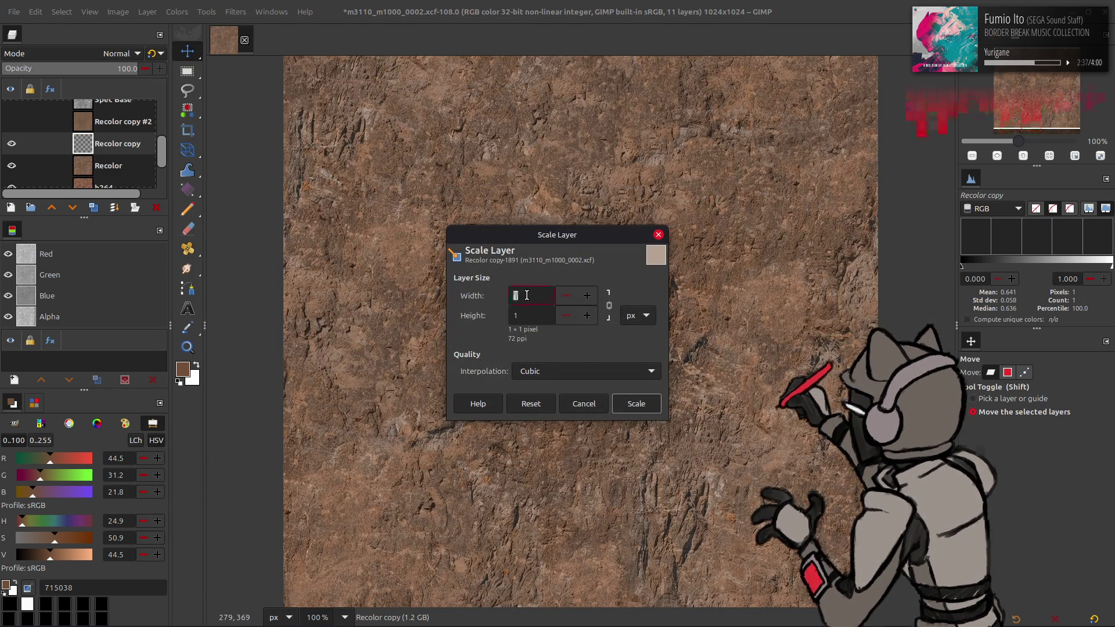
text(24)
click(636, 404)
Rerun Colour Space Swap on Recolor copy and make Recolor copy #2 visible
click(235, 11)
click(318, 300)
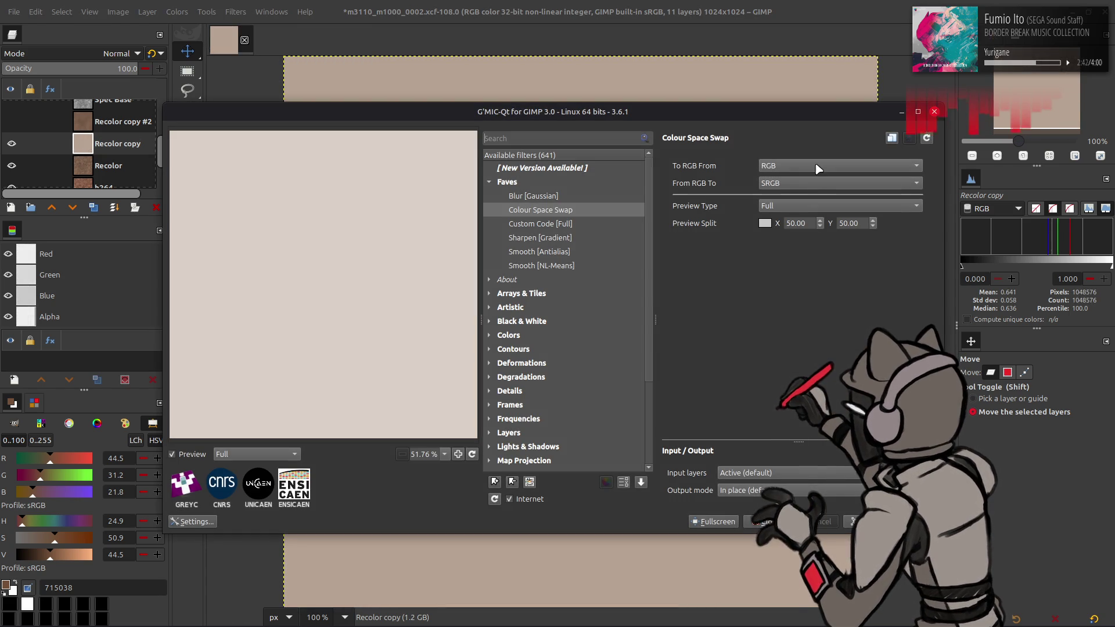
click(883, 521)
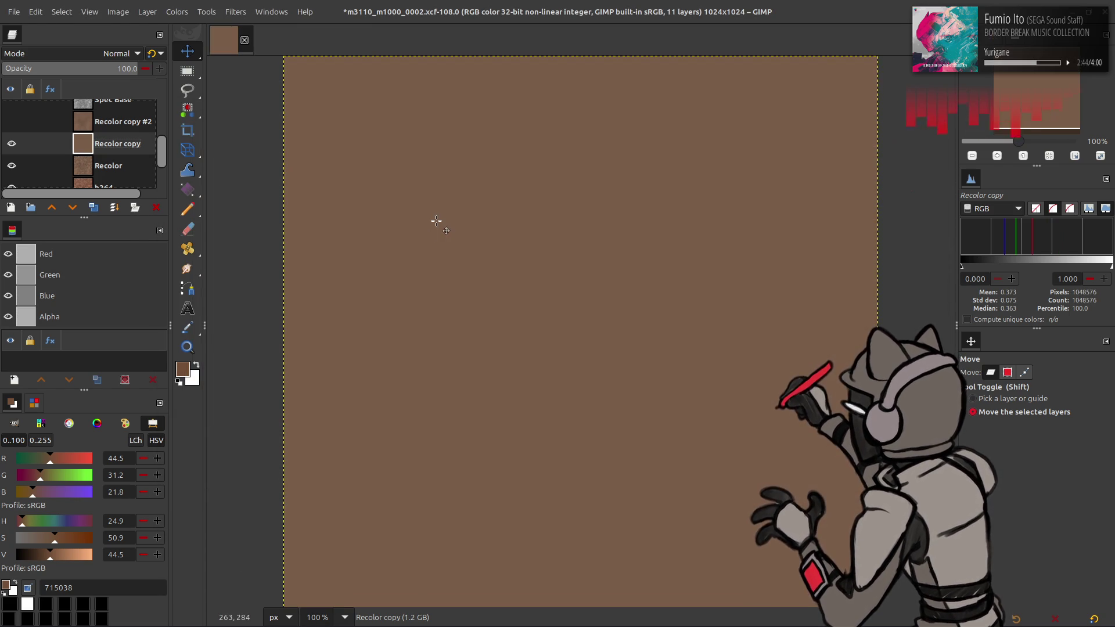
click(11, 121)
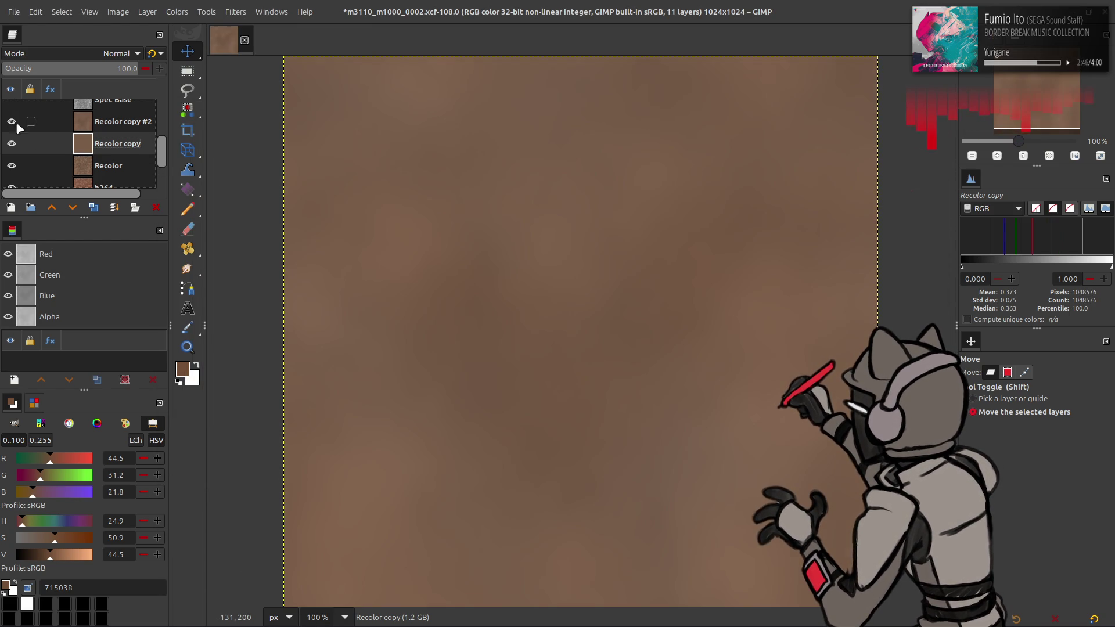
Set Recolor copy #2 to Grain extract, merge it down, and set Grain merge
click(84, 129)
click(100, 53)
click(87, 480)
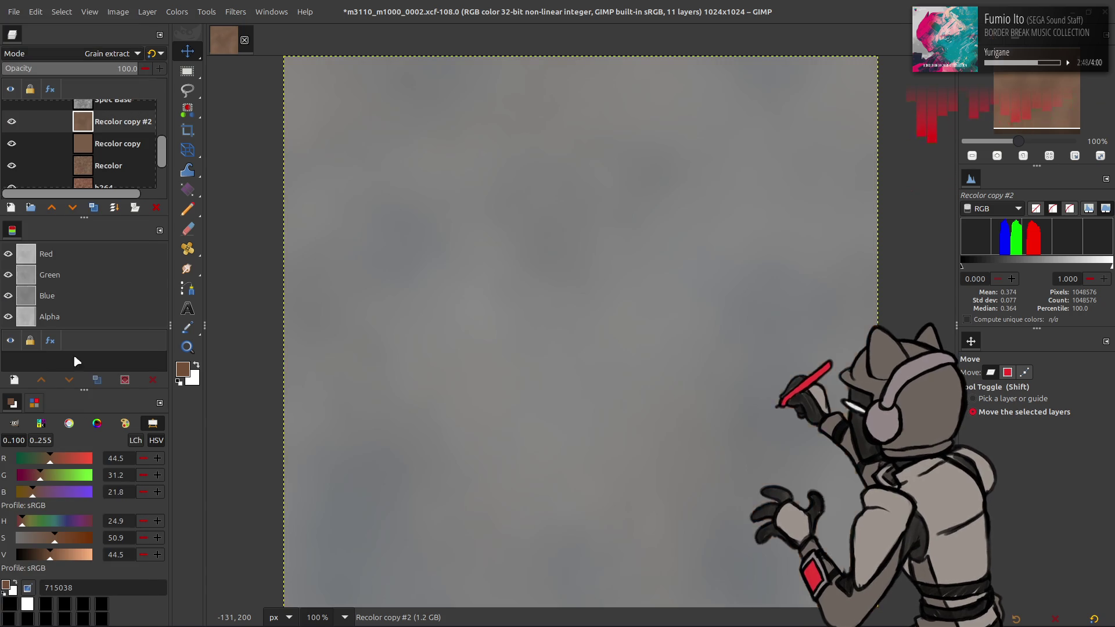
right_click(93, 122)
click(133, 285)
click(100, 53)
click(87, 477)
Switch the merged layer to Soft light, save, and delete the Recolor copy layer
click(12, 122)
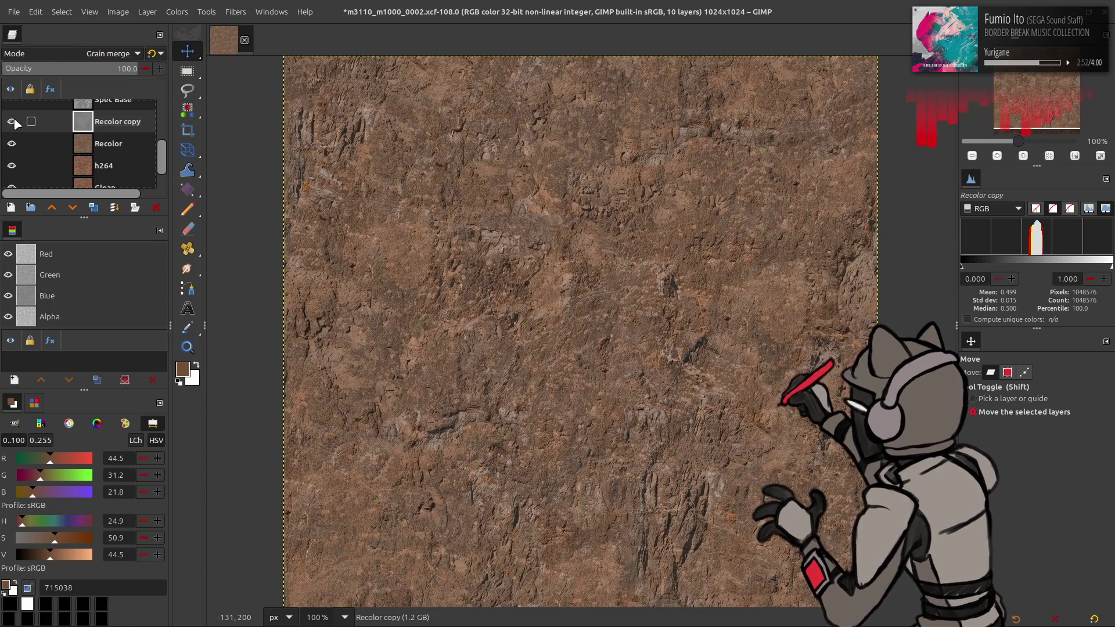
click(12, 122)
click(12, 122)
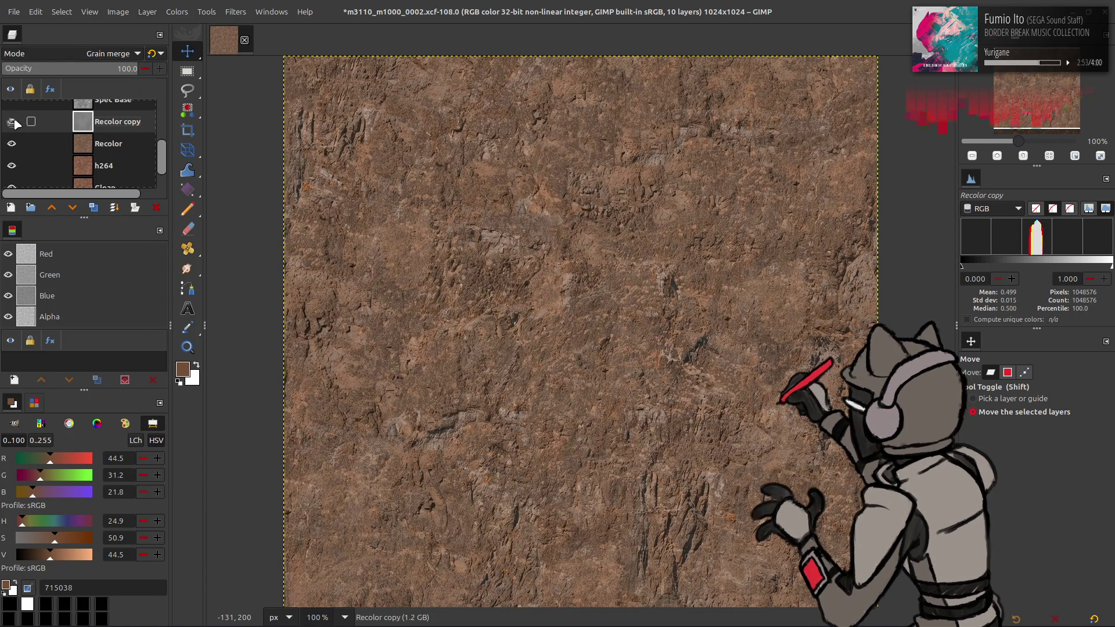
click(58, 58)
scroll(56, 55, up, 3)
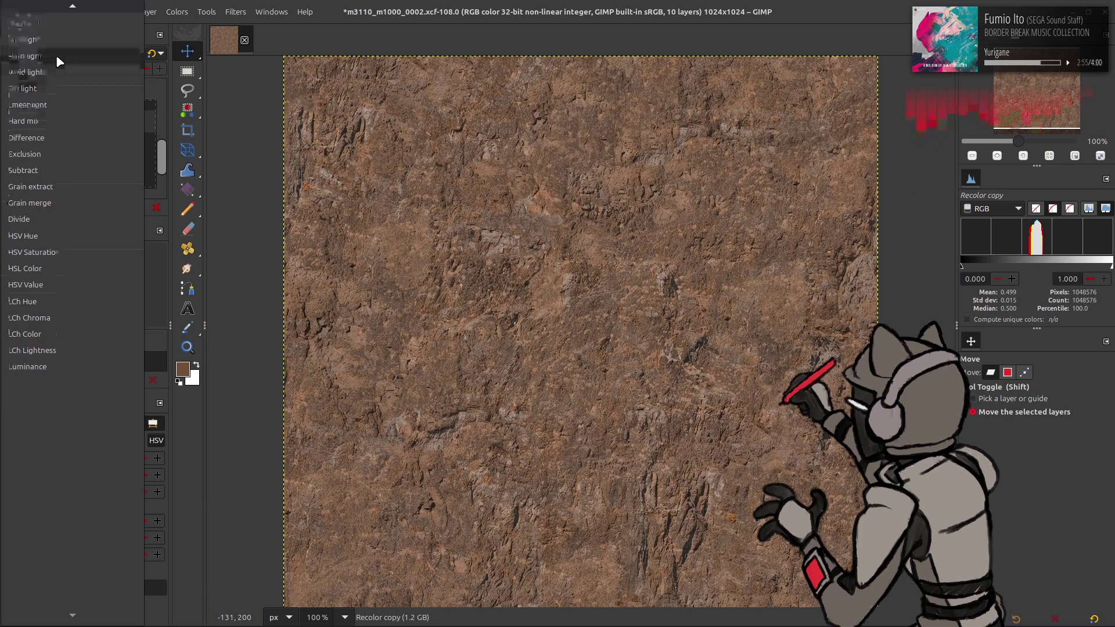
click(55, 54)
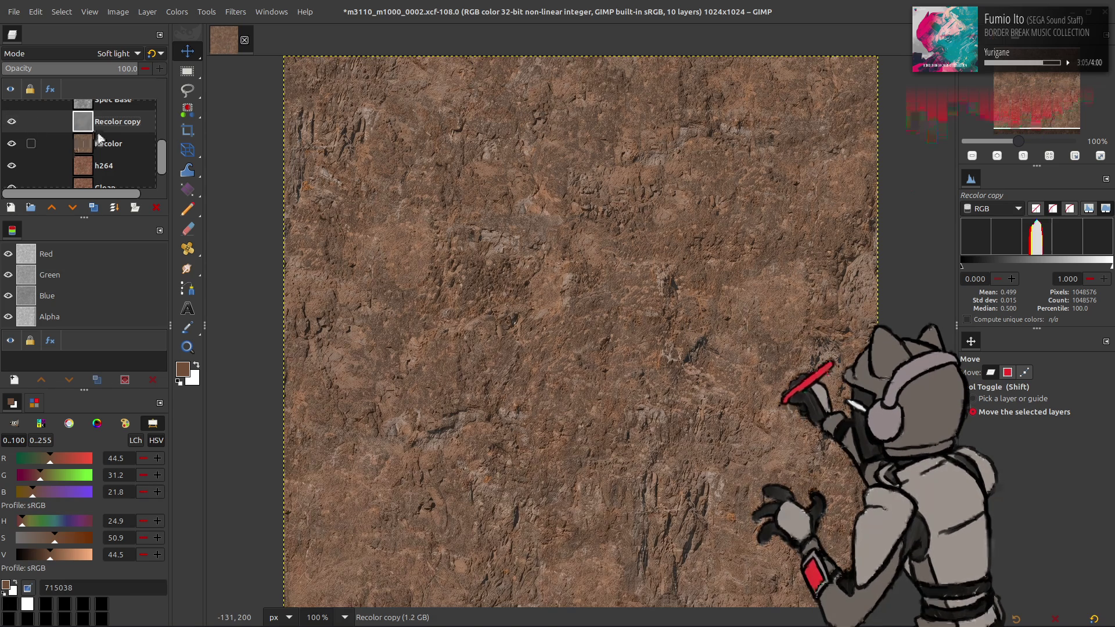
key(ctrl+s)
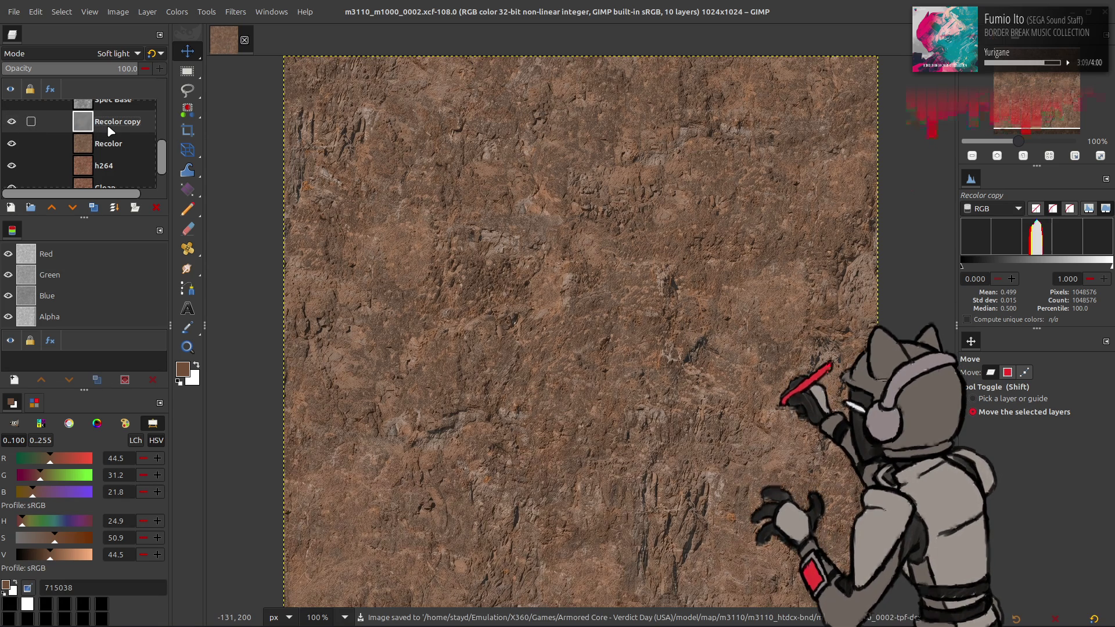
right_click(111, 132)
click(146, 271)
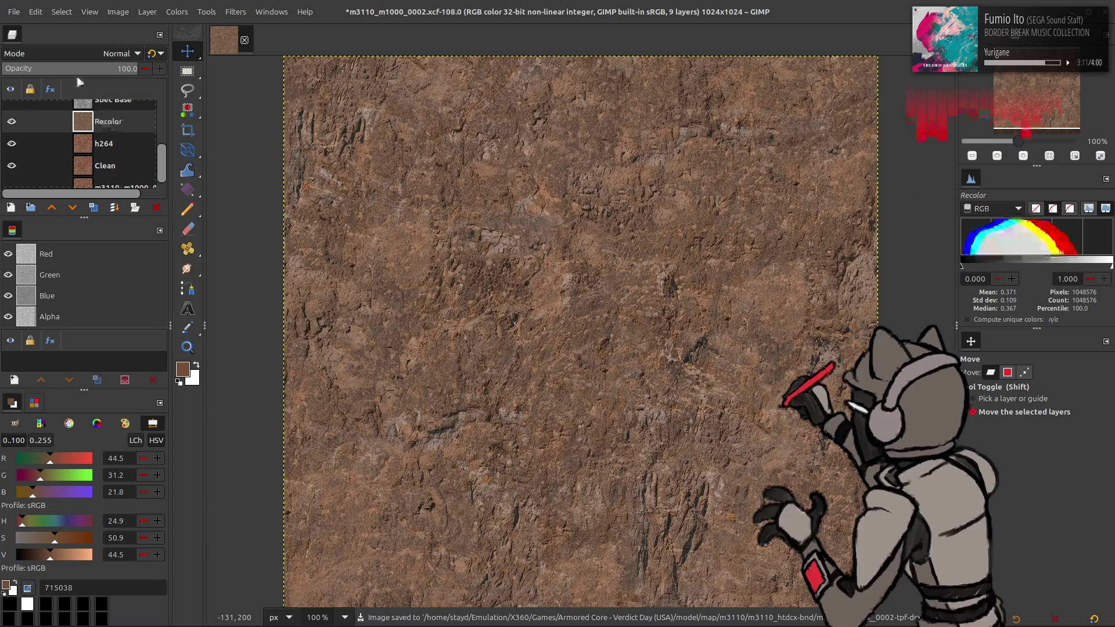
Export over m3110_m1000_0002.dds with BC1 / DXT1 compression, replacing the old file
click(13, 11)
click(88, 221)
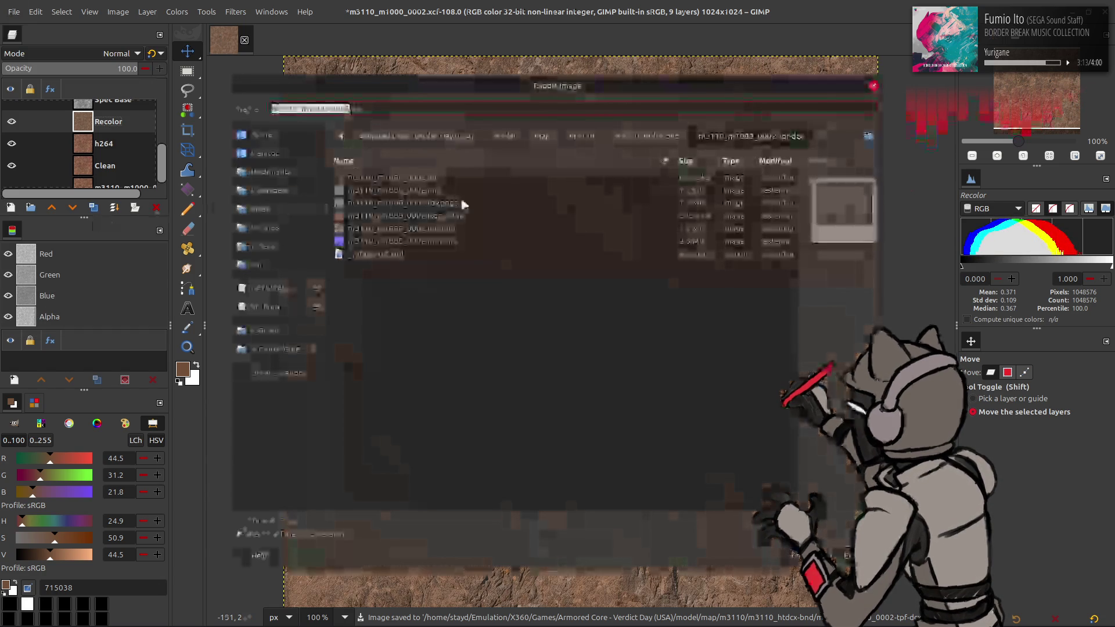
key(Return)
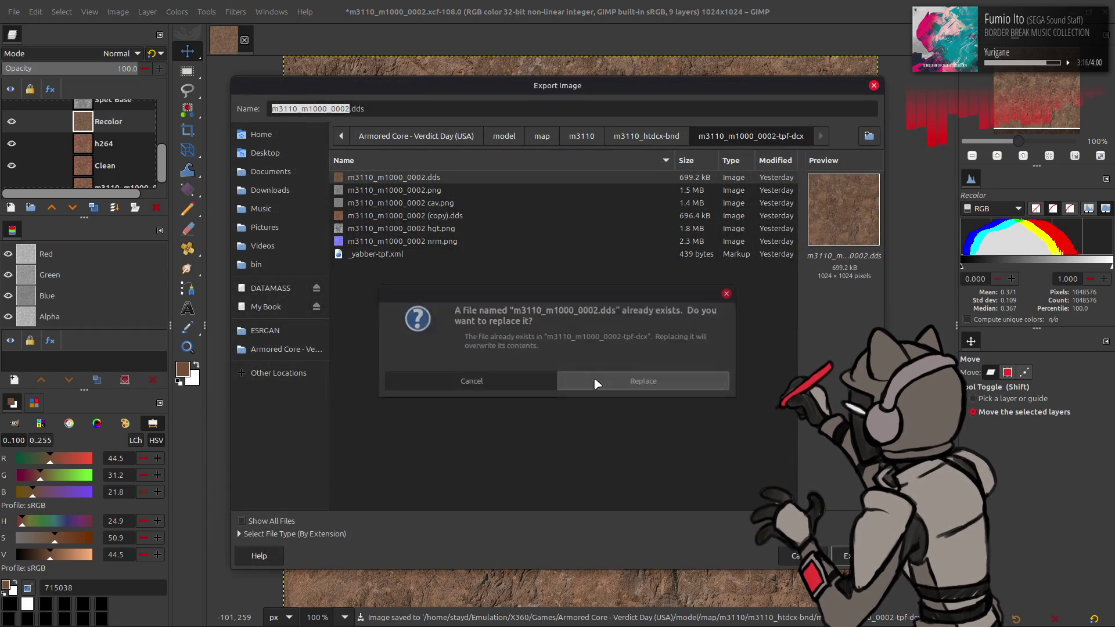
click(568, 381)
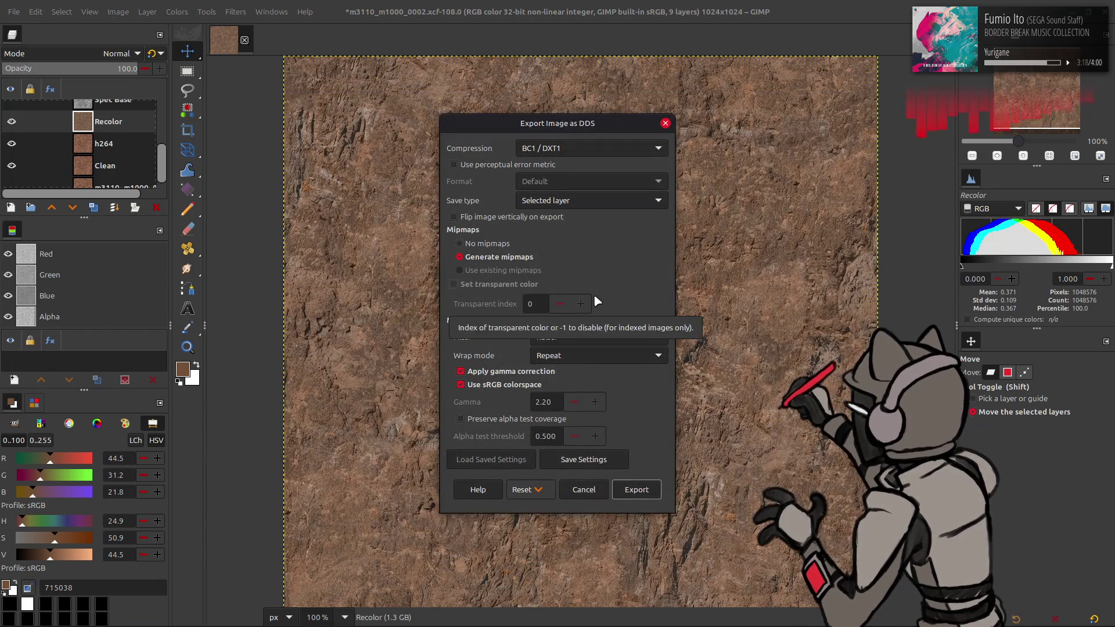
click(636, 489)
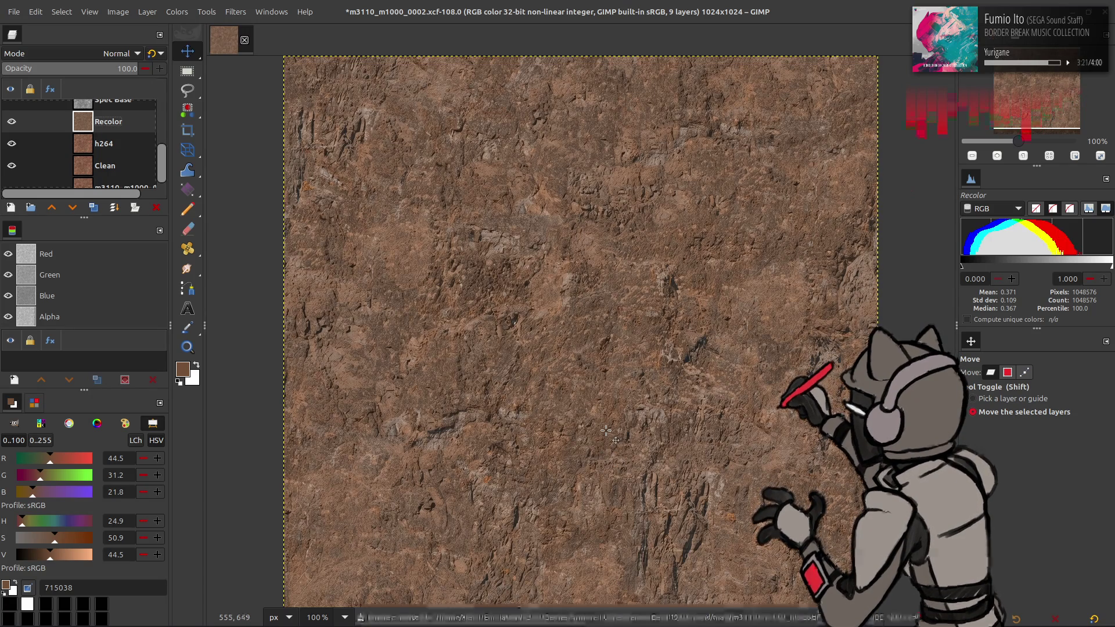
key(alt+Tab)
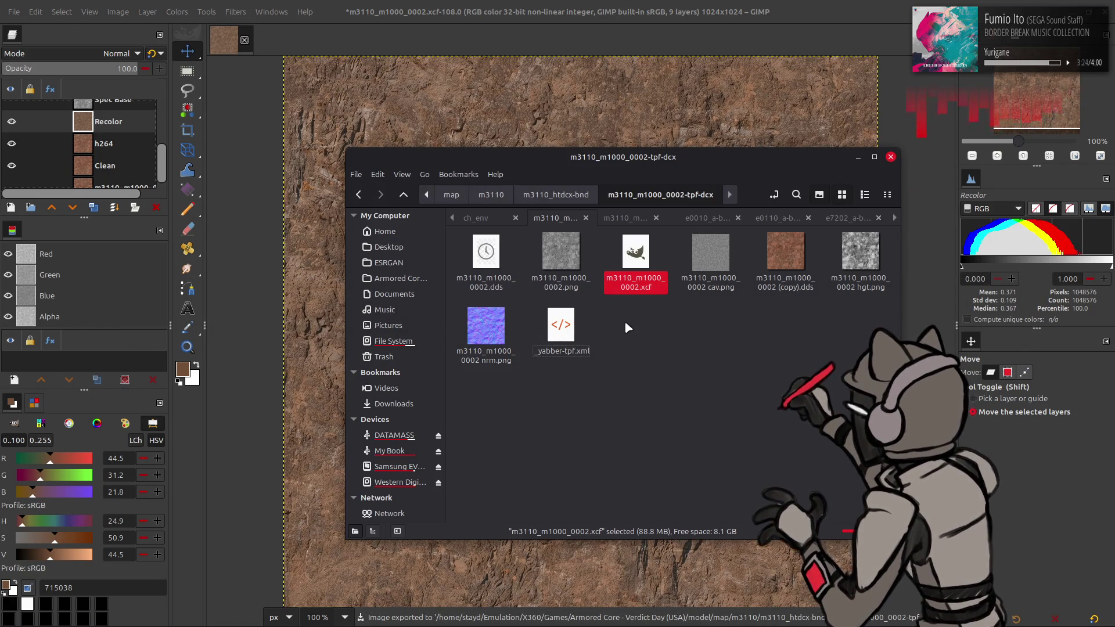
Back in the m3110 folder, repack m3110_htdcx-bnd with YabberDCX and return to Xenia
key(alt+Up)
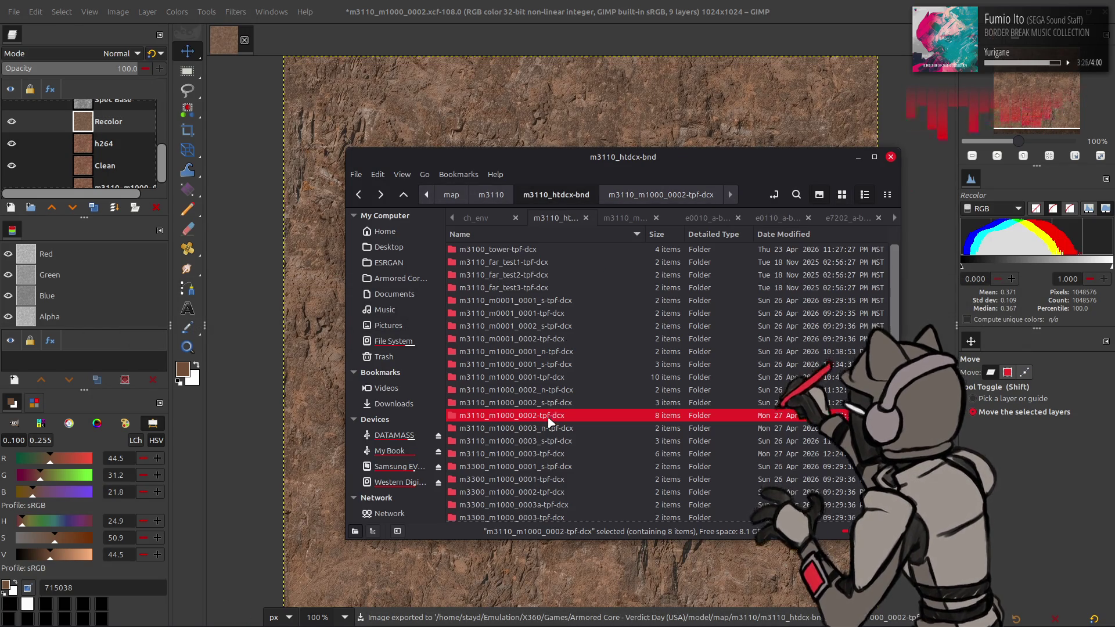
double_click(550, 413)
key(alt+Up)
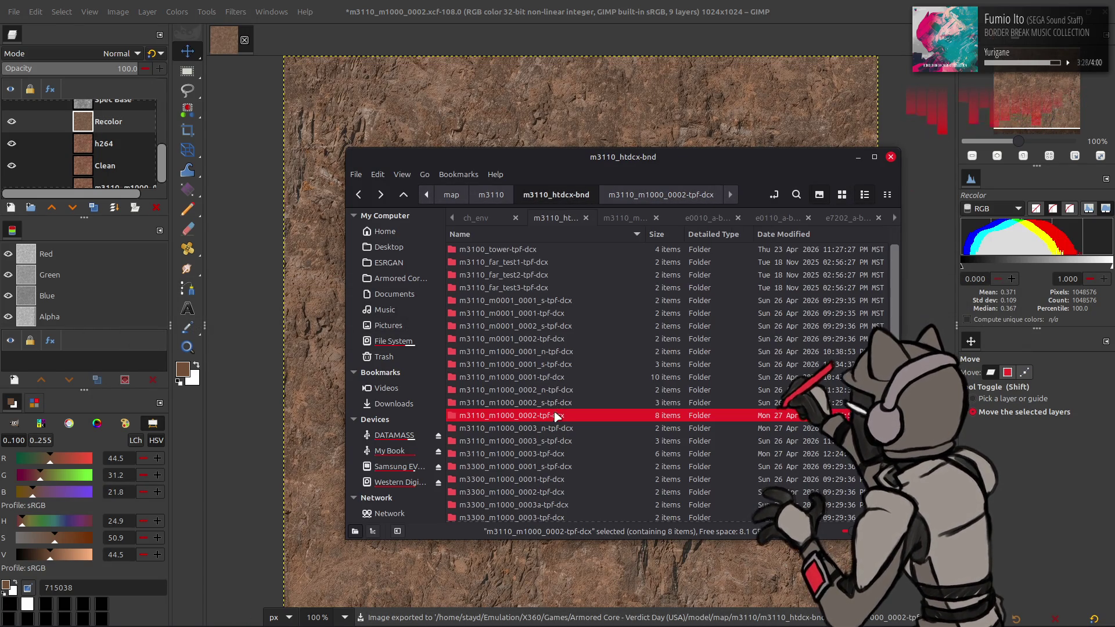
right_click(555, 415)
key(Escape)
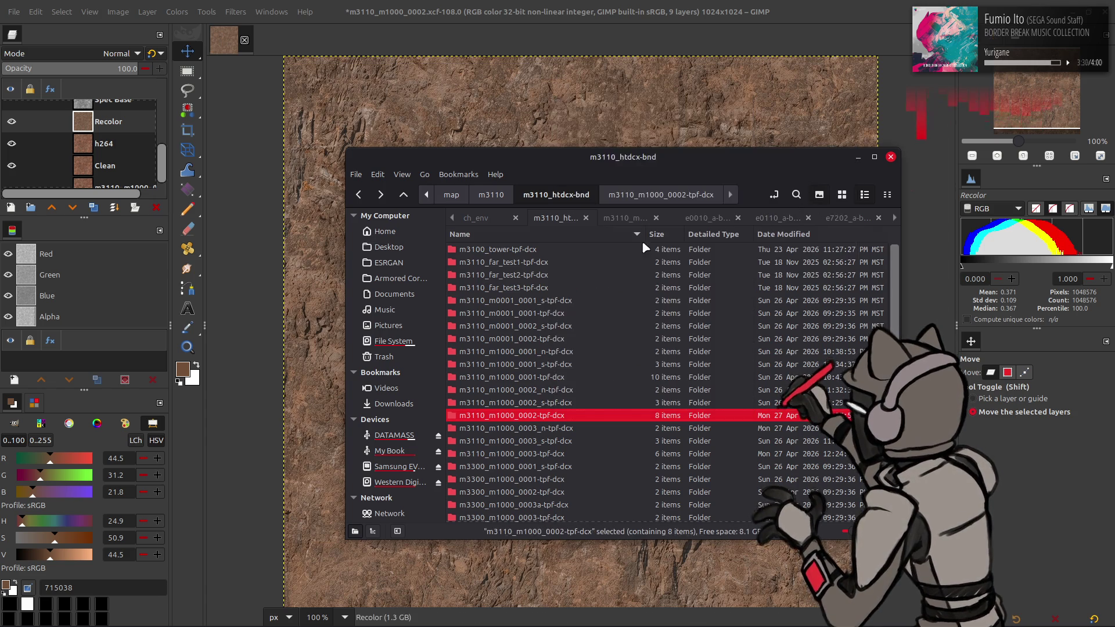
key(alt+Up)
right_click(550, 251)
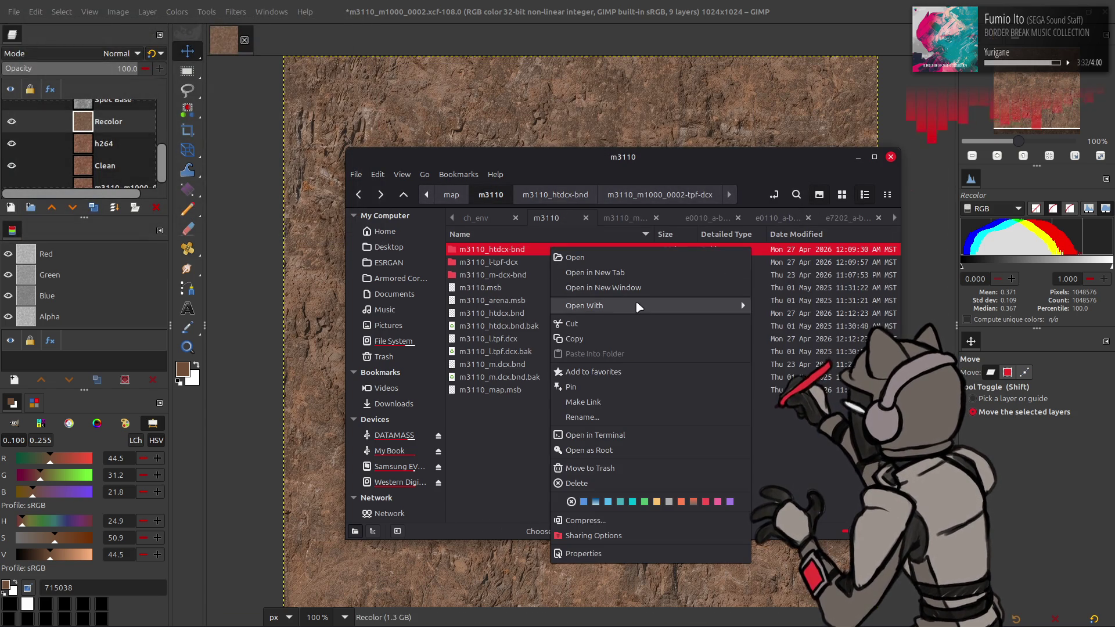
click(784, 366)
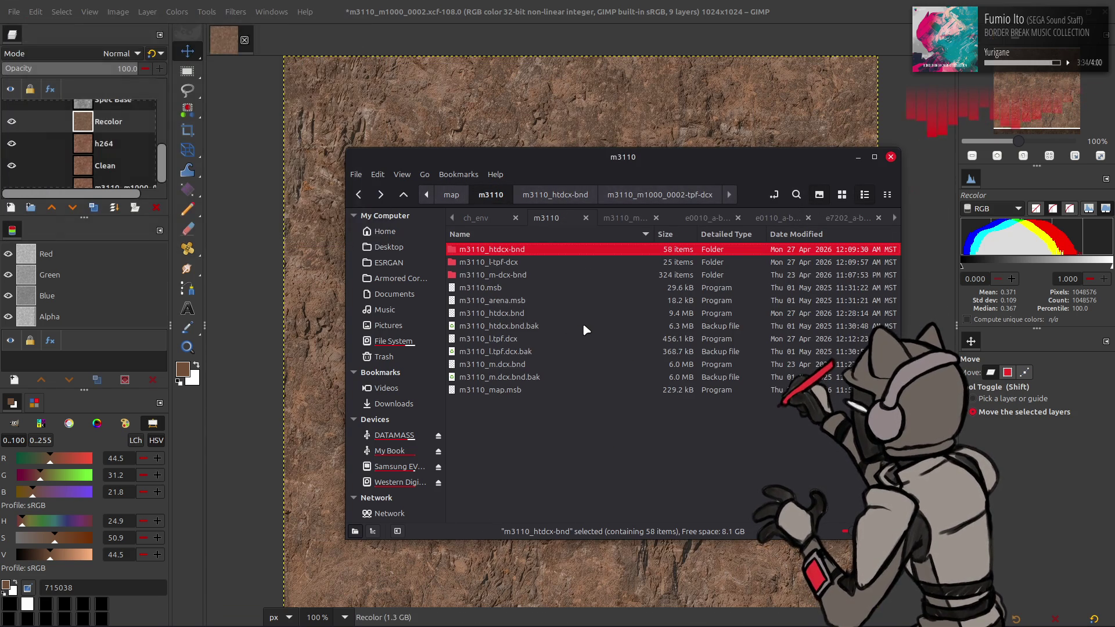
key(alt+Tab)
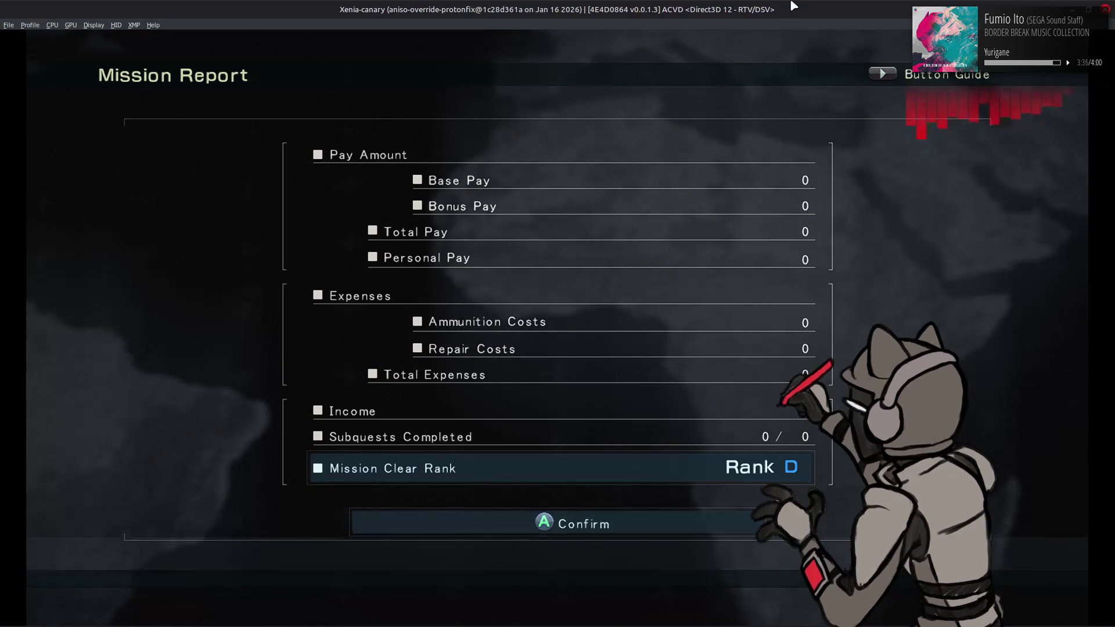
Confirm the Mission Report, sortie again and play through to a Rank D result
key(Return)
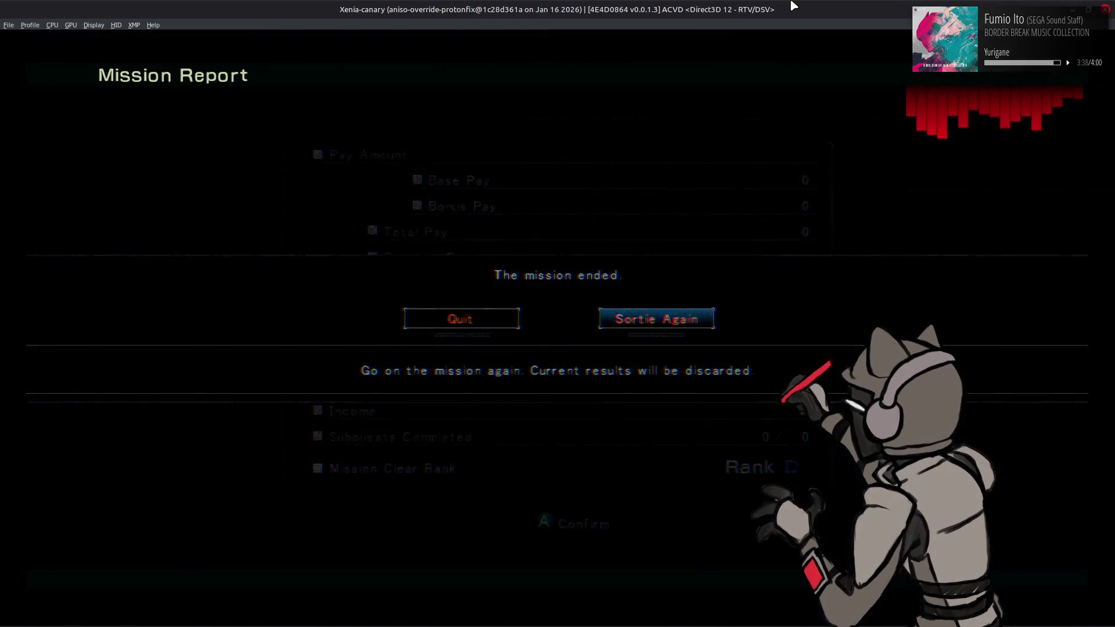
key(Return)
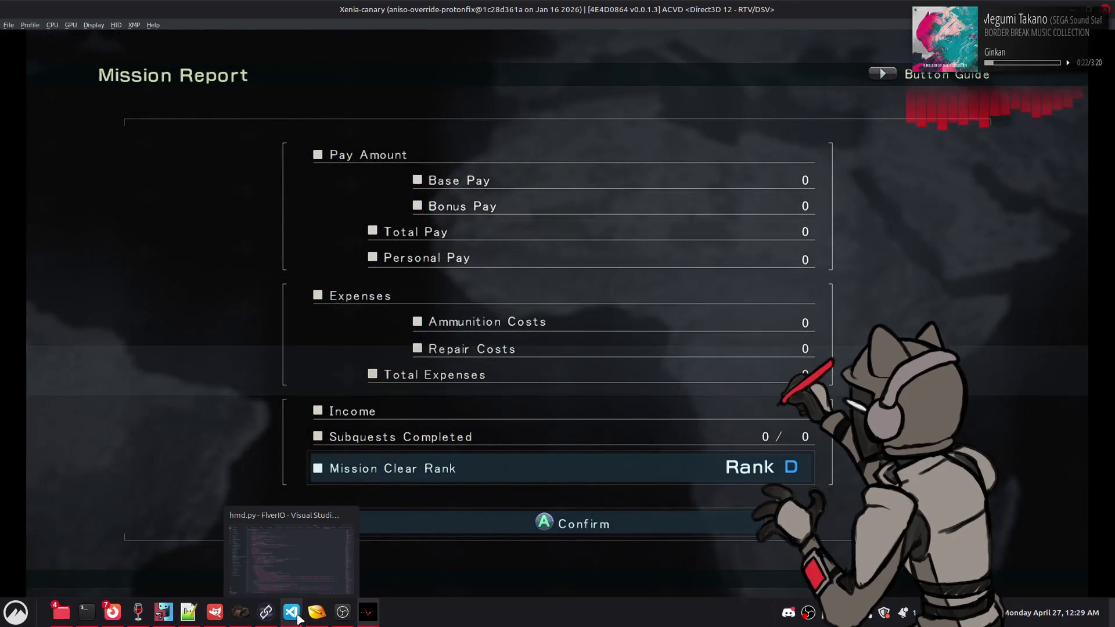
click(316, 540)
Set the eventSceneTVFilter Cr_offset in m3110_env.msb to -0.02
scroll(260, 453, down, 5)
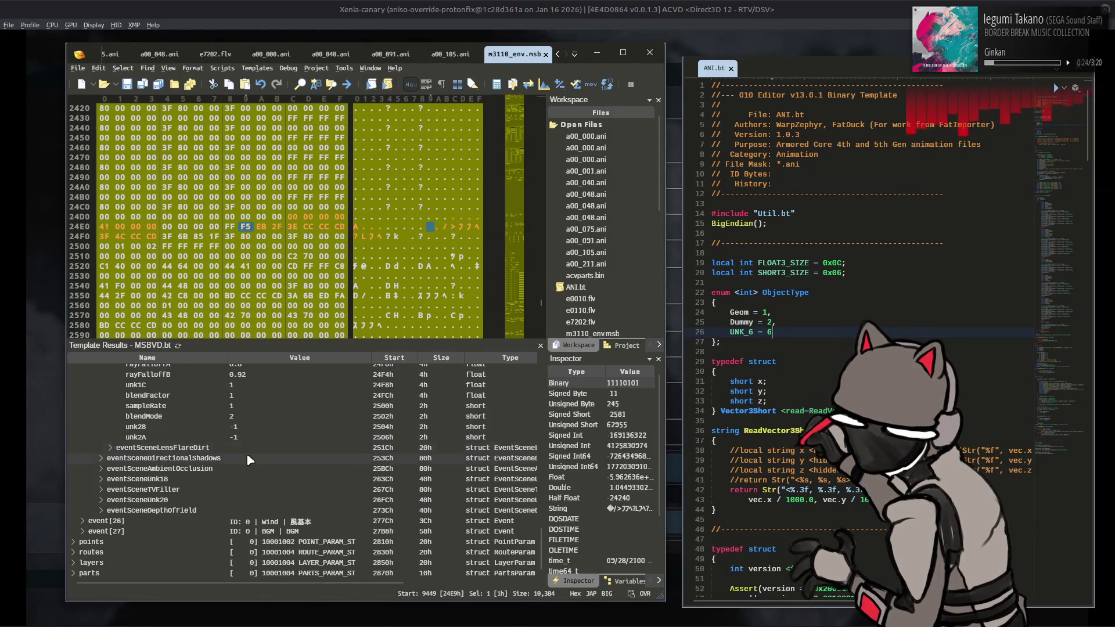
click(102, 490)
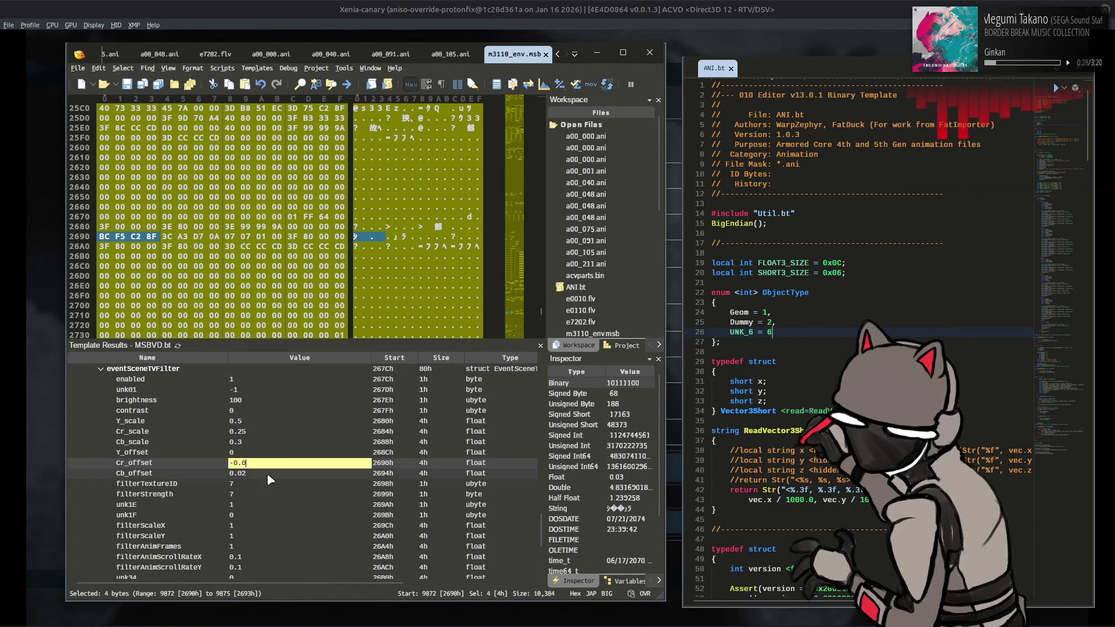
text(2)
key(Return)
Return to the game and select Sortie Again at the mission-ended options
click(574, 6)
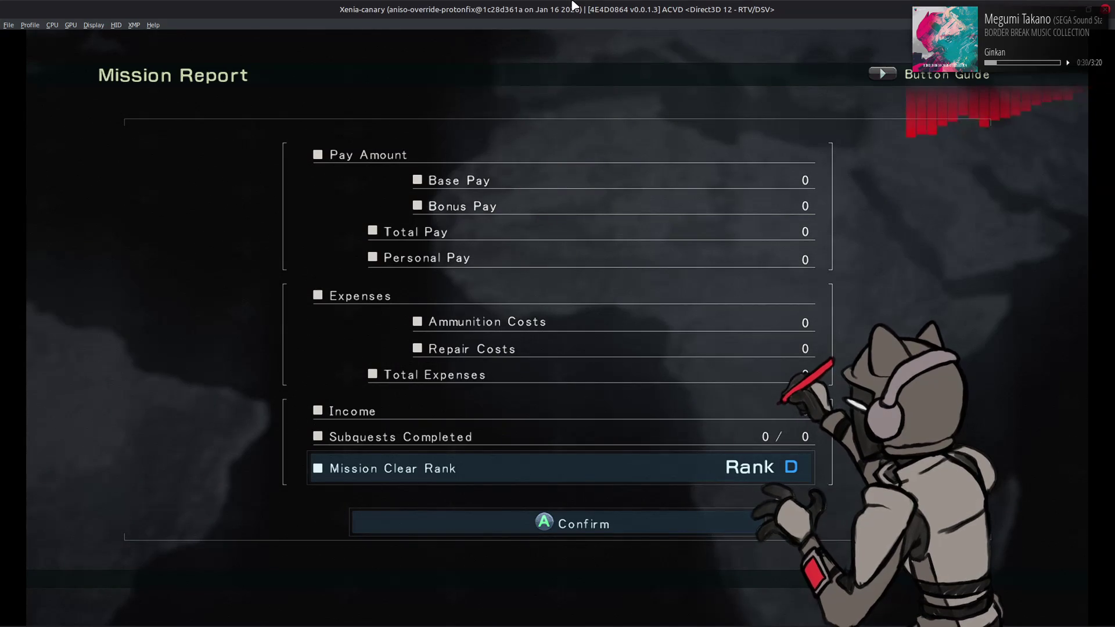
key(Return)
key(Right)
Replay the mission to its Mission Report, then switch to GIMP with the m3110_m1000_0002 texture
key(Return)
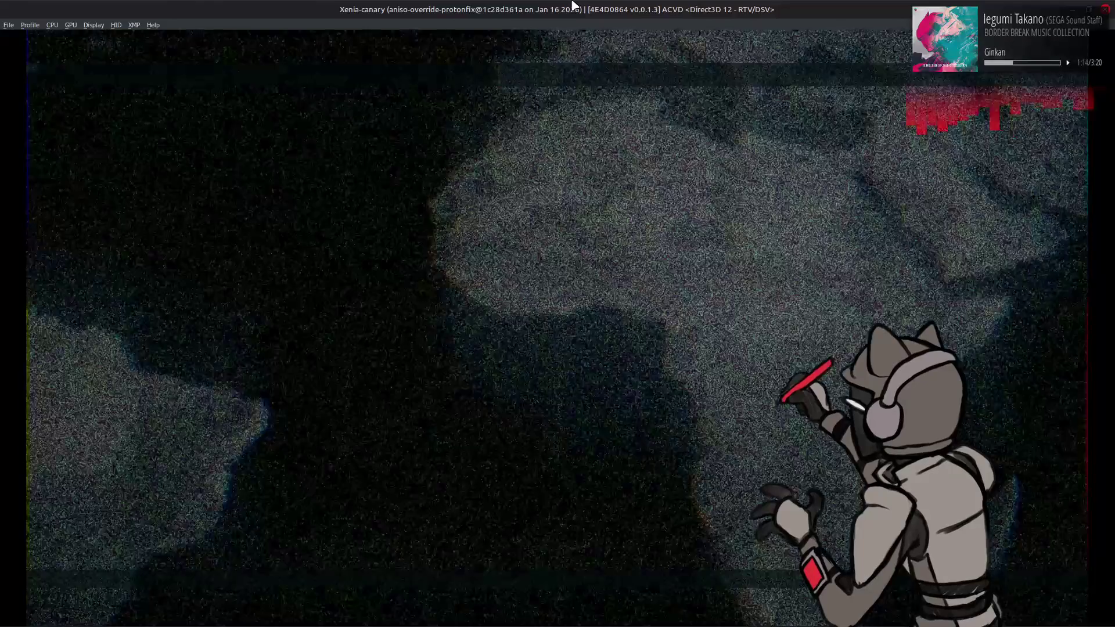
key(alt+Tab)
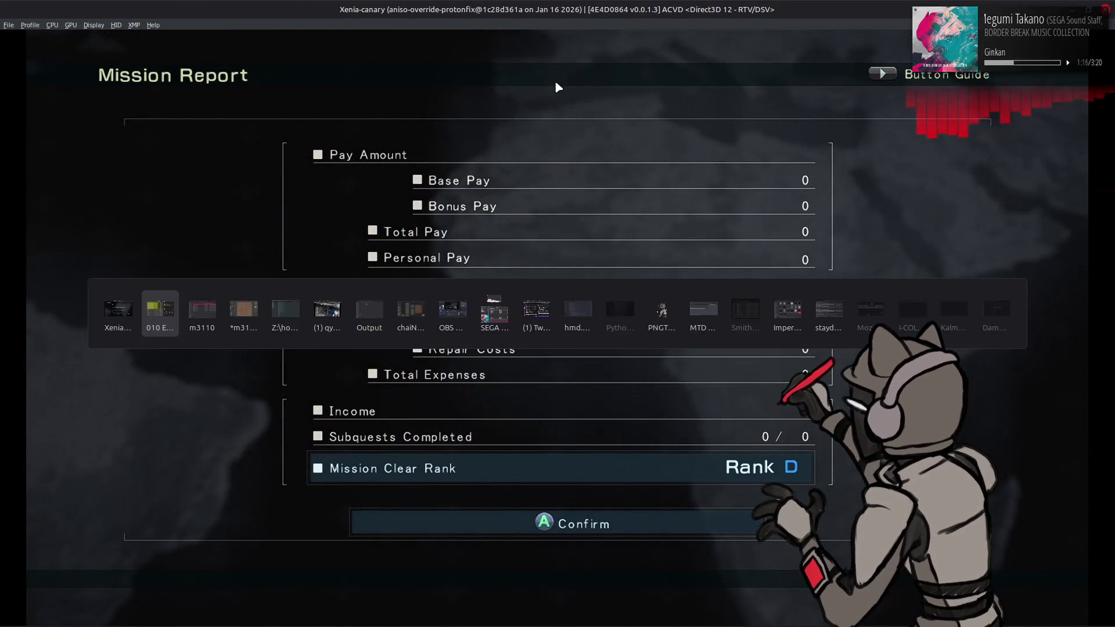
key(Tab)
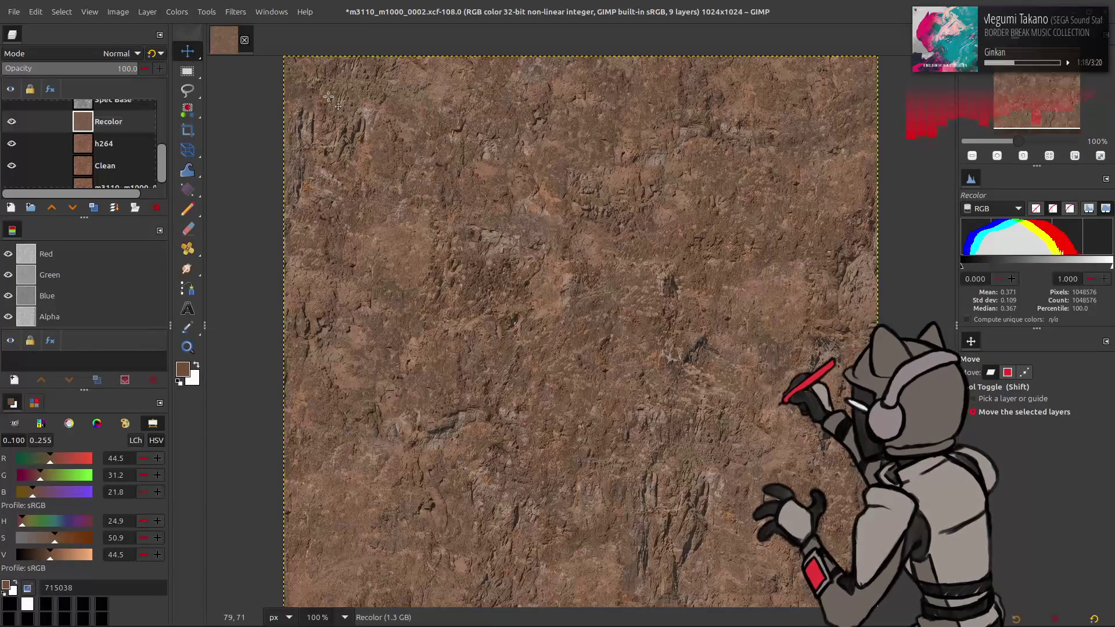
Close the m3110_m1000_0002 texture and open m3110_m1000_0003.xcf in GIMP at 200%
click(244, 41)
key(alt+Tab)
key(alt+Tab)
key(alt+Tab)
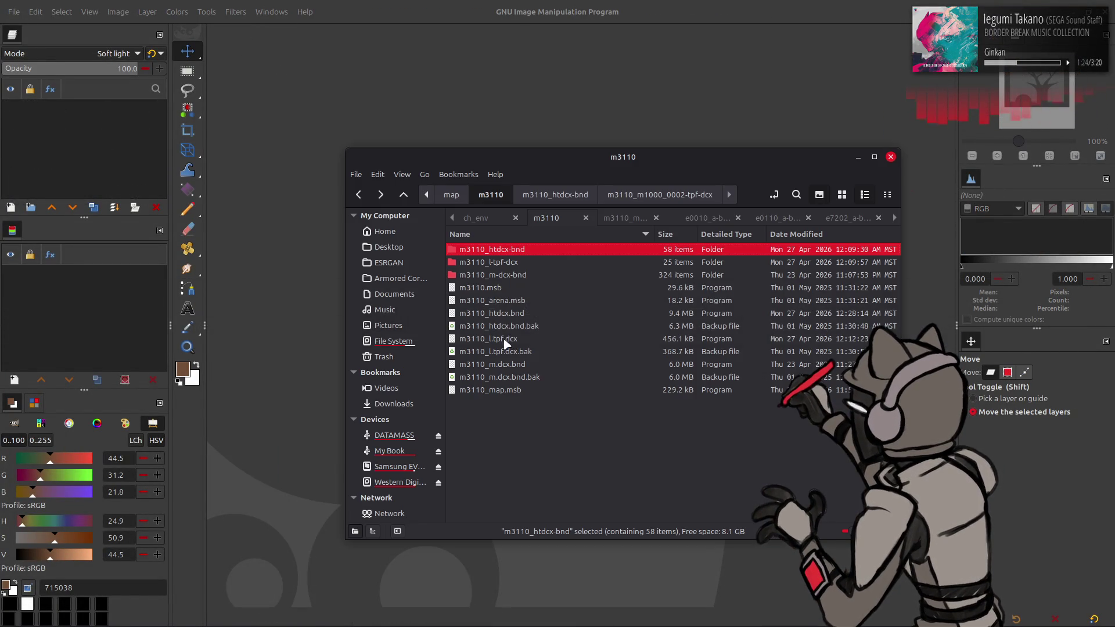
key(Return)
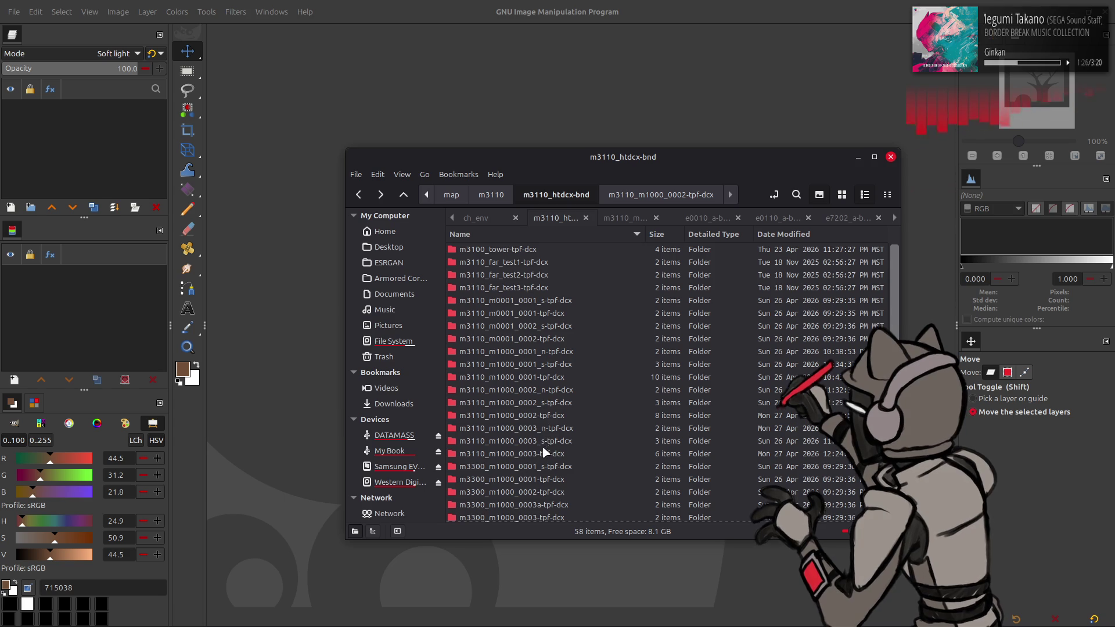
double_click(544, 454)
double_click(553, 271)
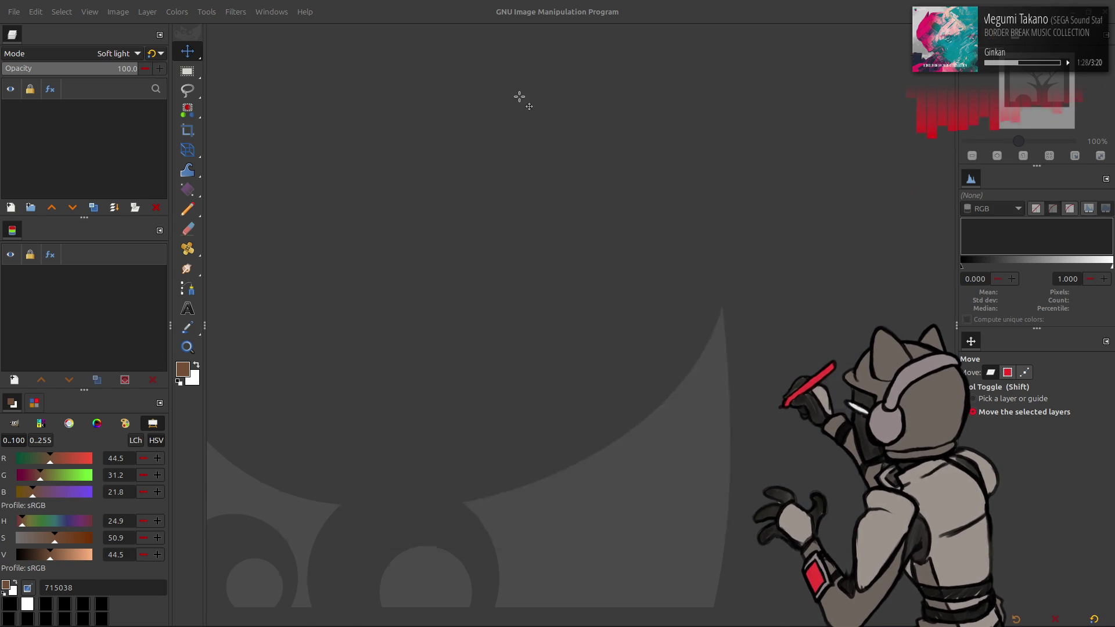
key(2)
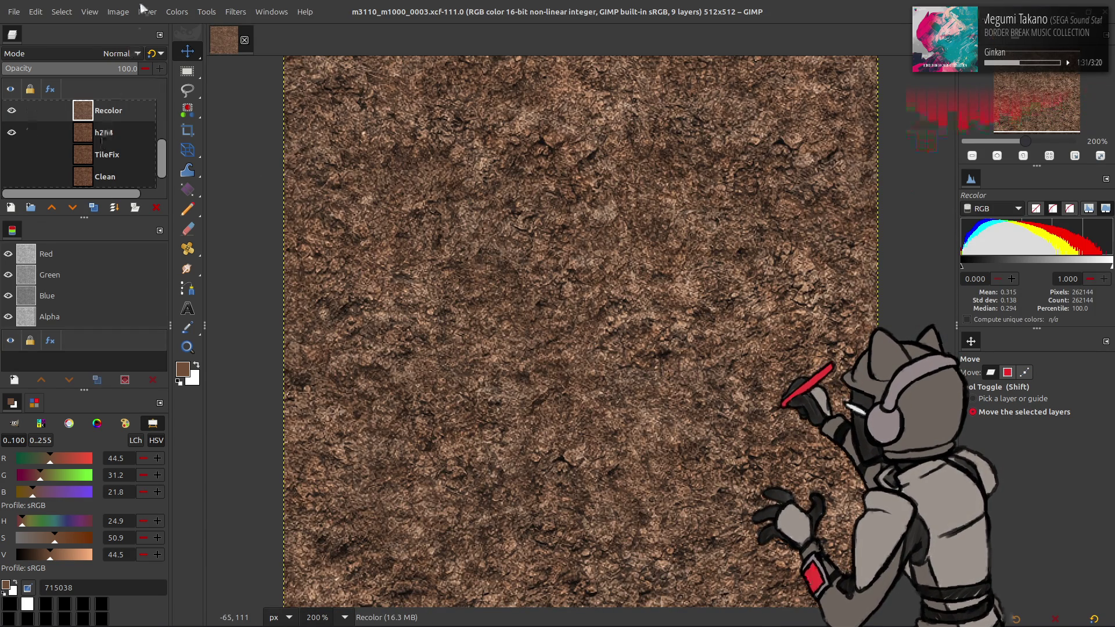
Slightly brighten the m3110_m1000_0003 texture with a Levels adjustment
click(177, 11)
click(186, 150)
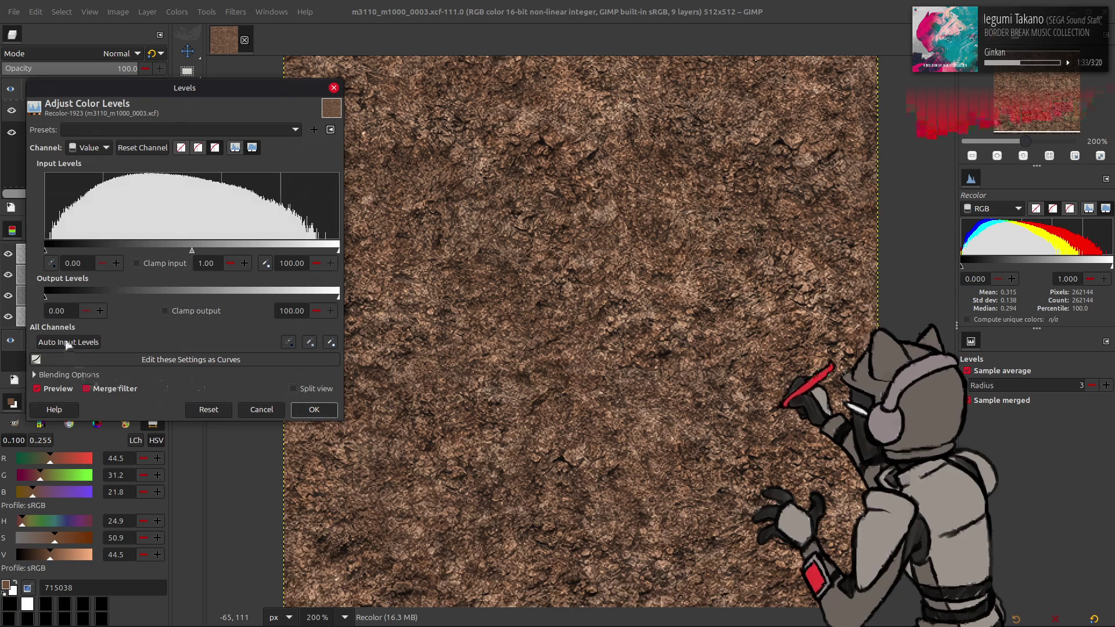
click(315, 409)
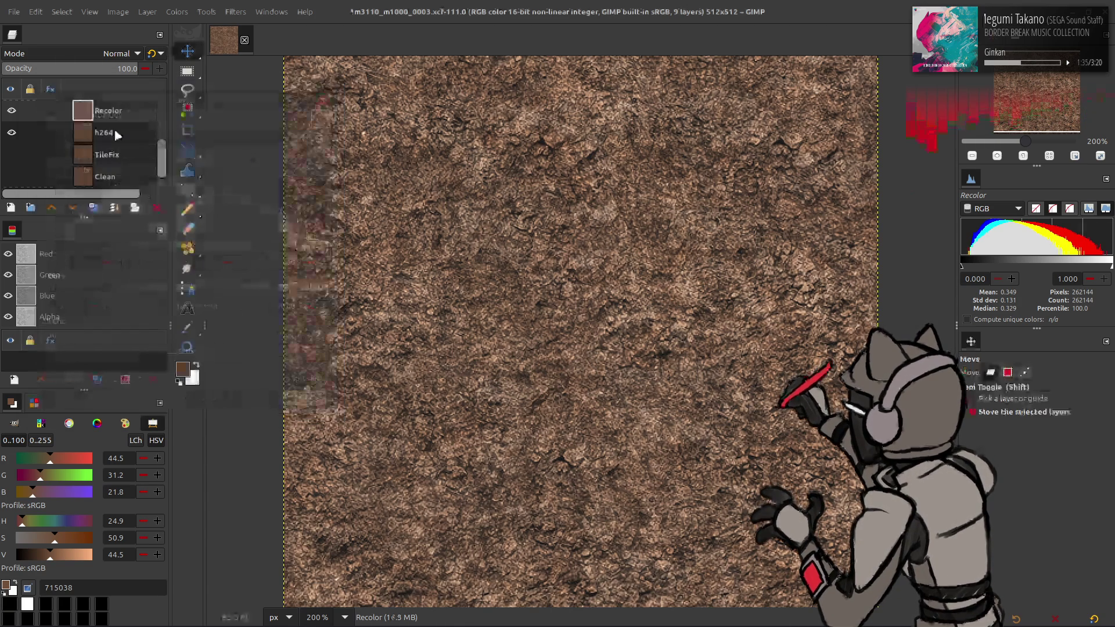
Export over m3110_m1000_0003.dds as BC1 / DXT1 with generated mipmaps
click(13, 10)
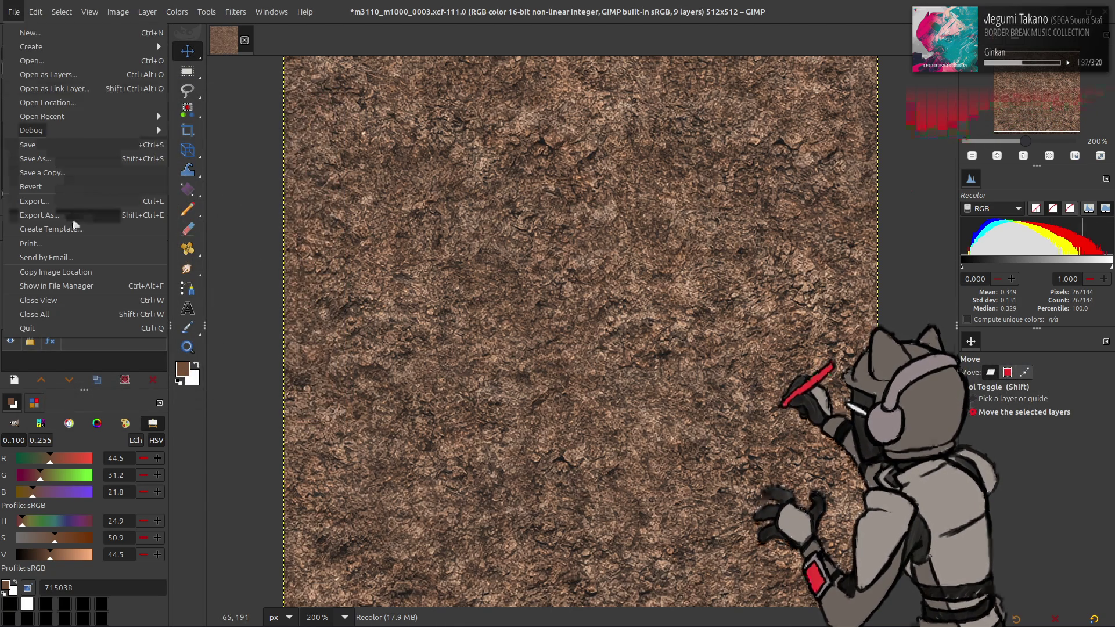
click(76, 219)
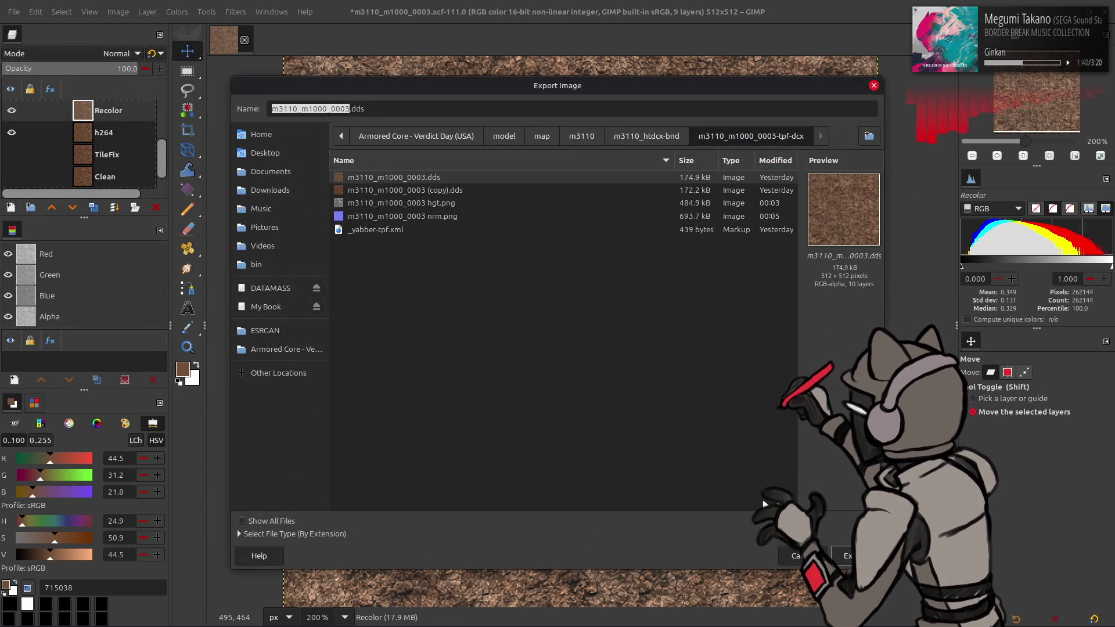
key(Return)
click(588, 374)
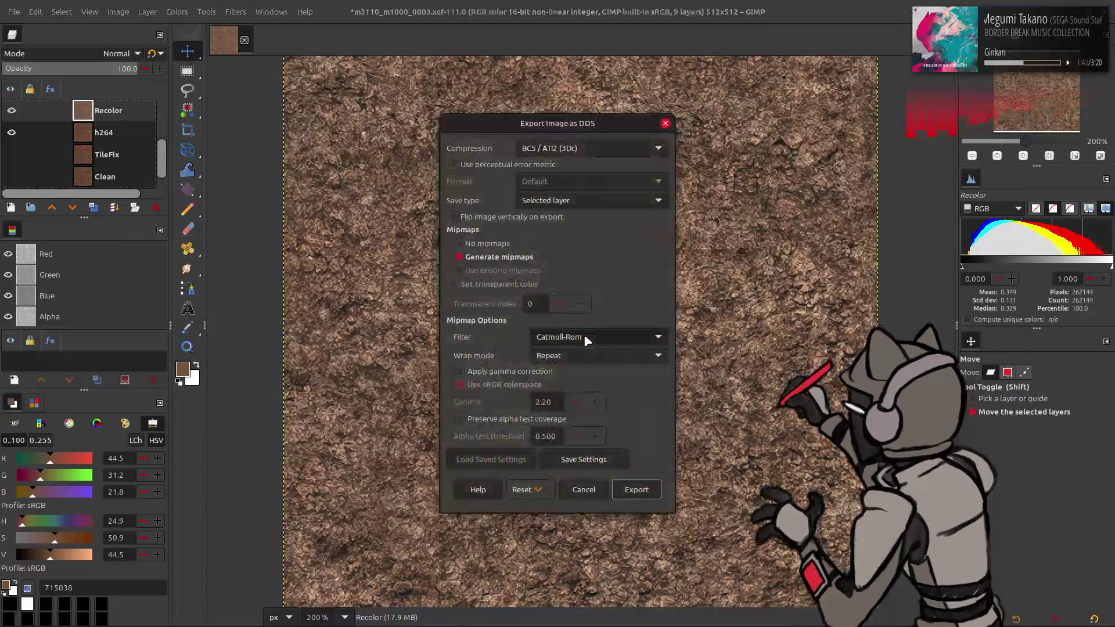
scroll(587, 148, up, 5)
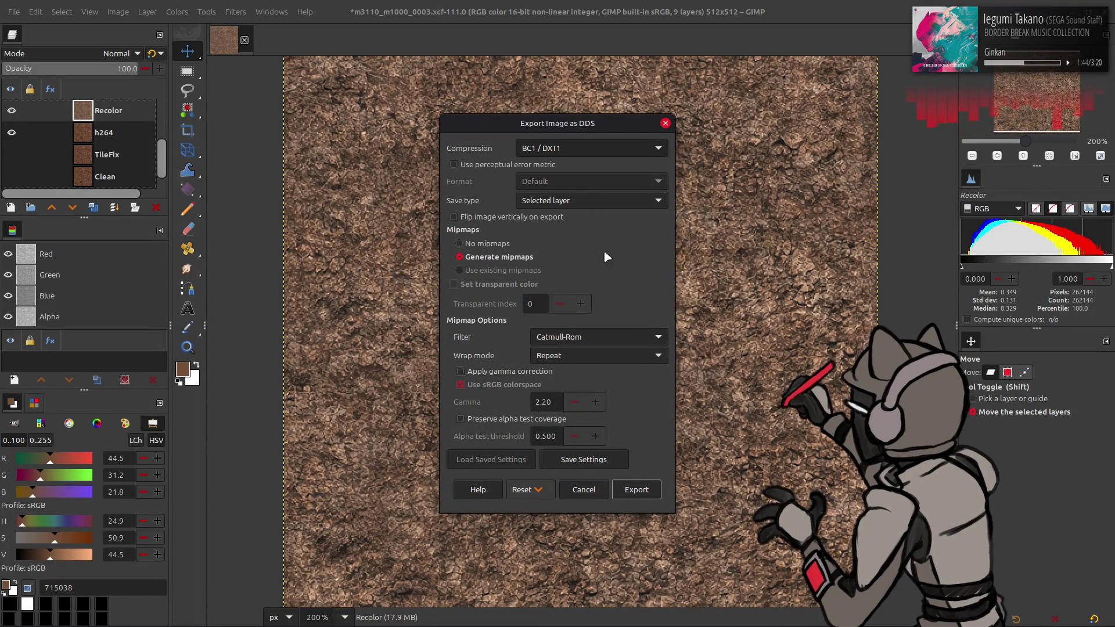
scroll(597, 337, down, 2)
click(512, 372)
click(654, 487)
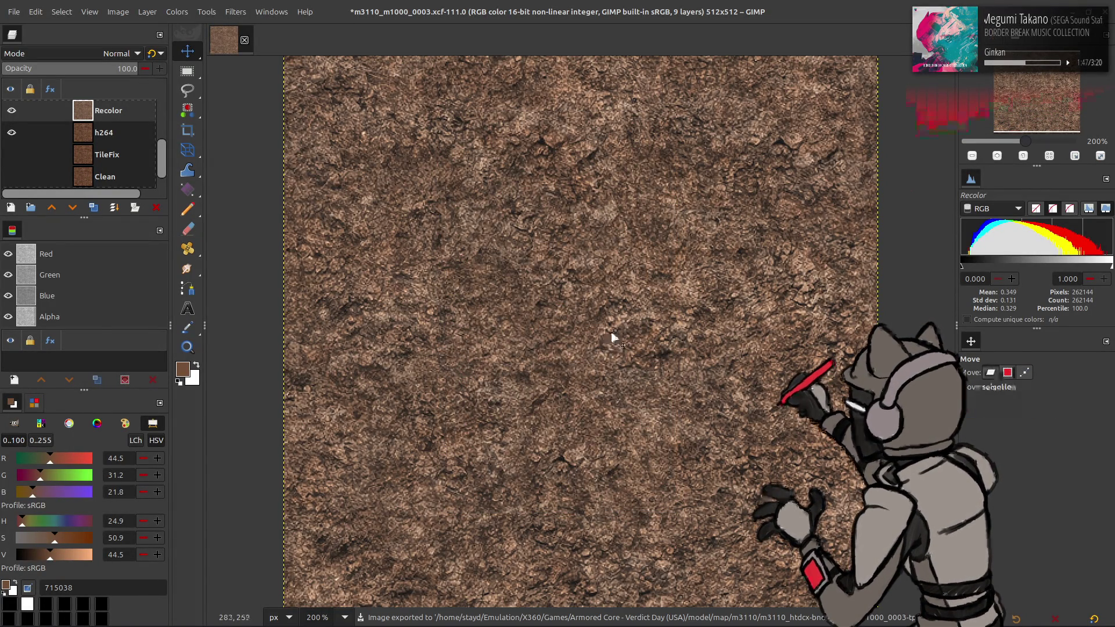
Repack the m3110_m1000_0003-tpf-dcx folder into its TPF with Yabber
key(alt+Tab)
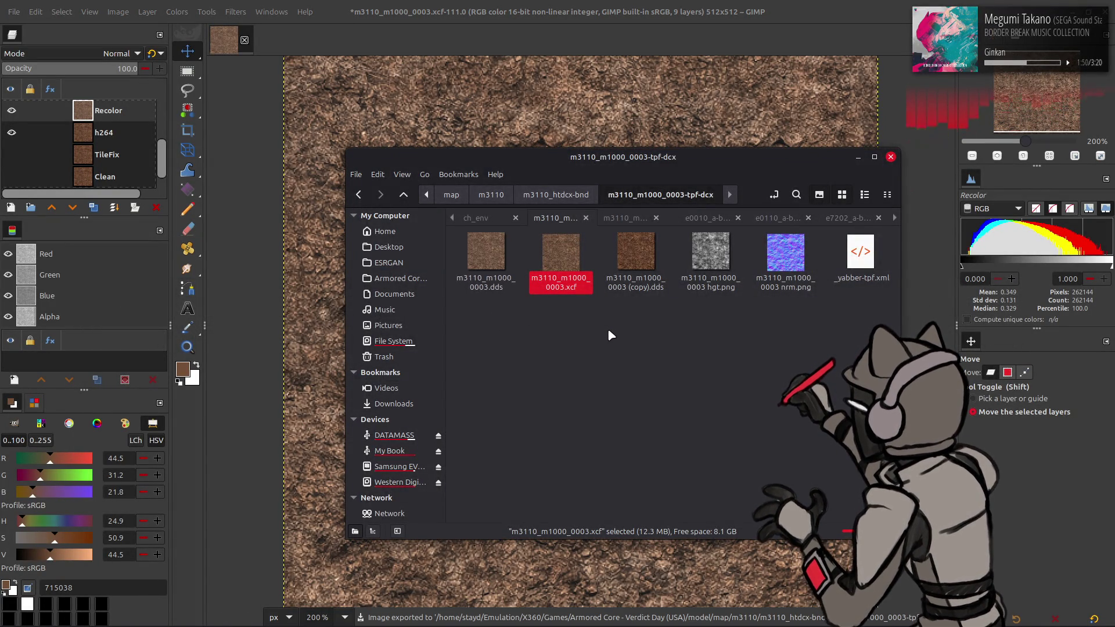
key(alt+Up)
right_click(560, 453)
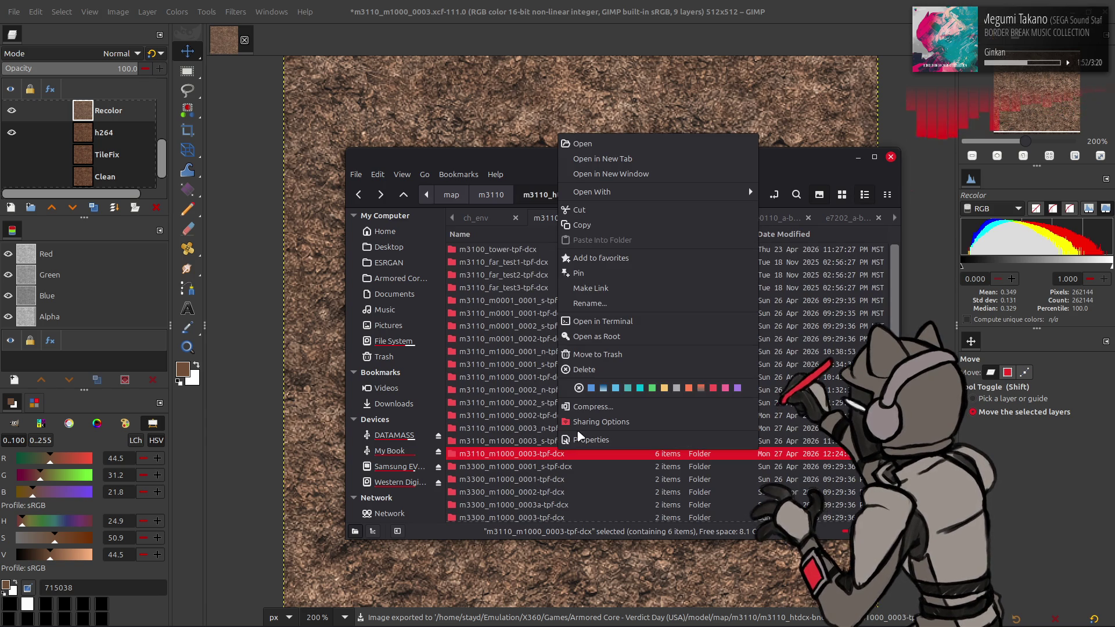
mouse_move(598, 192)
click(808, 283)
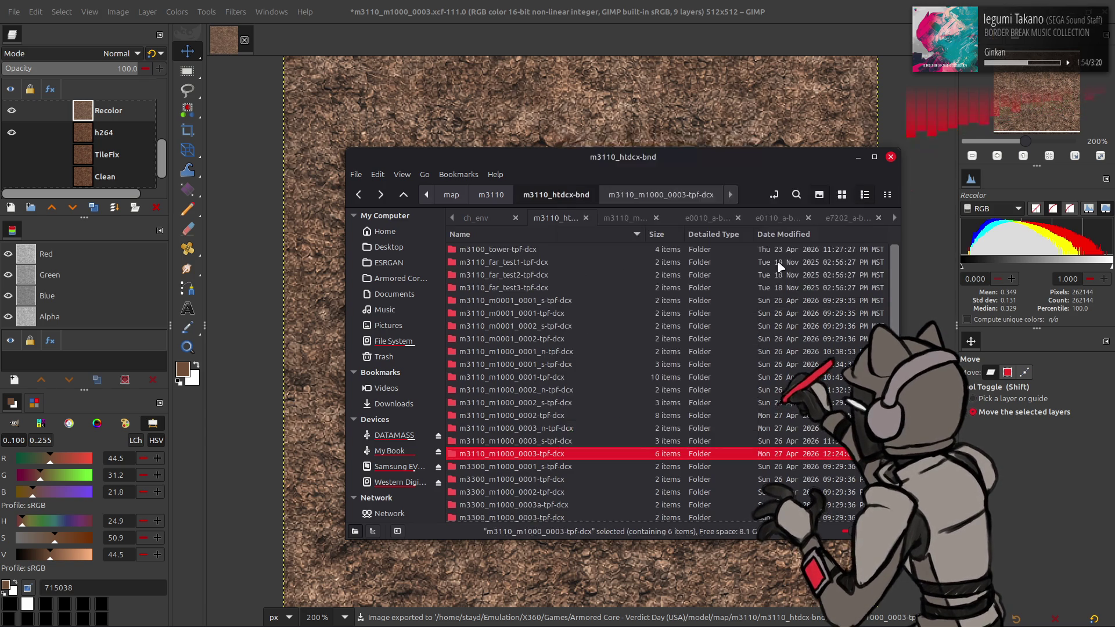
Repack the m3110_htdcx-bnd folder into its archive with Yabber
key(alt+Up)
right_click(546, 250)
mouse_move(639, 307)
click(778, 382)
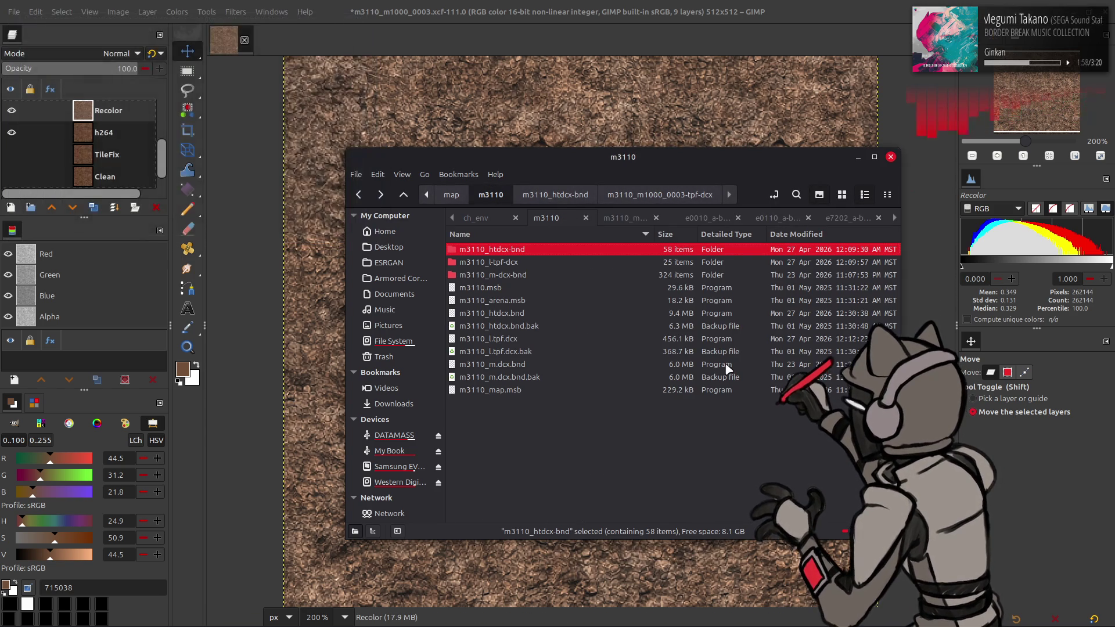
key(alt+Tab)
key(alt+Tab)
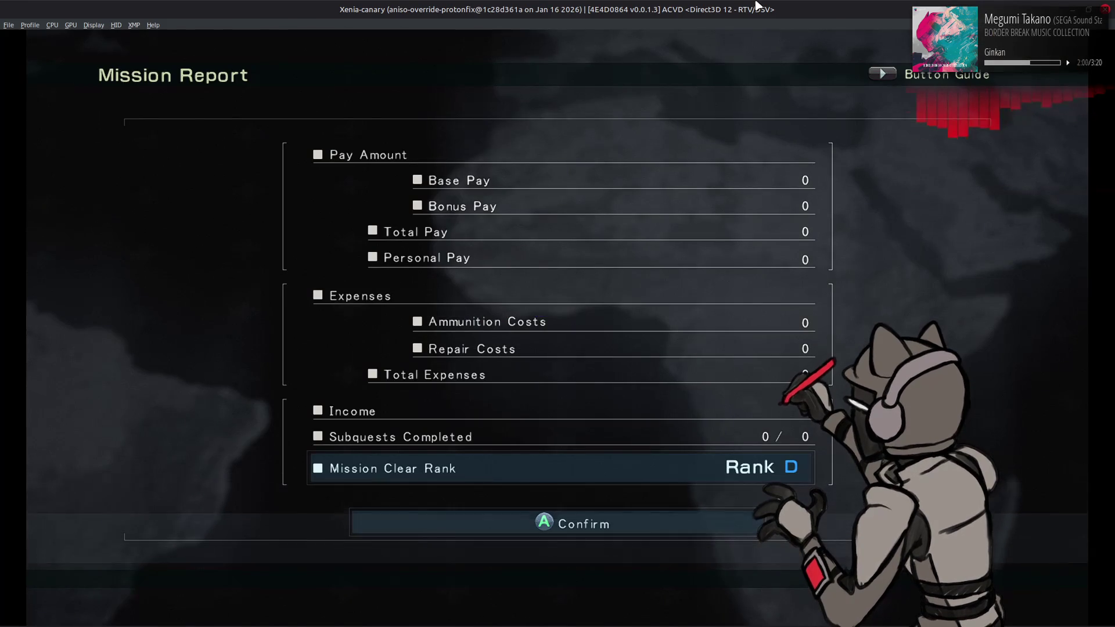
Sortie the mission again and play through to another Rank D Mission Report
key(Return)
key(Return)
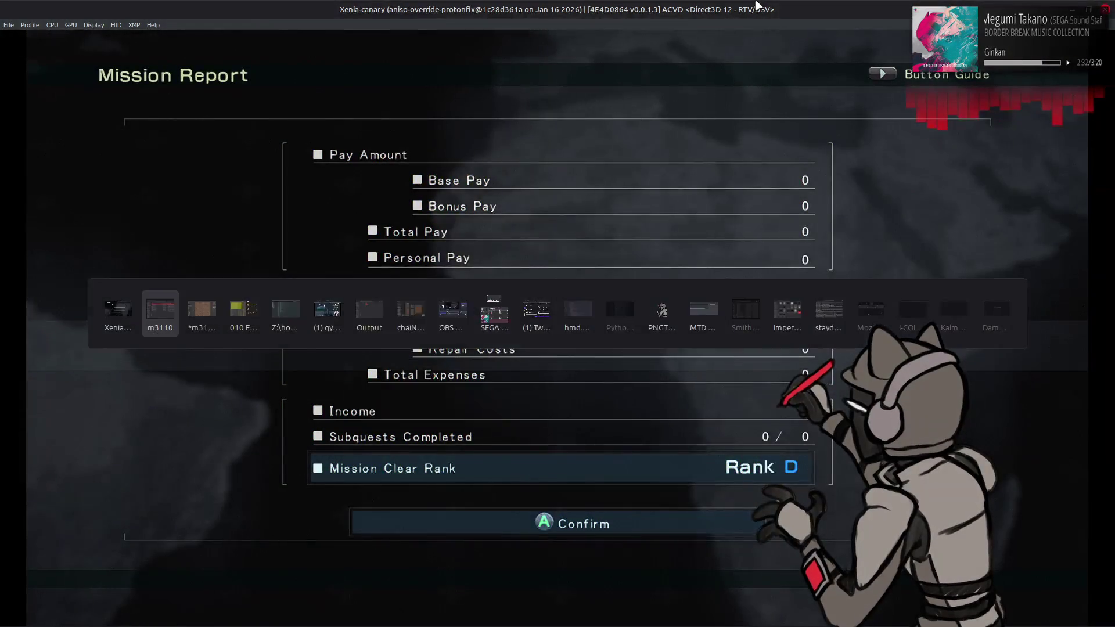
key(alt+Tab)
key(alt+Tab)
key(alt+Tab)
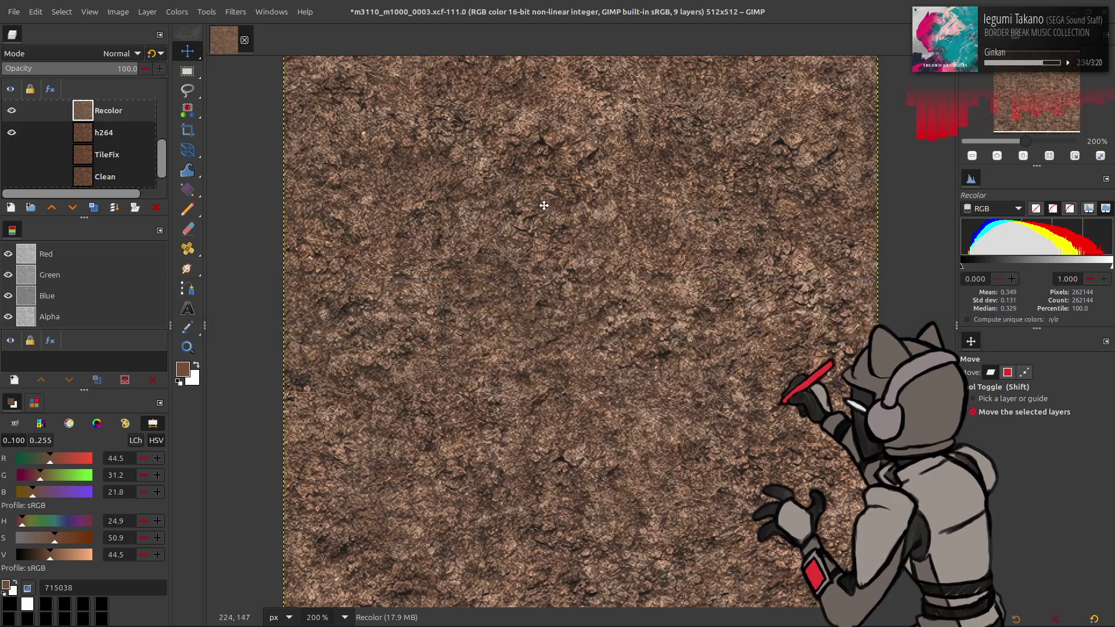
Undo the brightening, duplicate the Recolor layer, and apply an inverted 0.50 gamma Levels pass to it
key(ctrl+z)
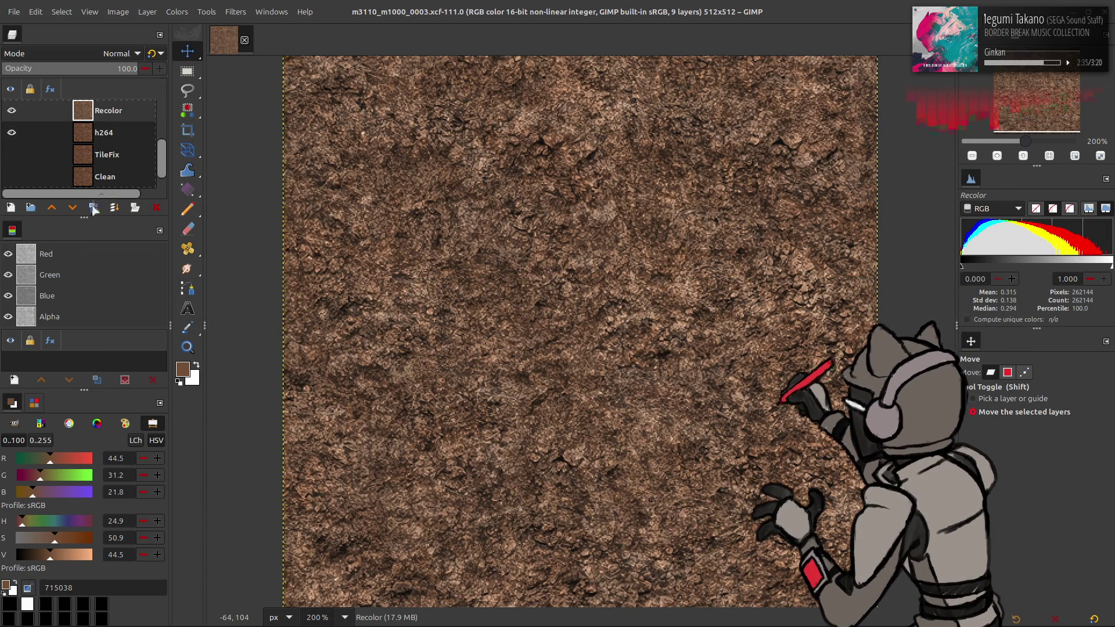
click(94, 208)
click(177, 12)
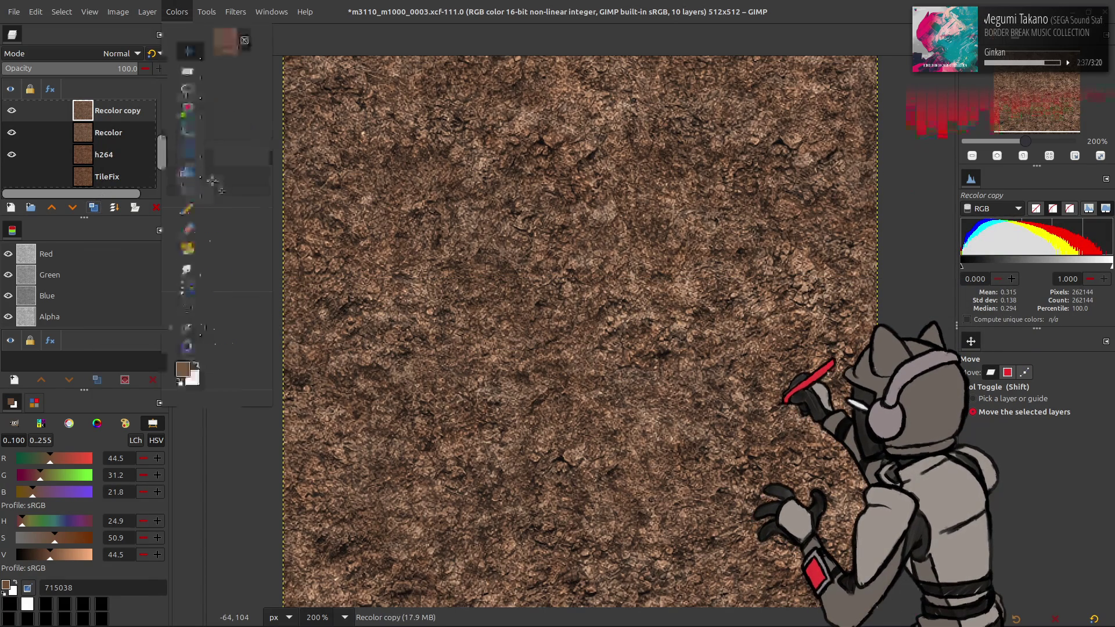
click(215, 187)
click(176, 12)
click(201, 144)
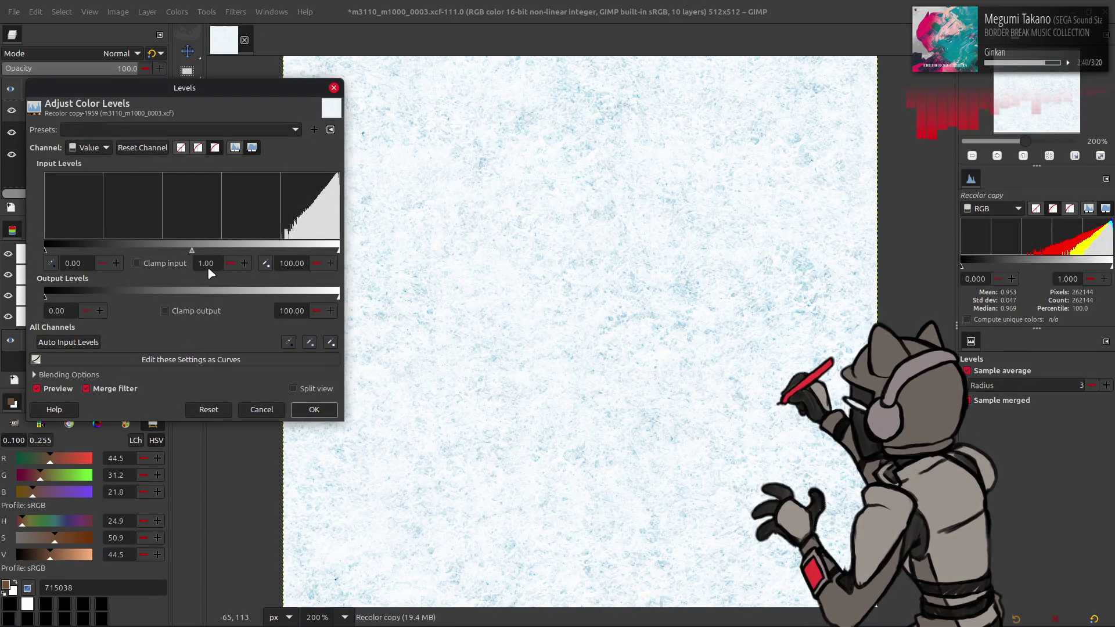
text(0.50)
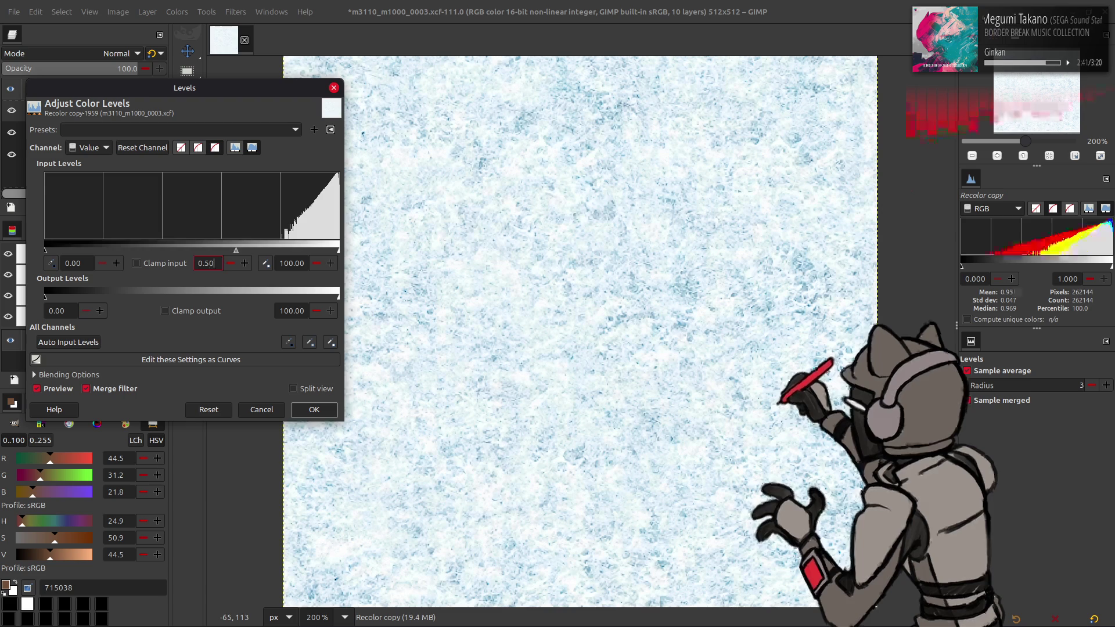
click(314, 410)
click(177, 12)
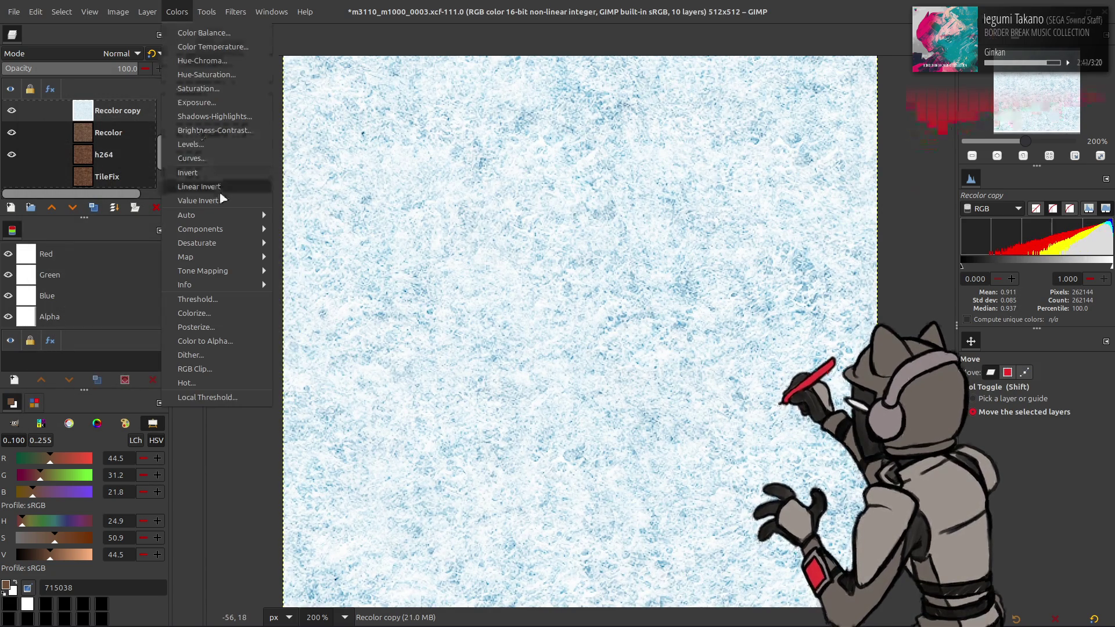
click(216, 188)
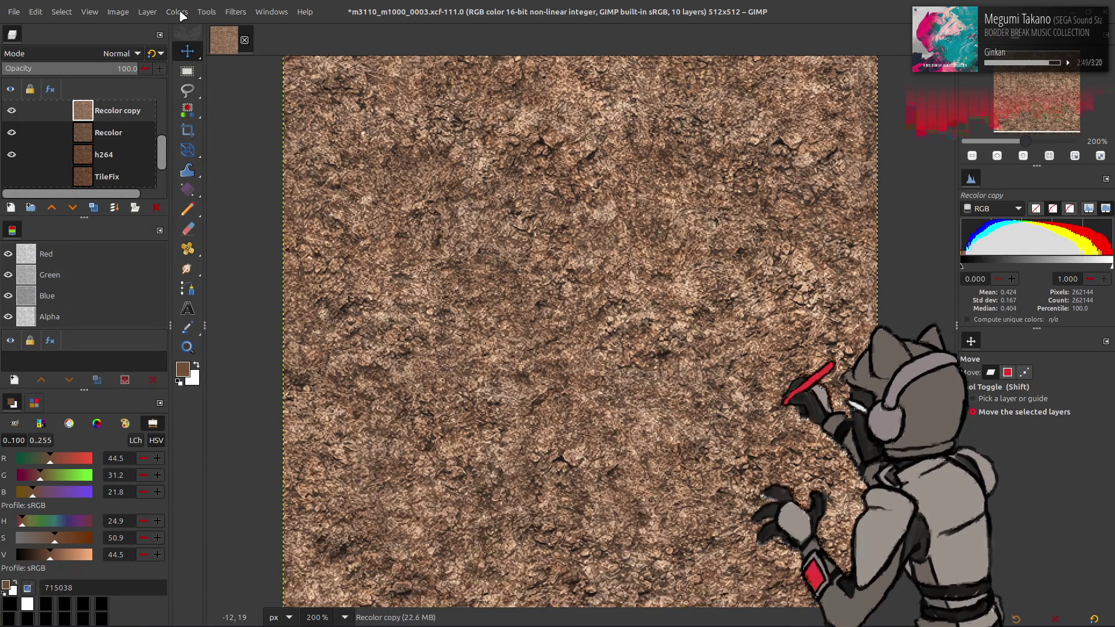
Darken the Recolor copy layer with Levels output high 90 and compare it on/off
click(180, 13)
click(212, 153)
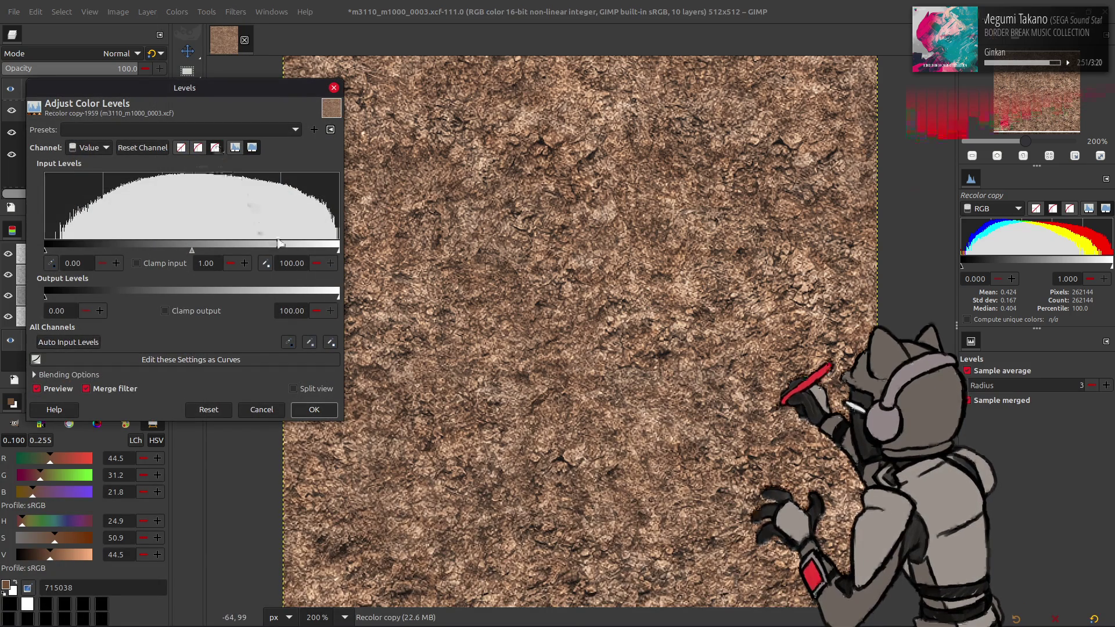
text(90)
key(Return)
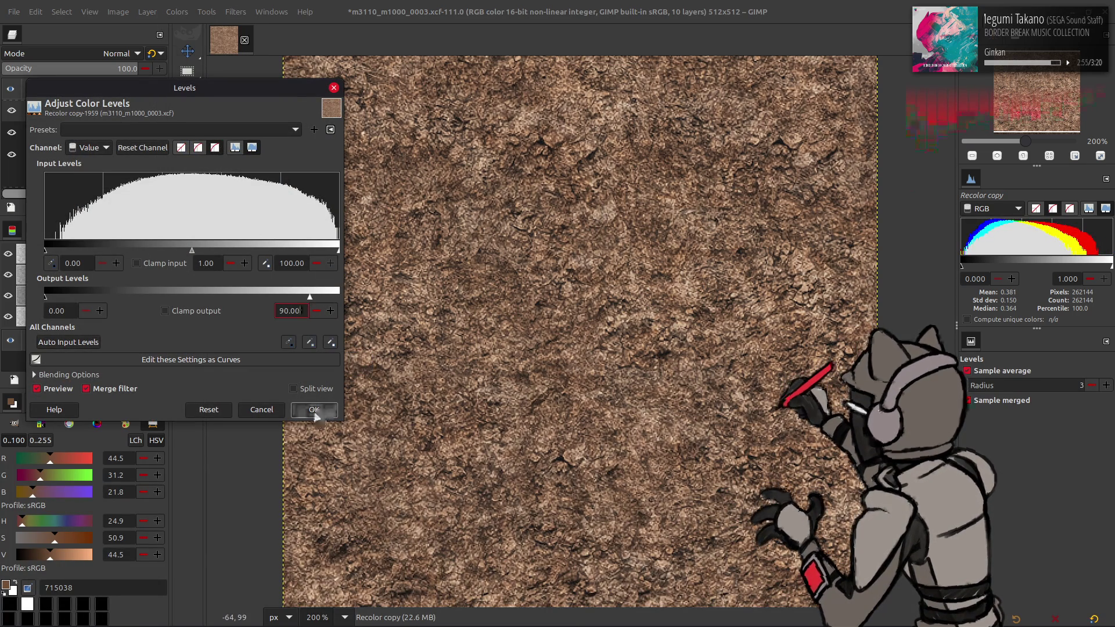
click(314, 410)
click(11, 111)
click(12, 111)
click(11, 110)
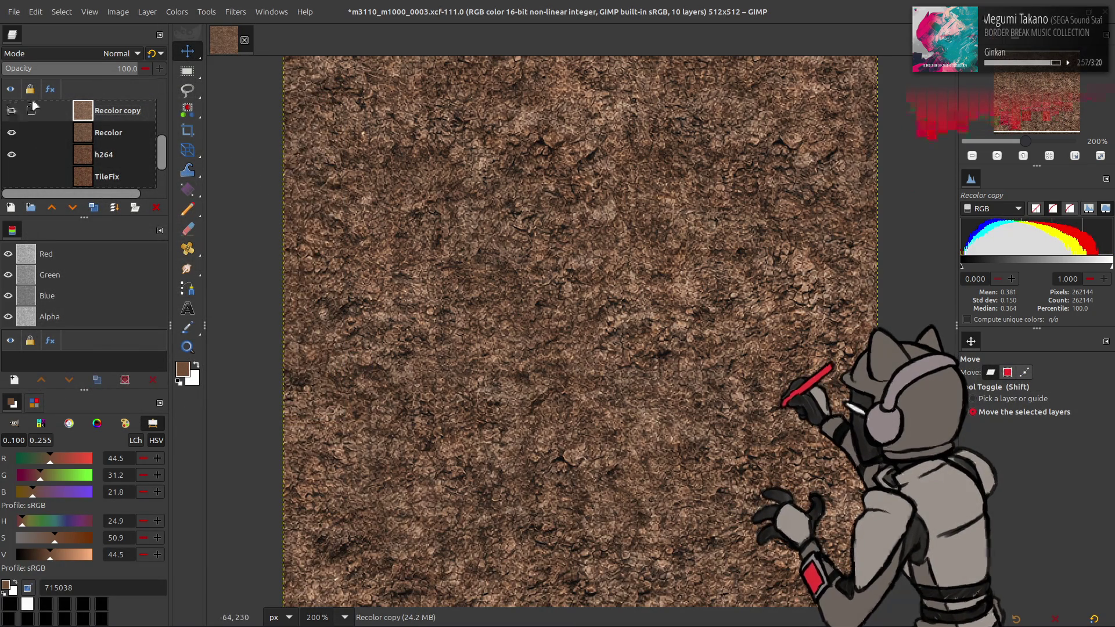
click(12, 110)
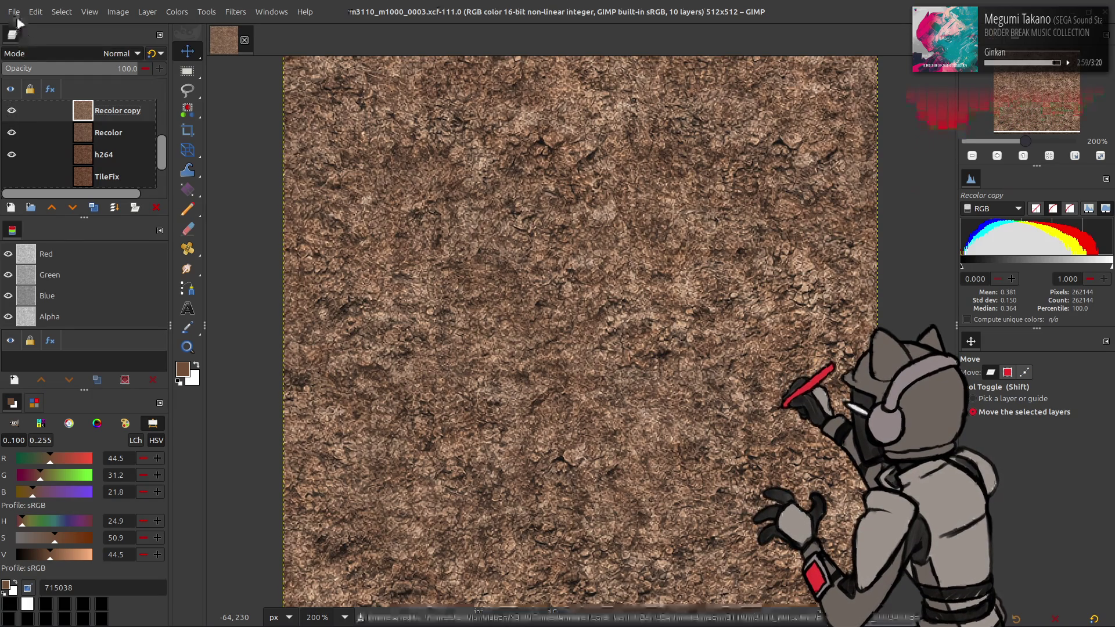
Overwrite the existing m3110_m1000_0003 texture file with the re-export
click(14, 11)
click(46, 199)
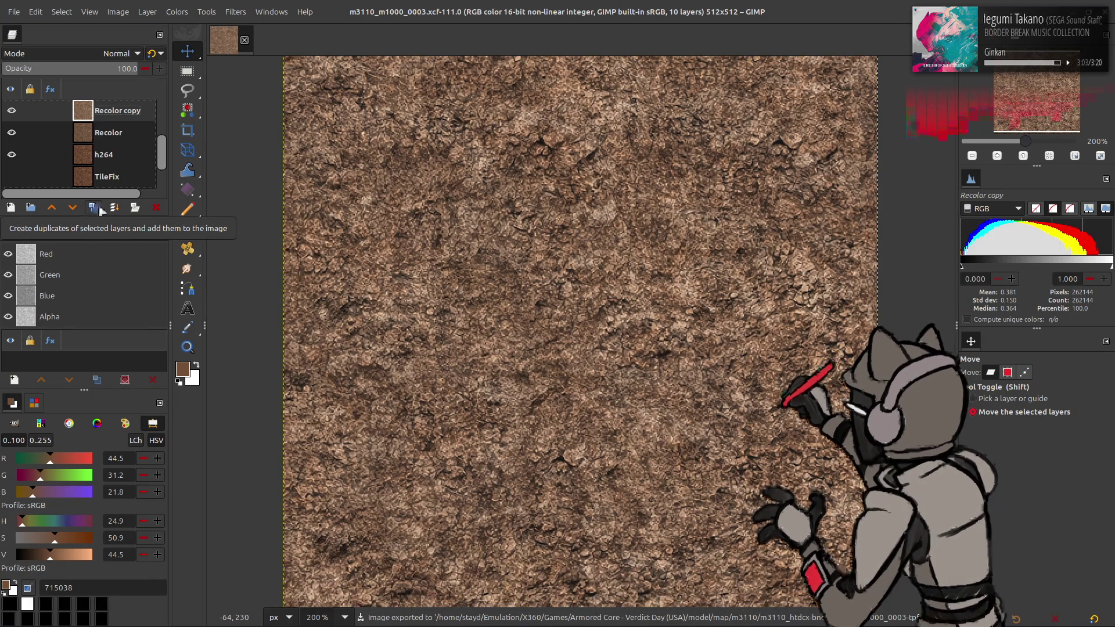
key(alt+Tab)
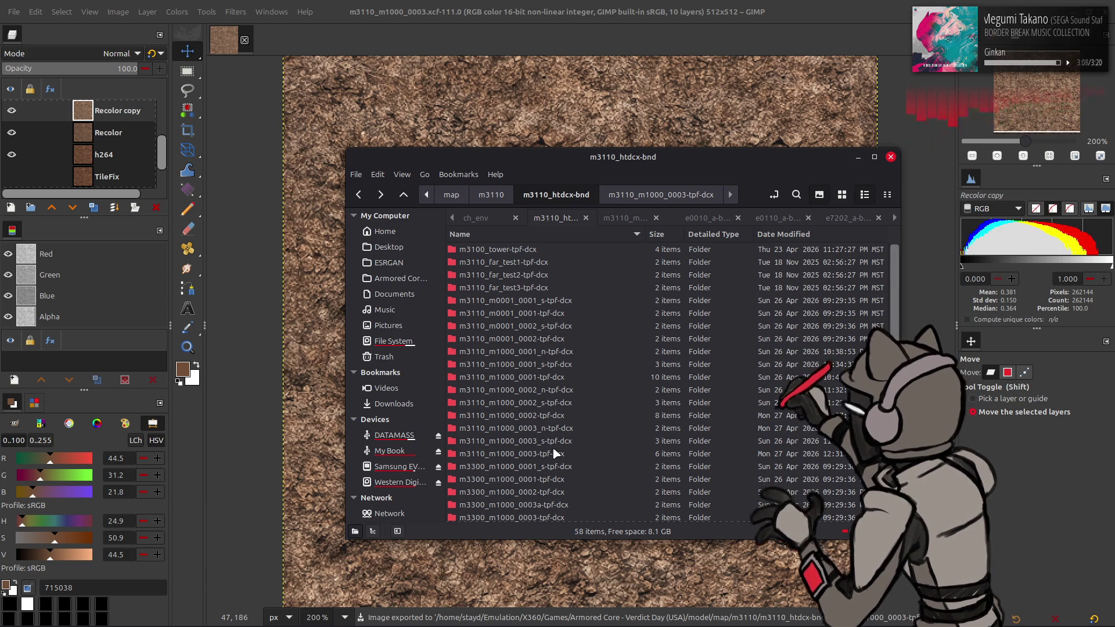
Repack the m3110_m1000_0003-tpf-dcx folder with YabberExtended
right_click(555, 454)
mouse_move(647, 191)
click(803, 268)
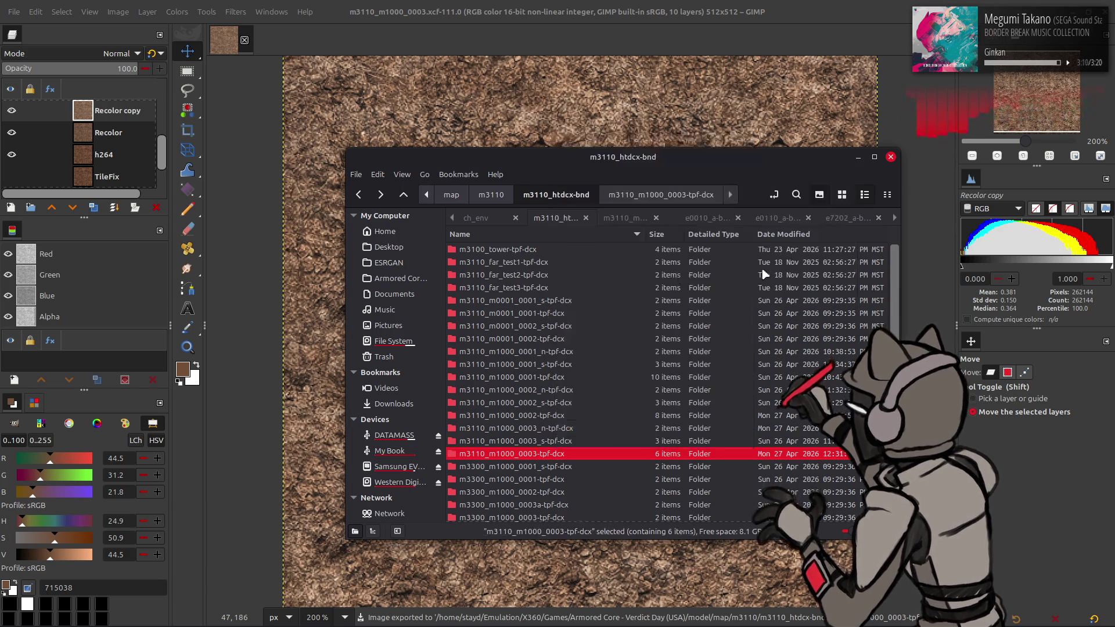
Repack the m3110_htdcx-bnd folder into its archive with Yabber
key(alt+Up)
right_click(533, 256)
mouse_move(601, 310)
click(778, 358)
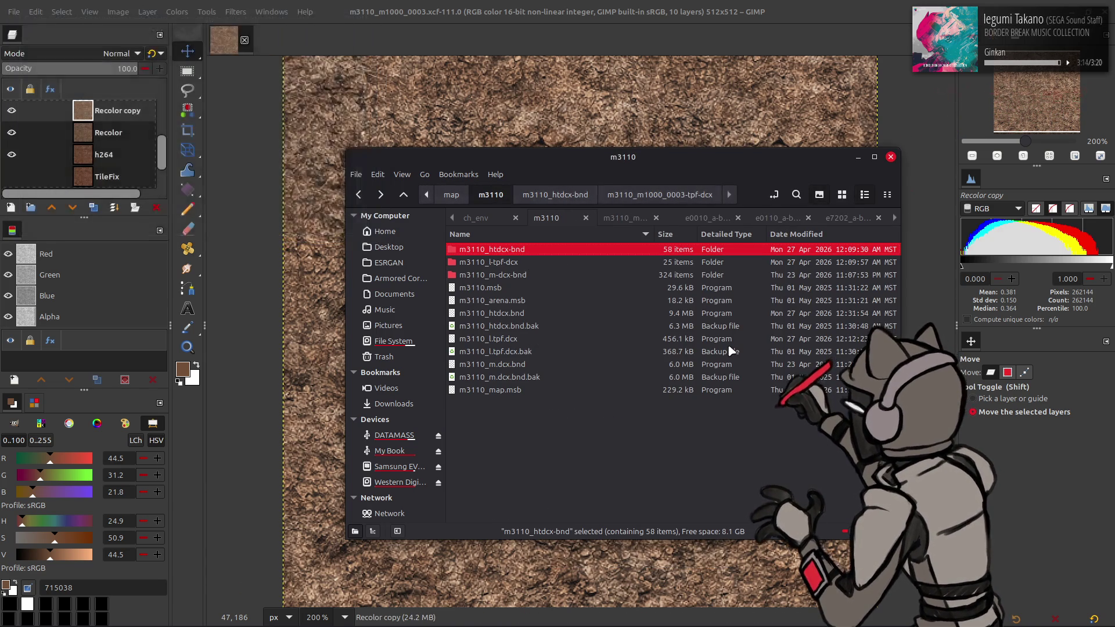
key(alt+Tab)
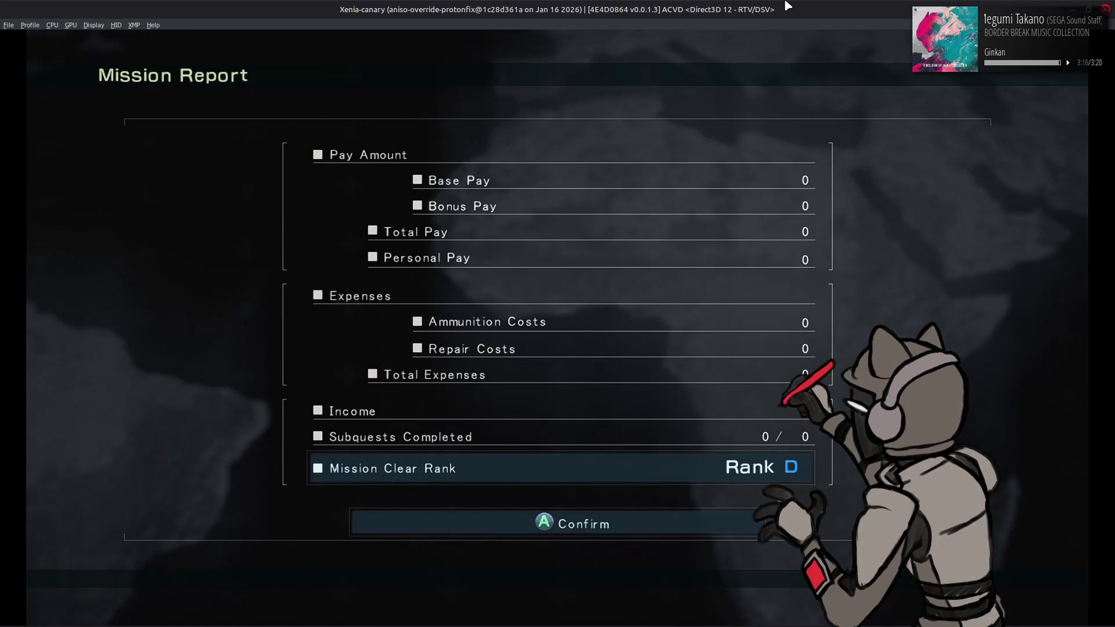
Sortie again, play to a Rank D Mission Report, then return to GIMP's m3110_m1000_0003 texture
key(Return)
key(Right)
key(Return)
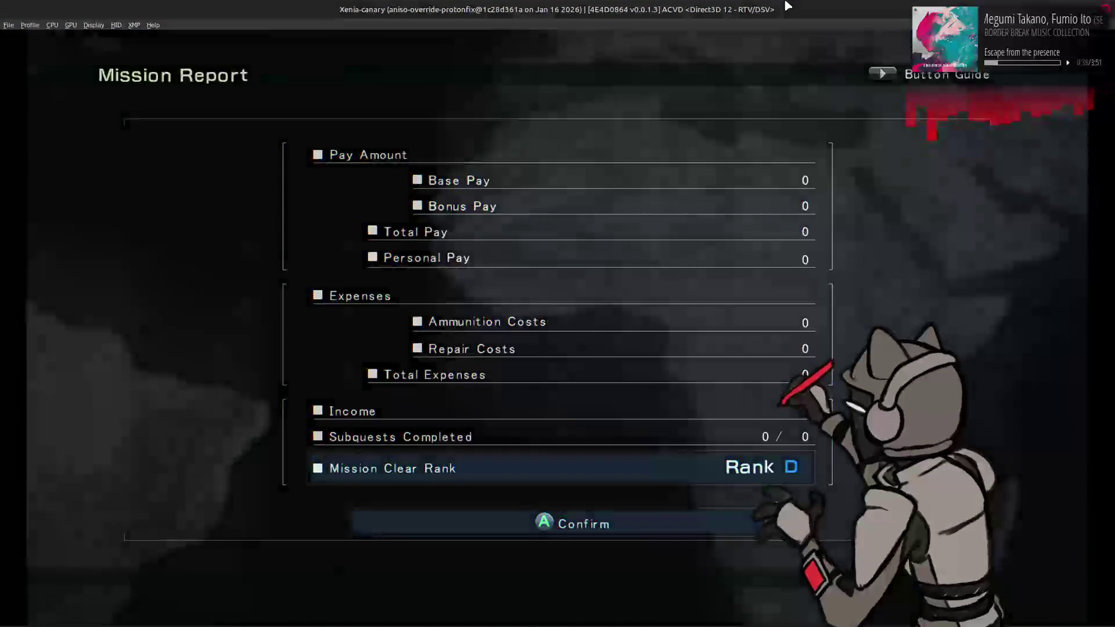
key(alt+Tab)
key(alt+Tab)
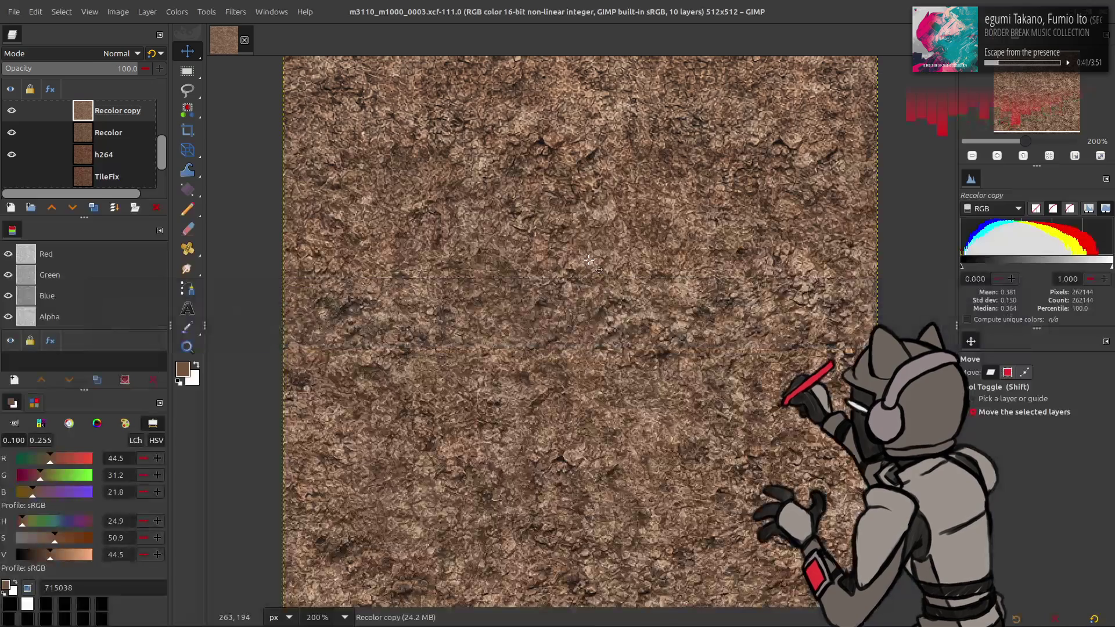
key(alt+Tab)
Open m3110_m1000_0002.xcf from the m3110_m1000_0002-tpf-dcx folder as a second GIMP image
key(Return)
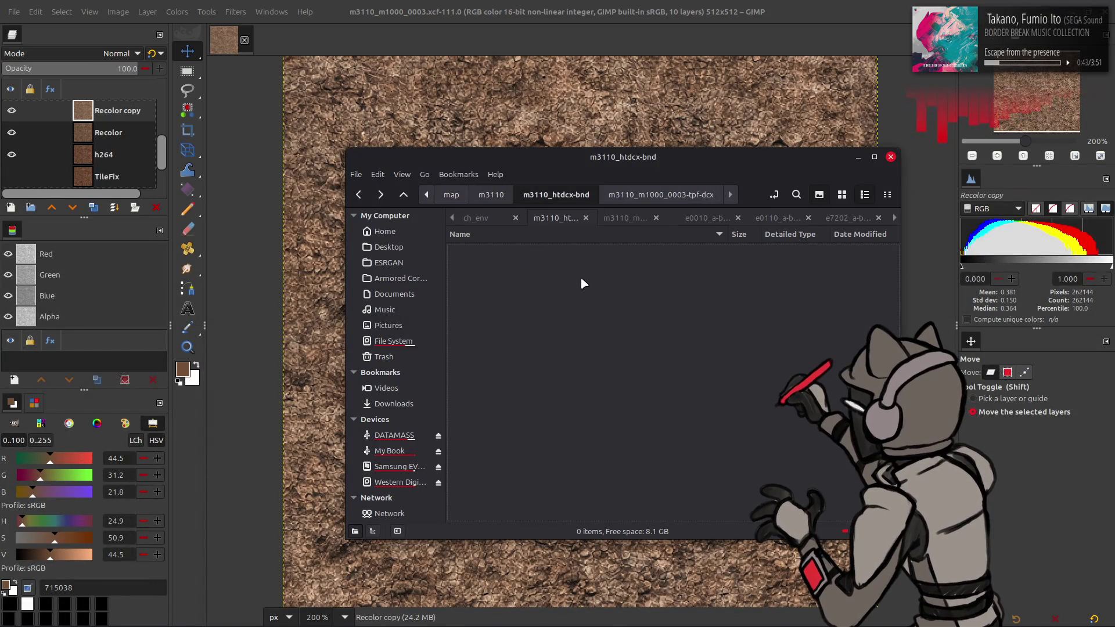
double_click(555, 416)
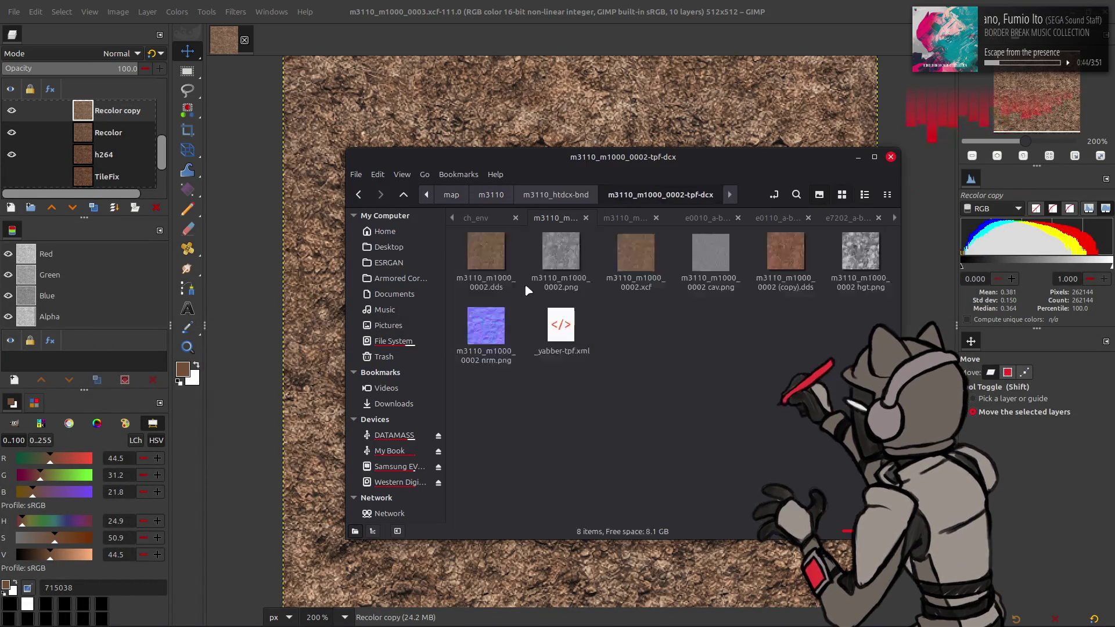
mouse_move(639, 256)
mouse_down()
mouse_move(543, 105)
mouse_move(534, 38)
mouse_up()
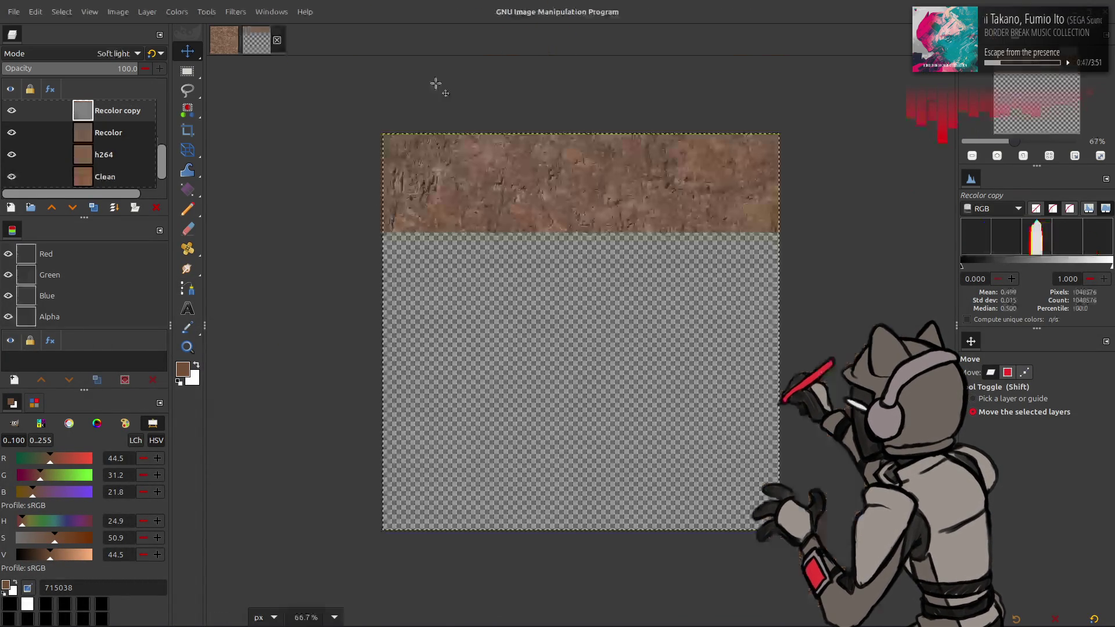
Create a new layer from visible in the m3110_m1000_0002 texture
right_click(100, 115)
click(139, 201)
right_click(105, 113)
Darken the Visible layer with Levels (input high 95, output high 90), then start Export As
click(187, 13)
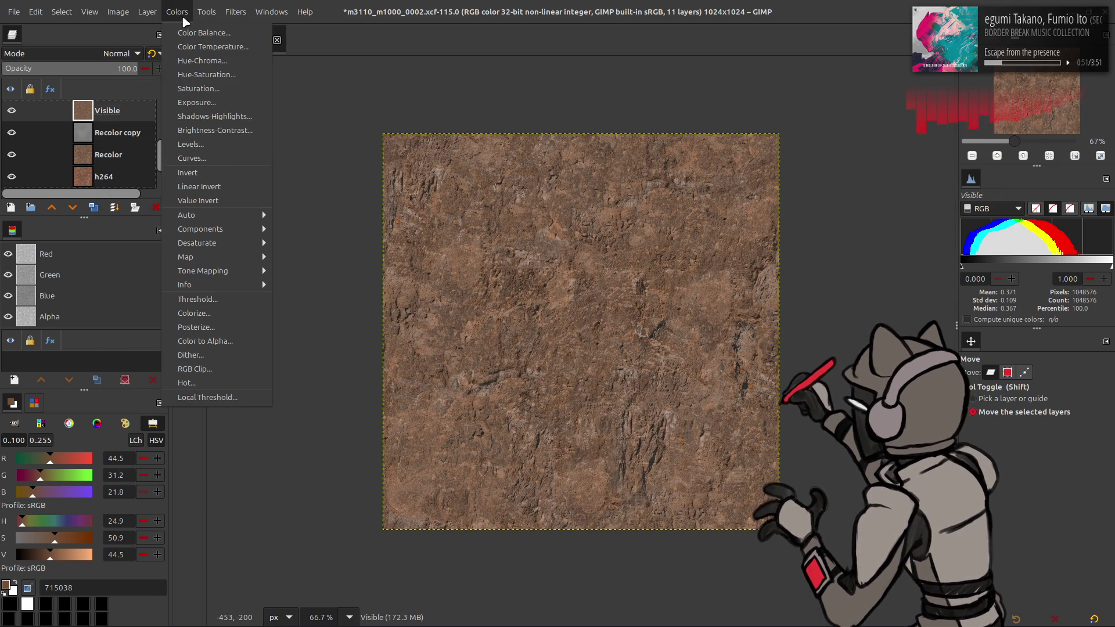
click(212, 144)
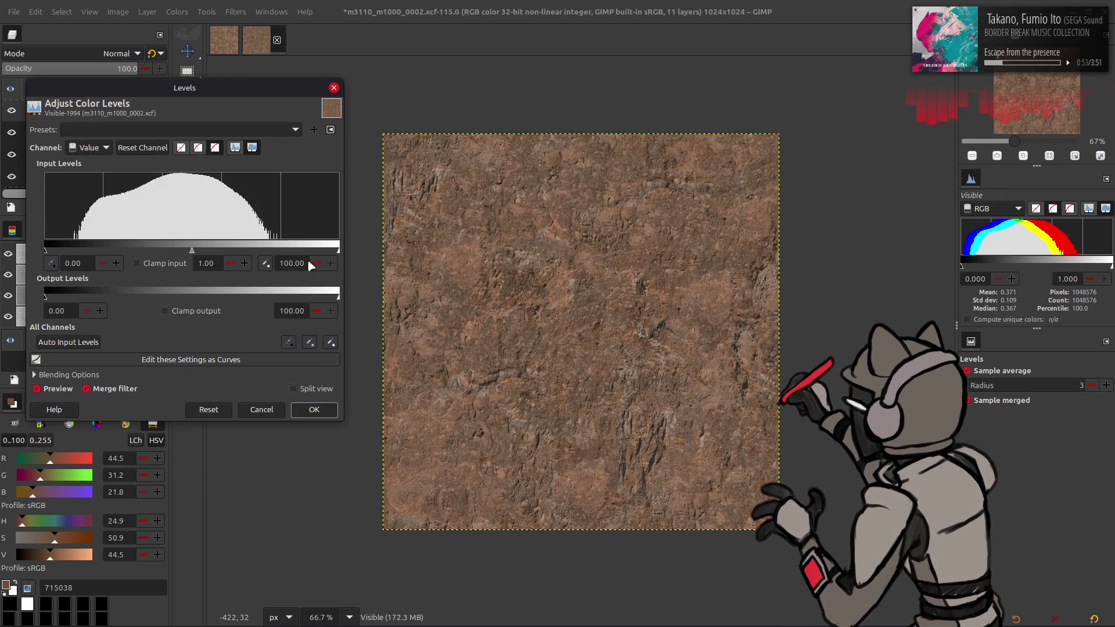
text(90)
click(298, 313)
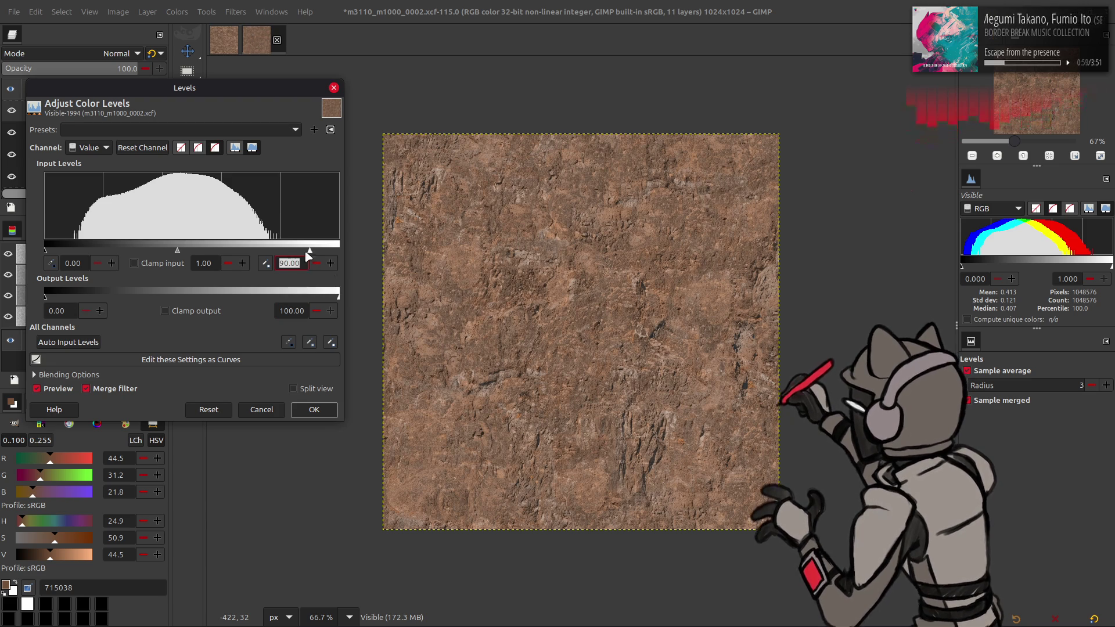
text(100)
key(Return)
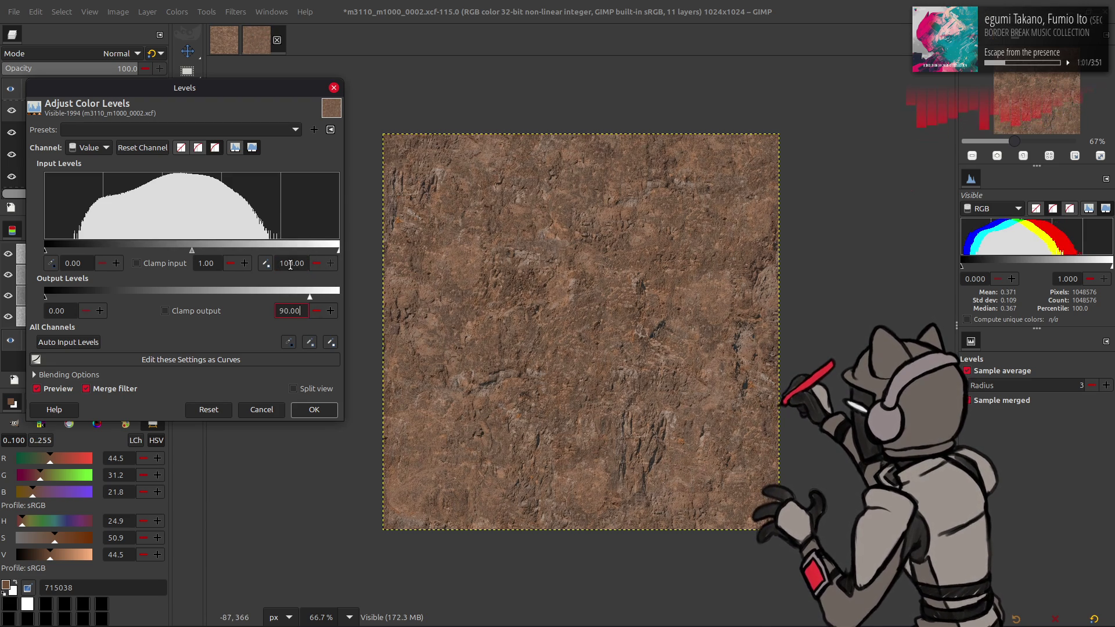
key(Return)
click(290, 264)
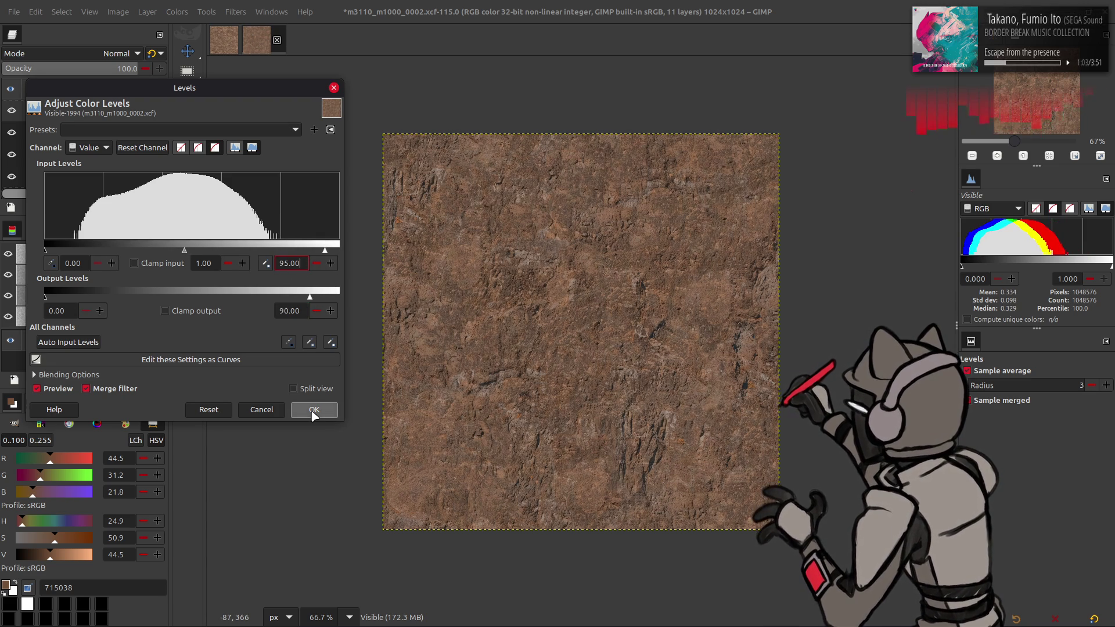
click(314, 409)
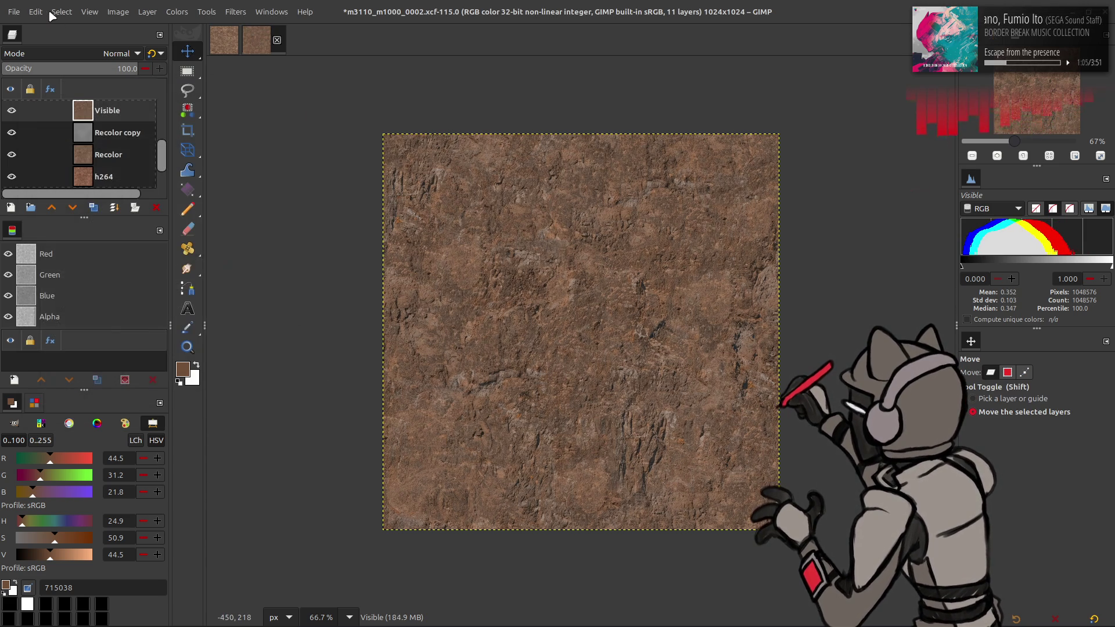
click(13, 12)
click(64, 215)
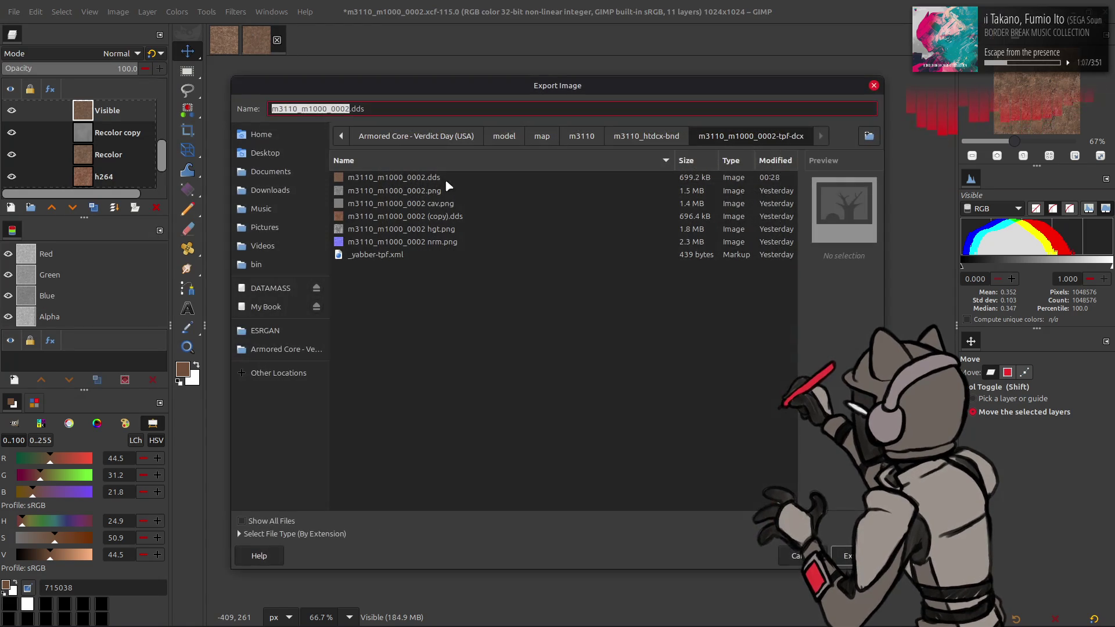
Export the texture over m3110_m1000_0002.dds with the default DDS options
click(842, 550)
click(641, 382)
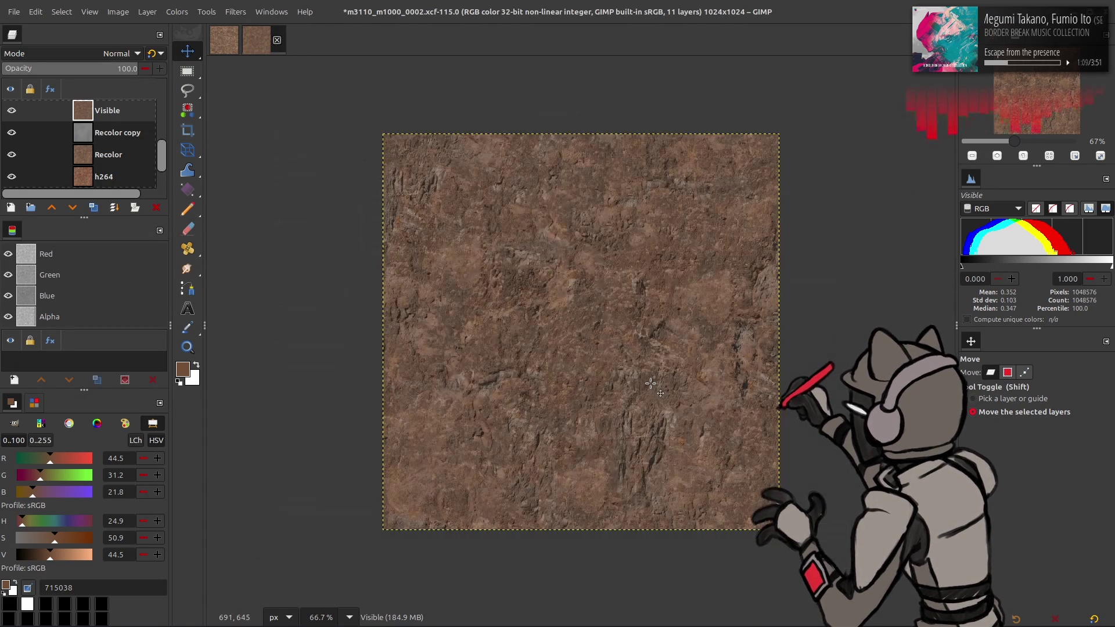
click(646, 487)
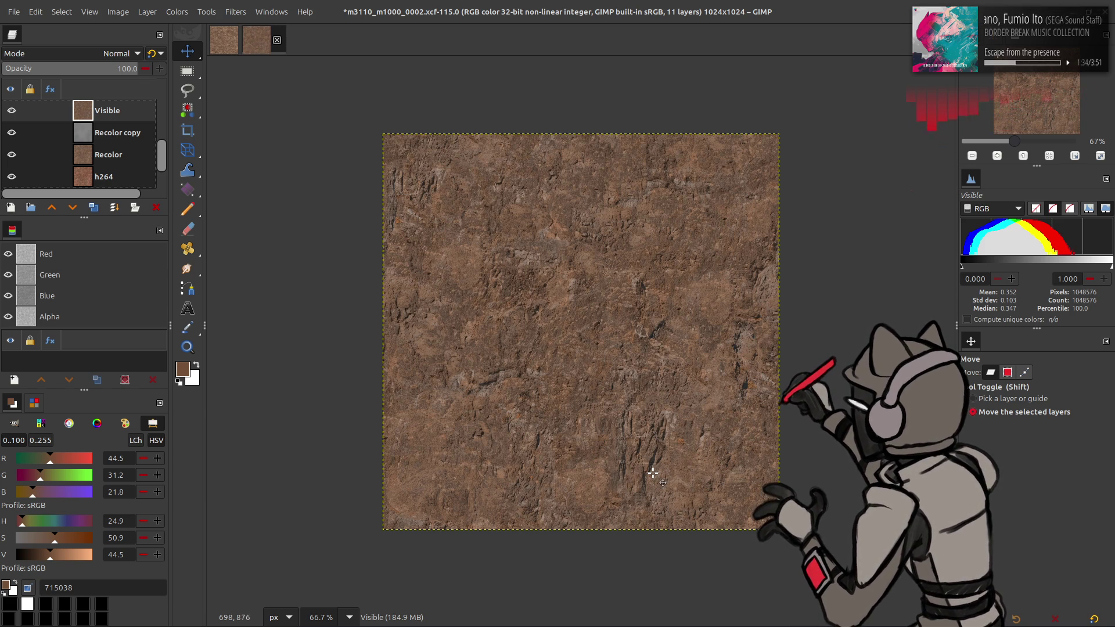
key(alt+Tab)
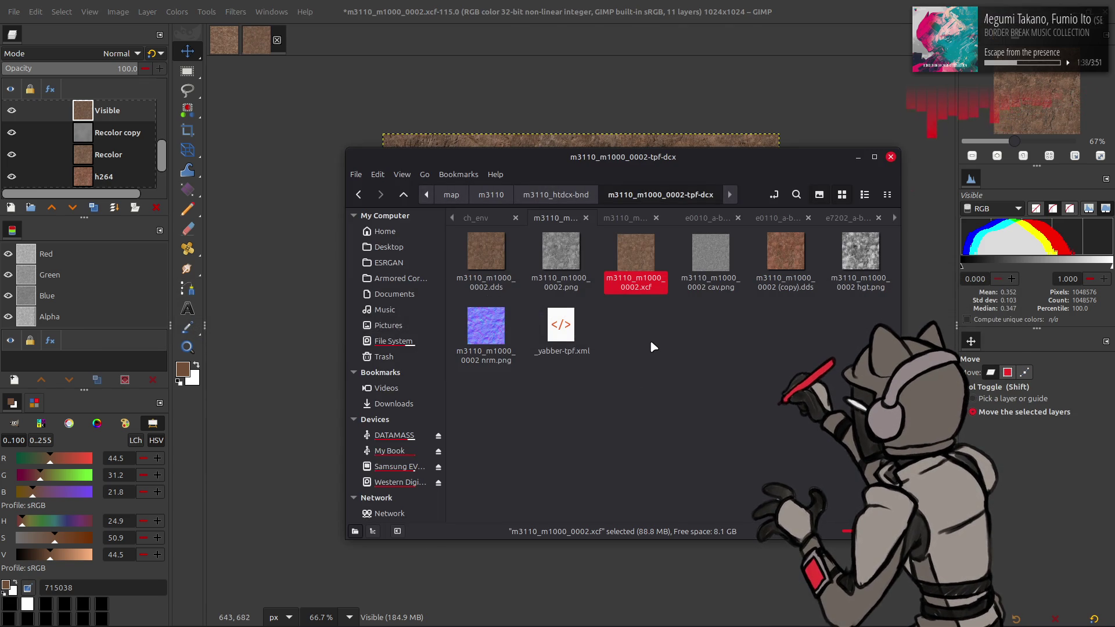
Repack the m3110_m1000_0002-tpf-dcx folder with YabberExtended
click(650, 340)
key(alt+Up)
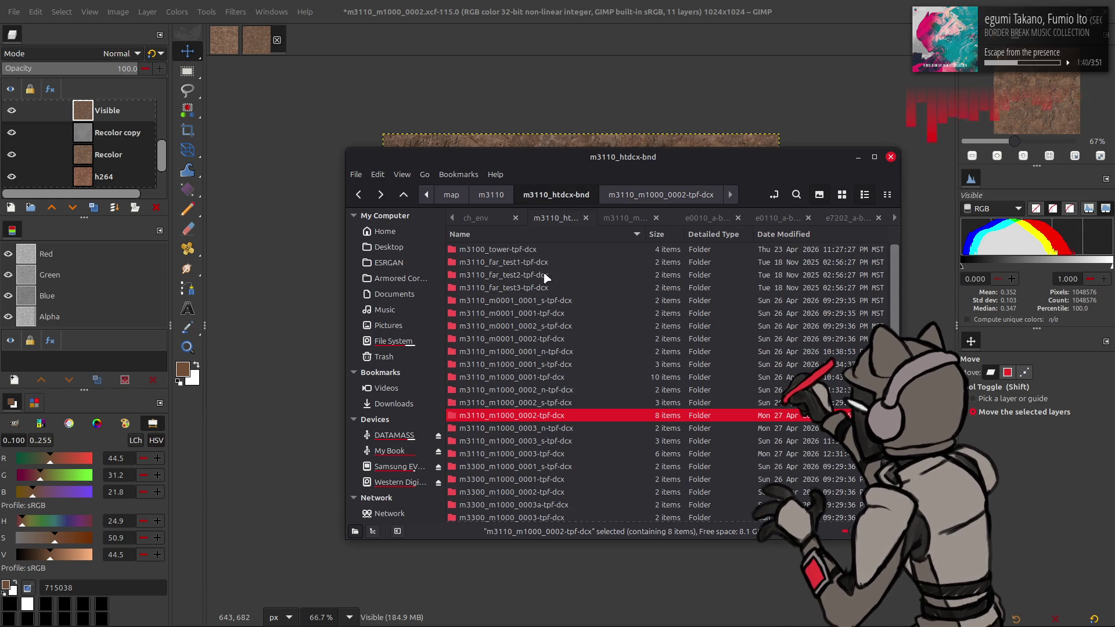
right_click(556, 418)
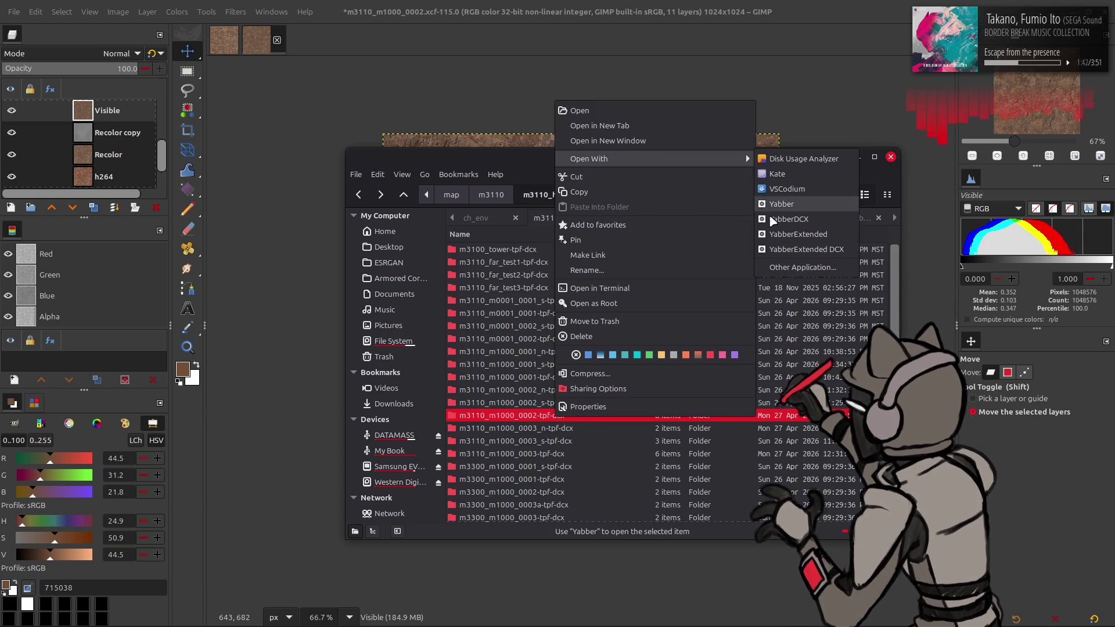
mouse_move(638, 158)
click(801, 239)
Repack the m3110_htdcx-bnd archive with Yabber and return to Xenia
key(alt+Up)
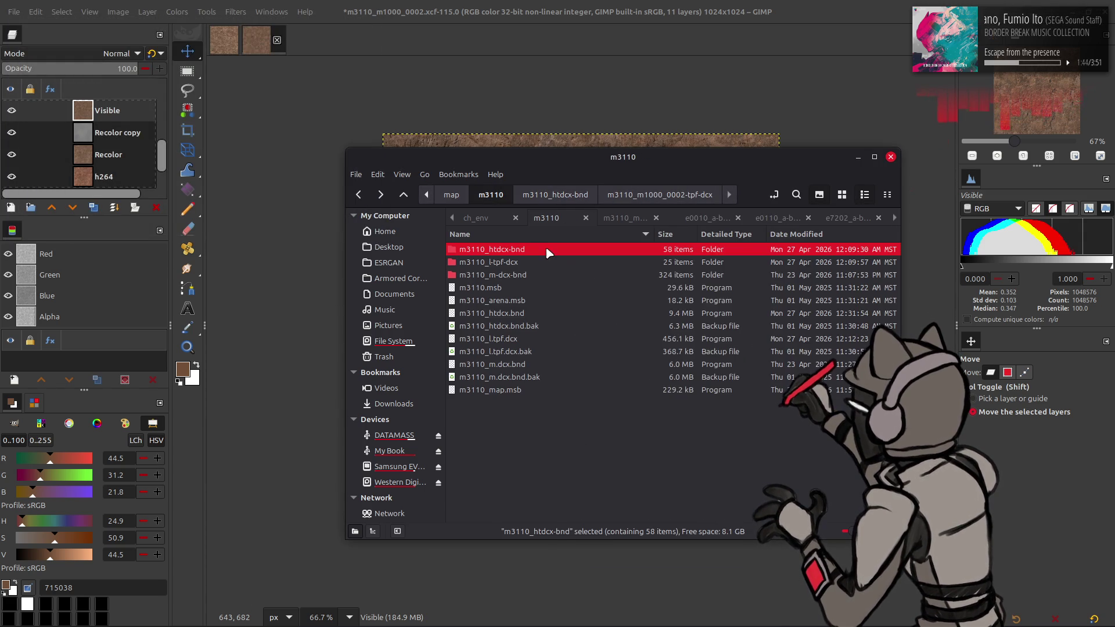
right_click(547, 251)
mouse_move(668, 307)
click(773, 352)
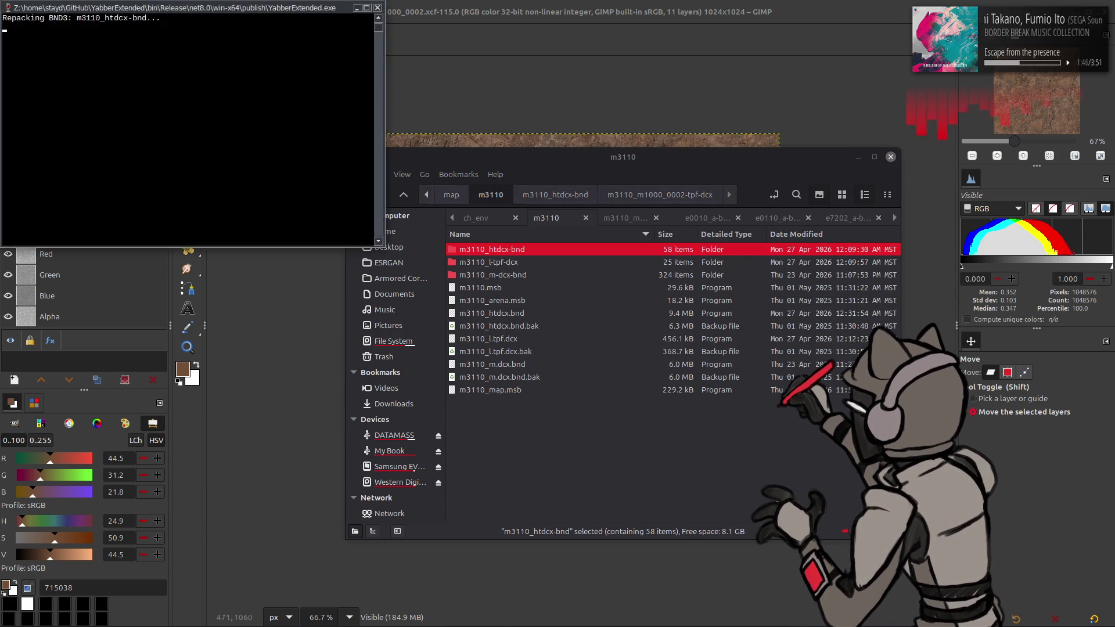
click(368, 614)
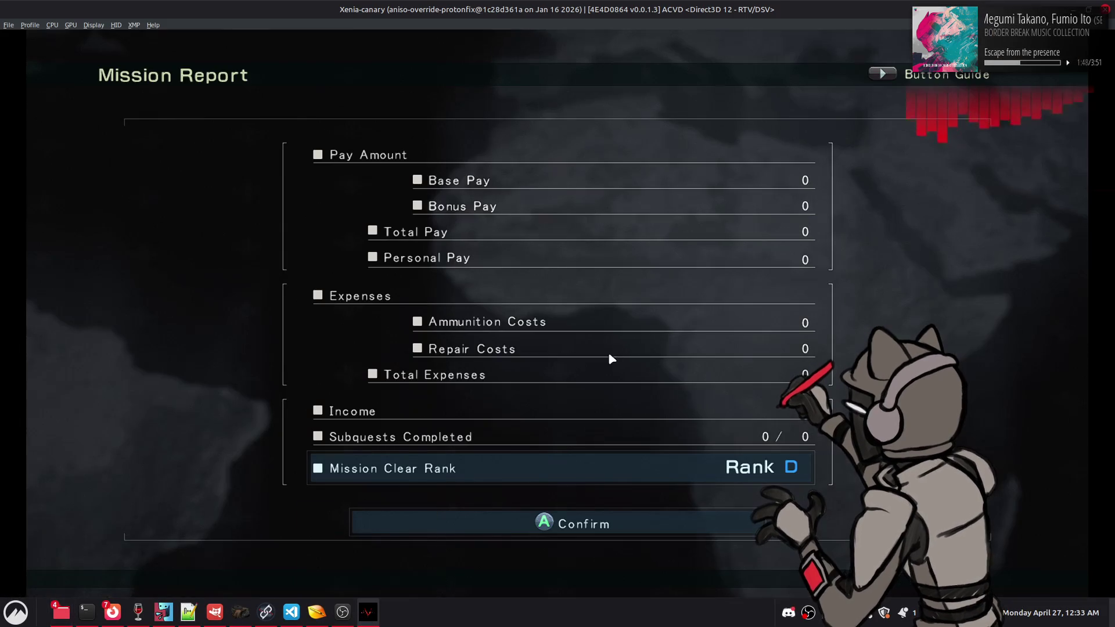
Dismiss the Rank D Mission Report, sortie again, and open Assembly Data from the Workshop
key(alt+Tab)
key(alt+Tab)
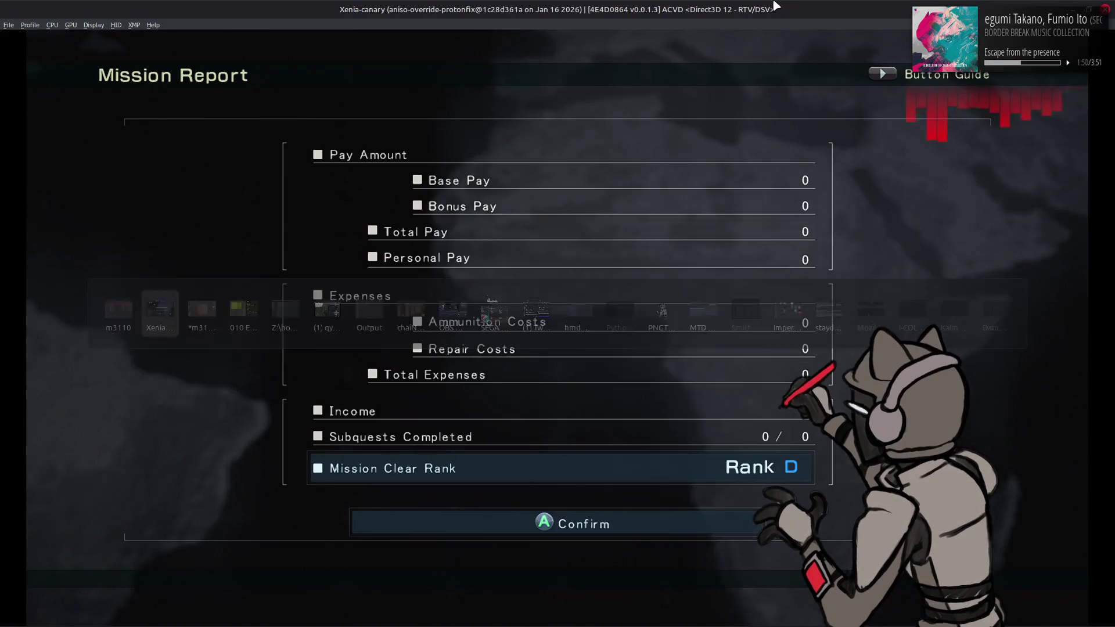
key(Return)
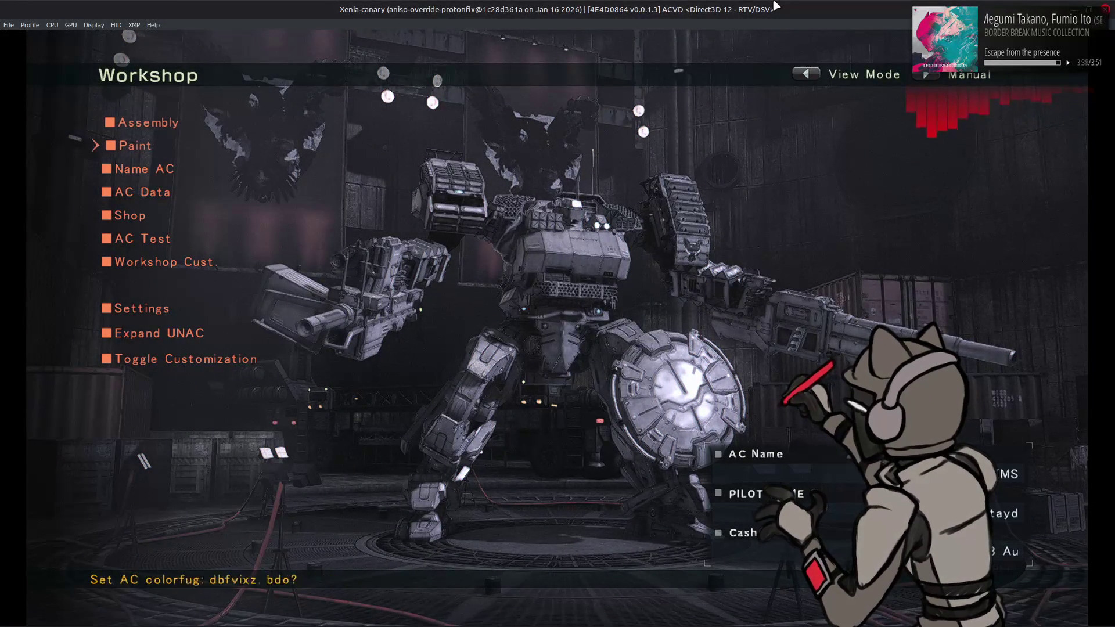
key(Return)
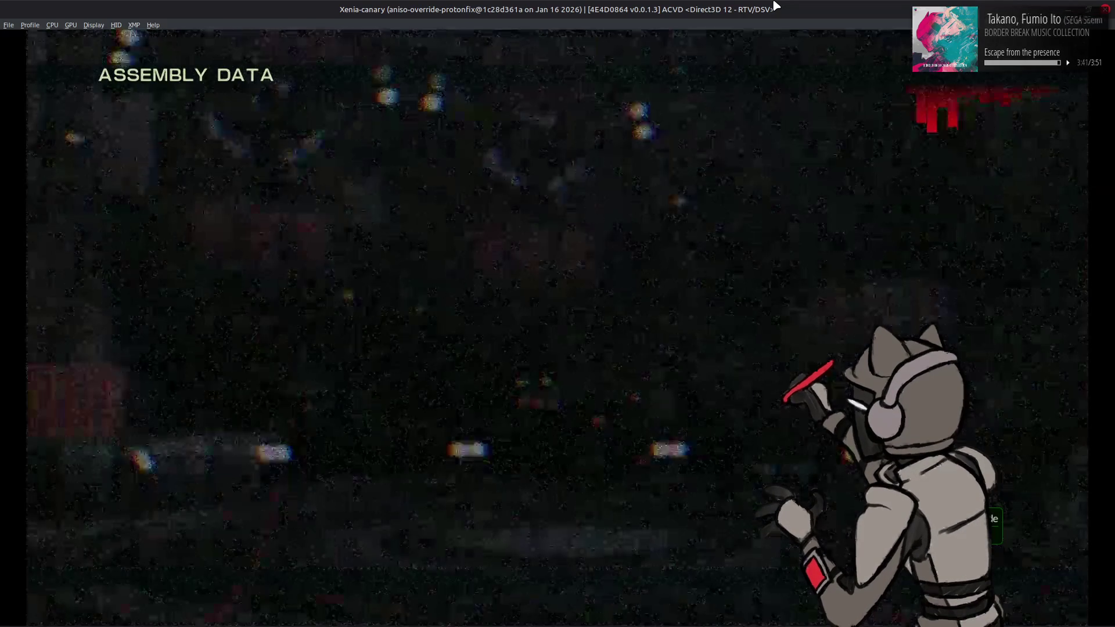
Load the EARNHARDT assembly from AC Data and back out to the World Menu
key(Up)
key(Up)
key(Return)
key(Down)
key(Return)
key(Left)
key(Return)
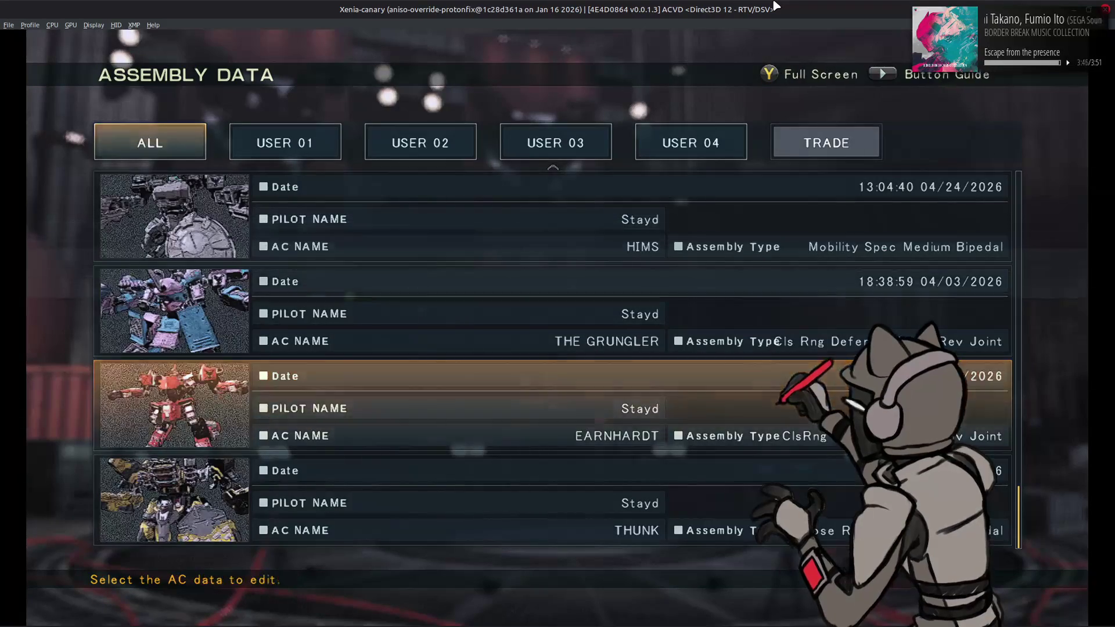
key(Escape)
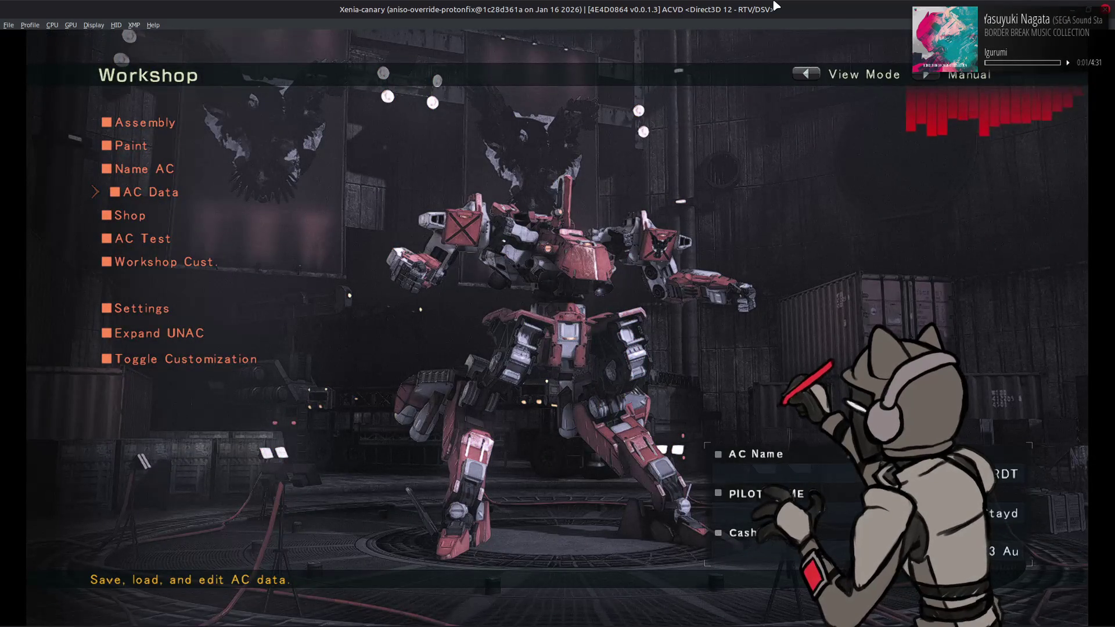
key(Escape)
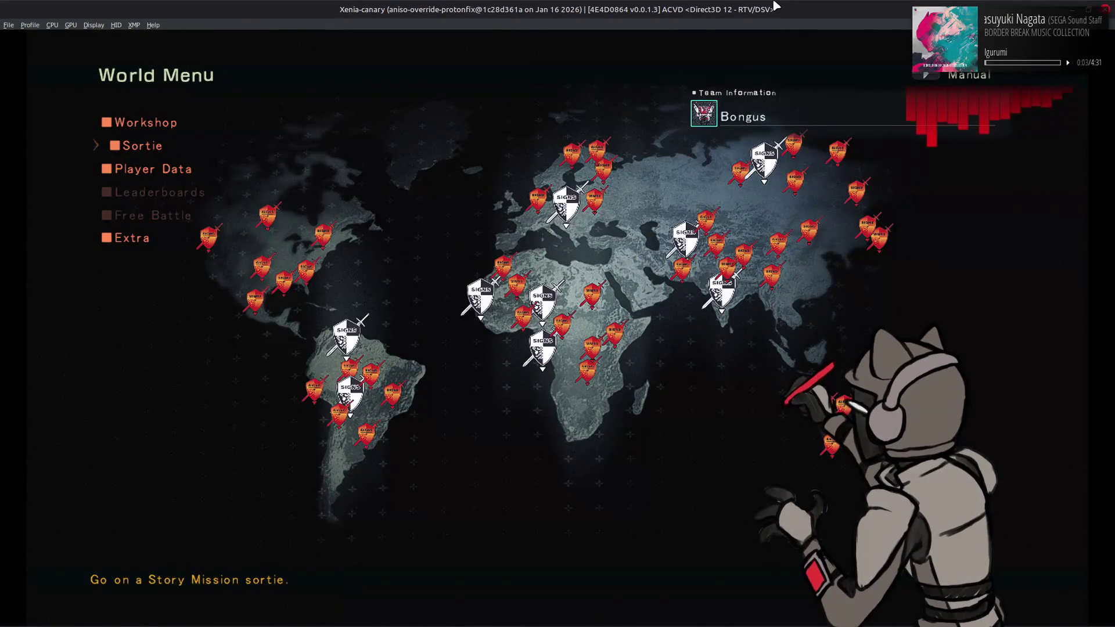
Pick a New Frontier mission, confirm it, and start the sortie from the Briefing
key(Return)
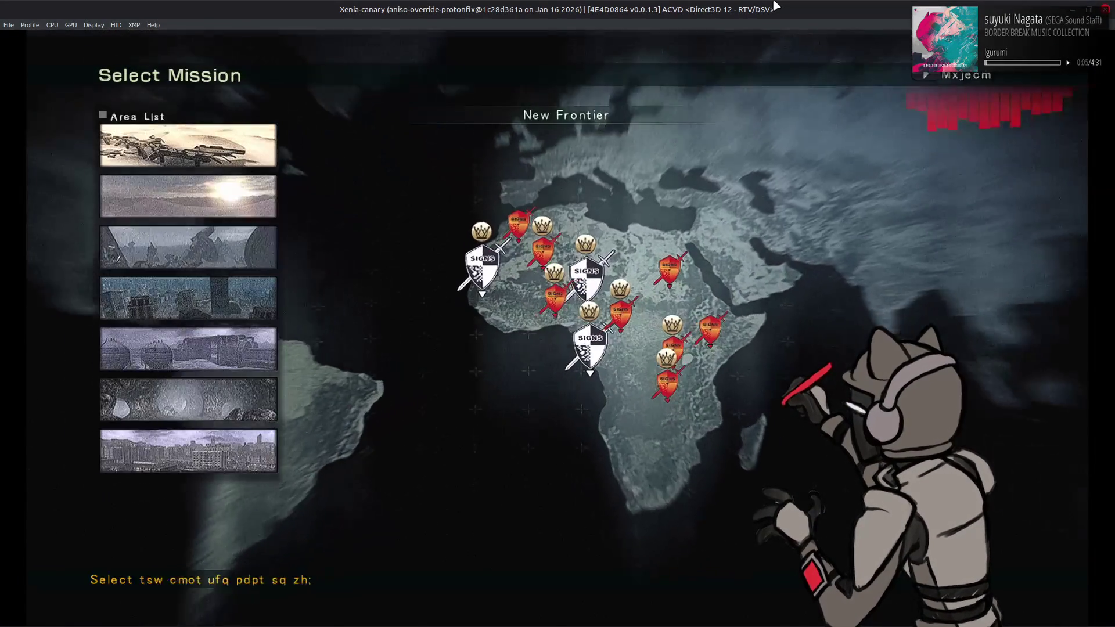
key(Return)
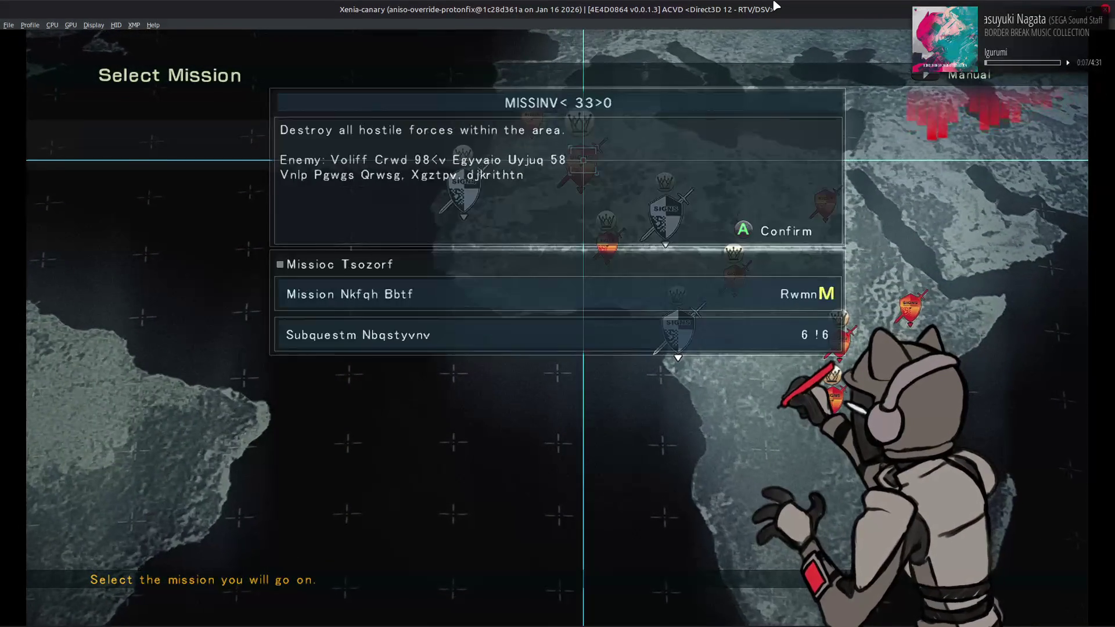
key(Return)
key(Return)
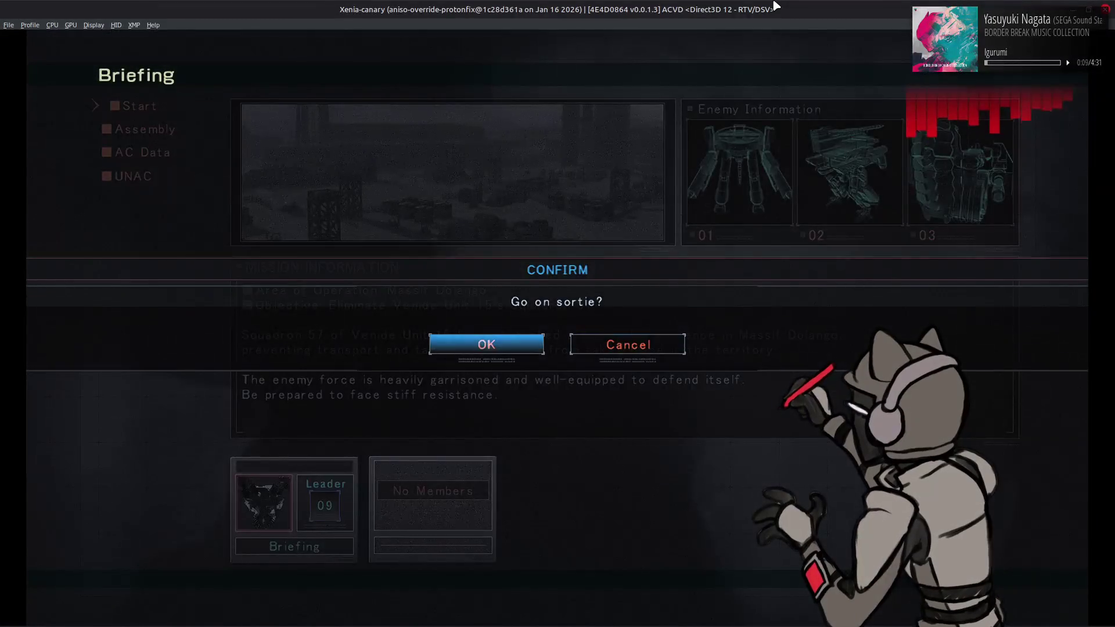
key(Return)
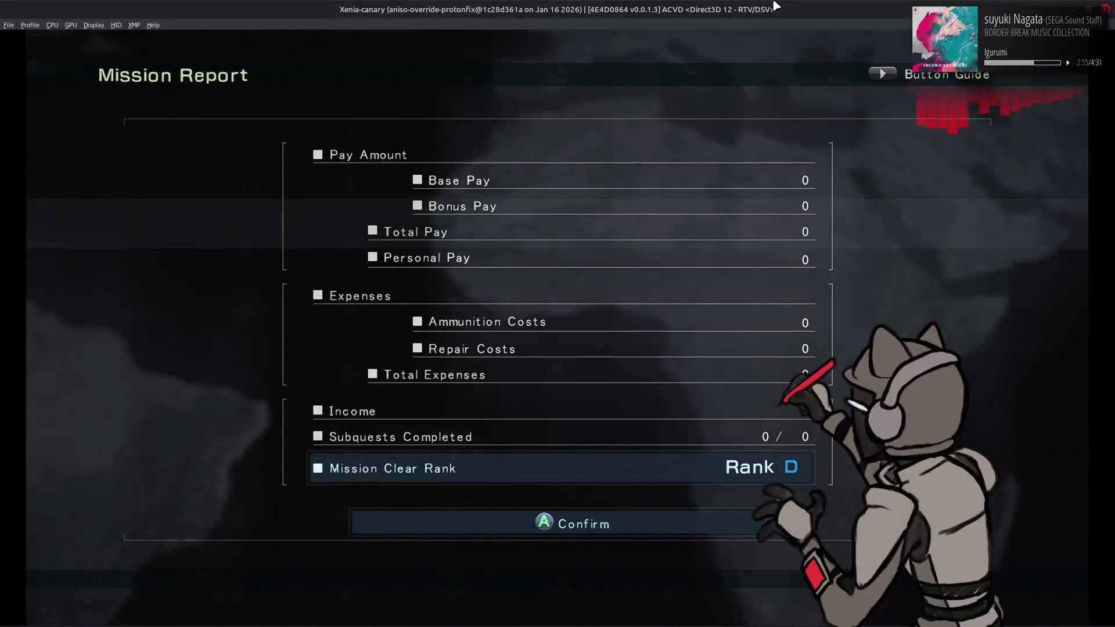
Finish the mission at the Rank D Mission Report and bring up the window switcher
key(alt+Tab)
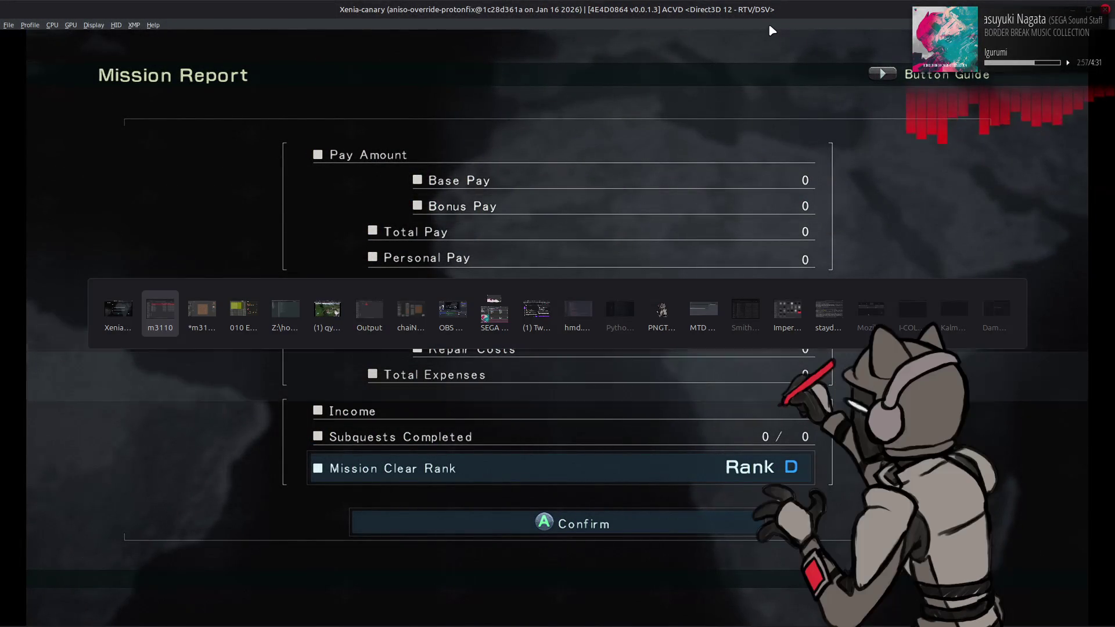
Launch Blender and open m3110 meshes.blend
key(super)
text(bl)
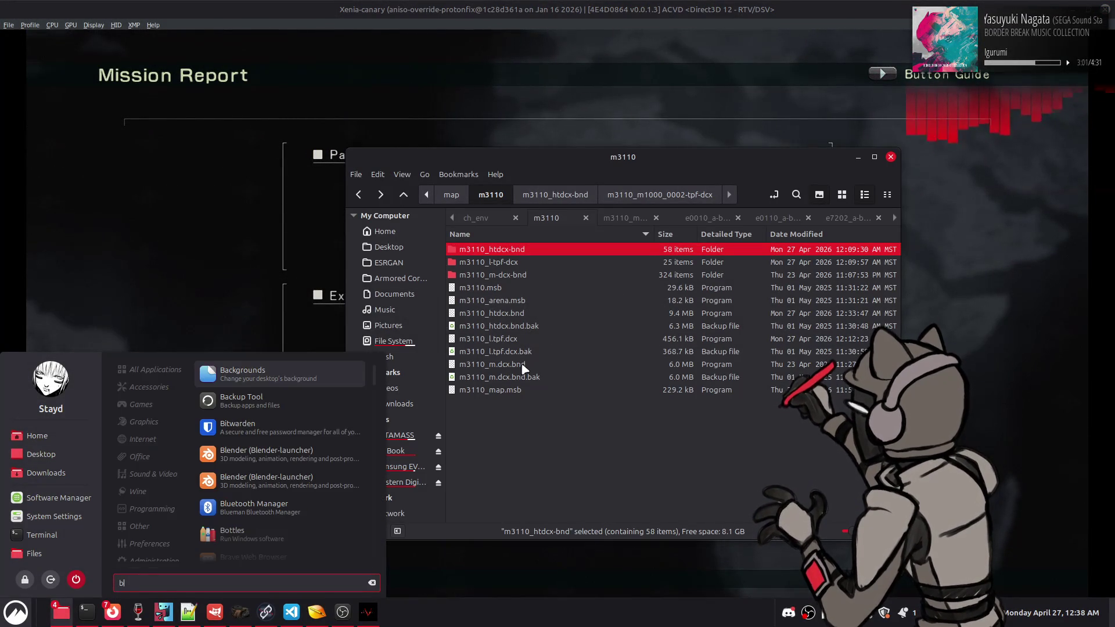
click(341, 377)
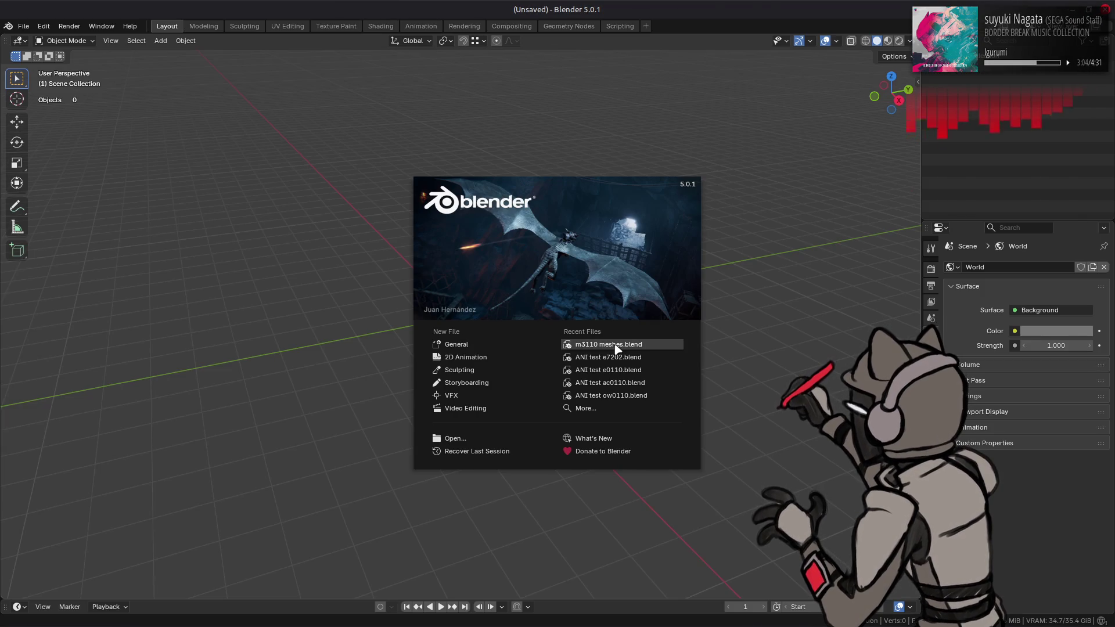
click(604, 344)
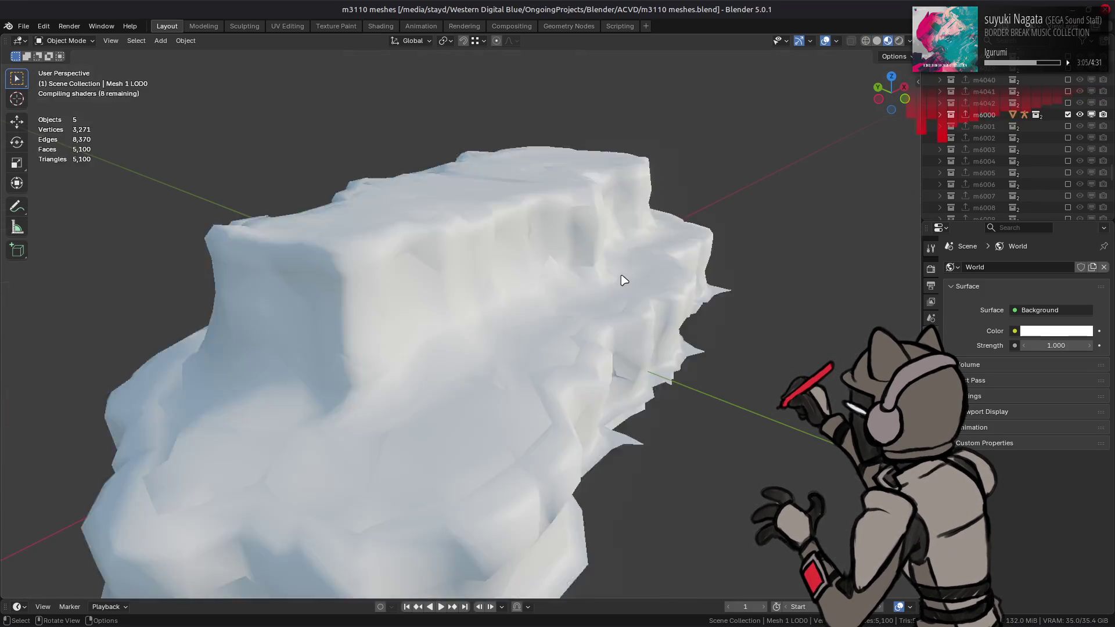
scroll(686, 241, up, 4)
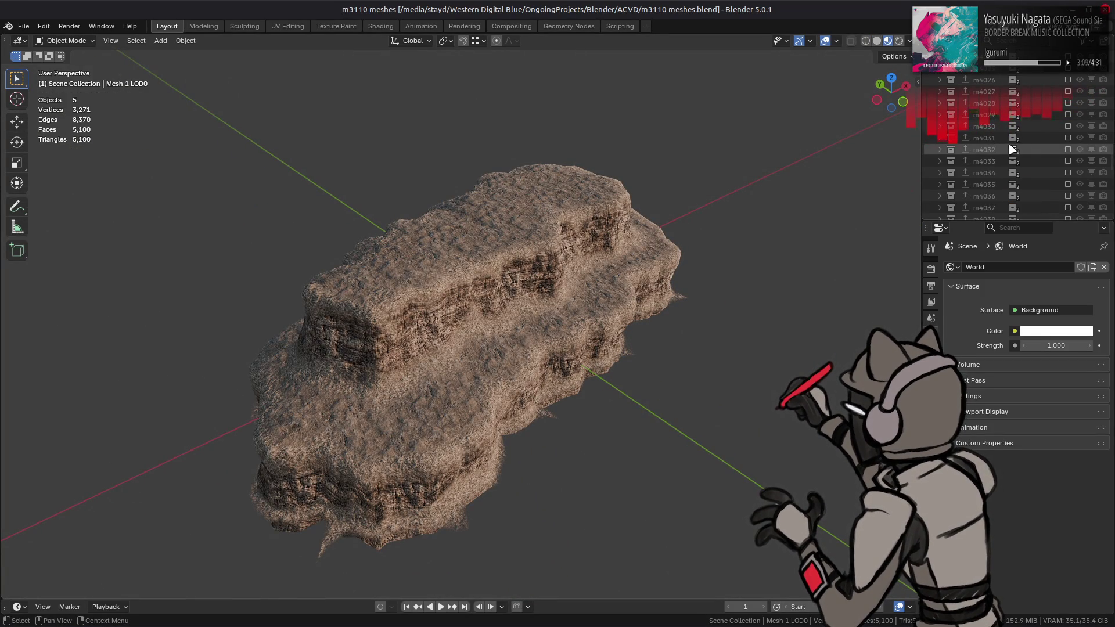
scroll(1010, 149, up, 10)
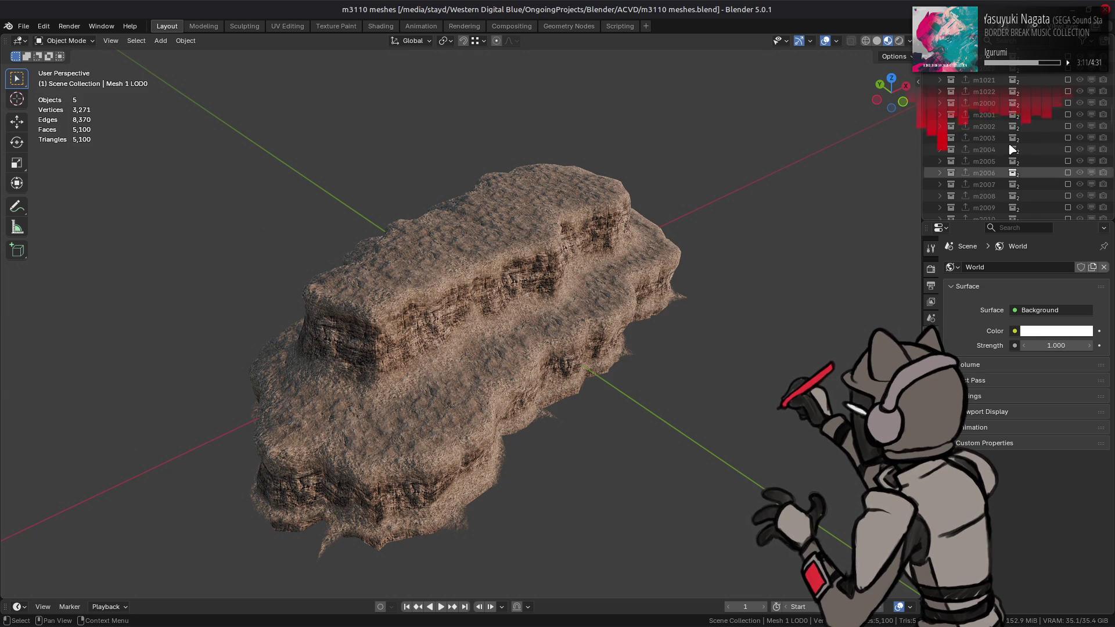
scroll(1011, 149, up, 5)
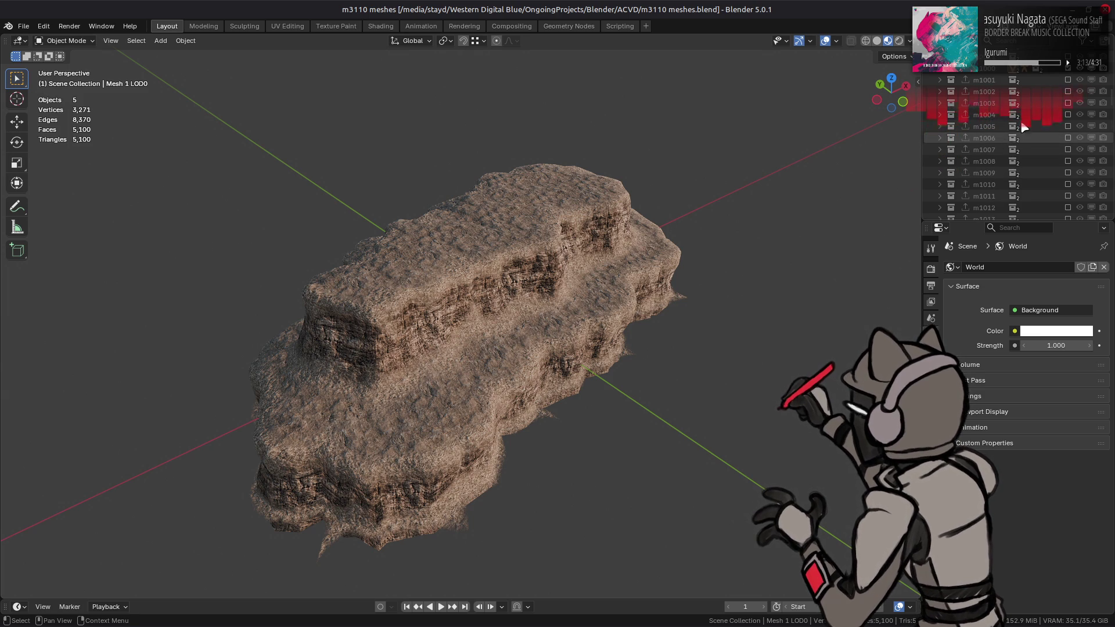
Switch to grey Solid shading and include collections m1001 through m1022, making m1022 active
click(877, 42)
drag(1067, 80, 1072, 207)
scroll(1072, 206, down, 6)
drag(1067, 80, 1068, 184)
click(997, 181)
Show the N sidebar's Bulk Collection Export tab
scroll(990, 163, up, 8)
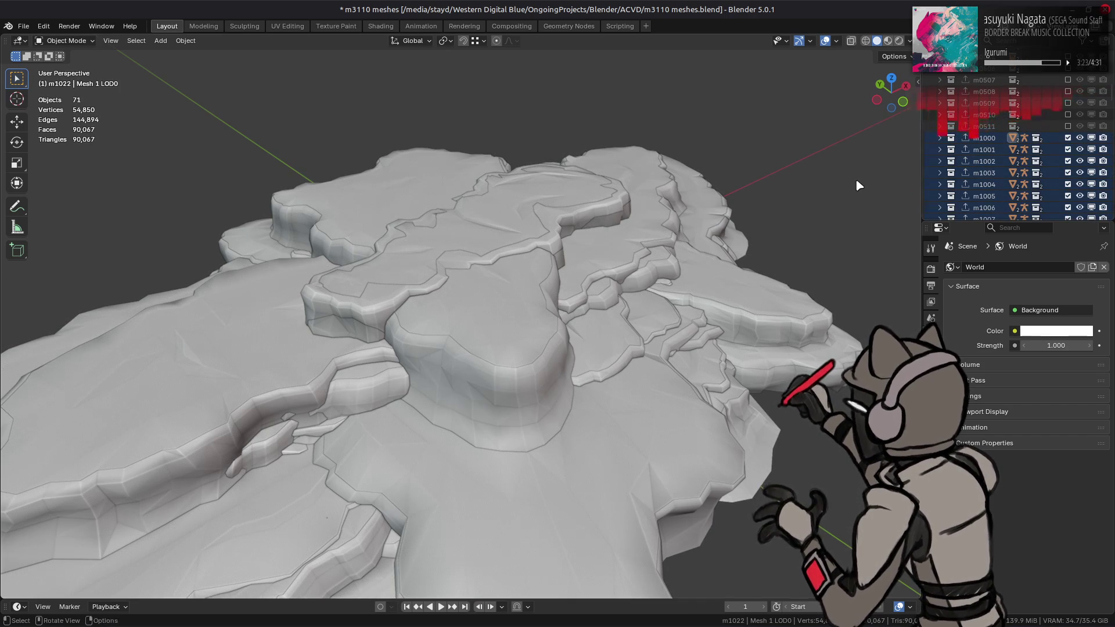
key(n)
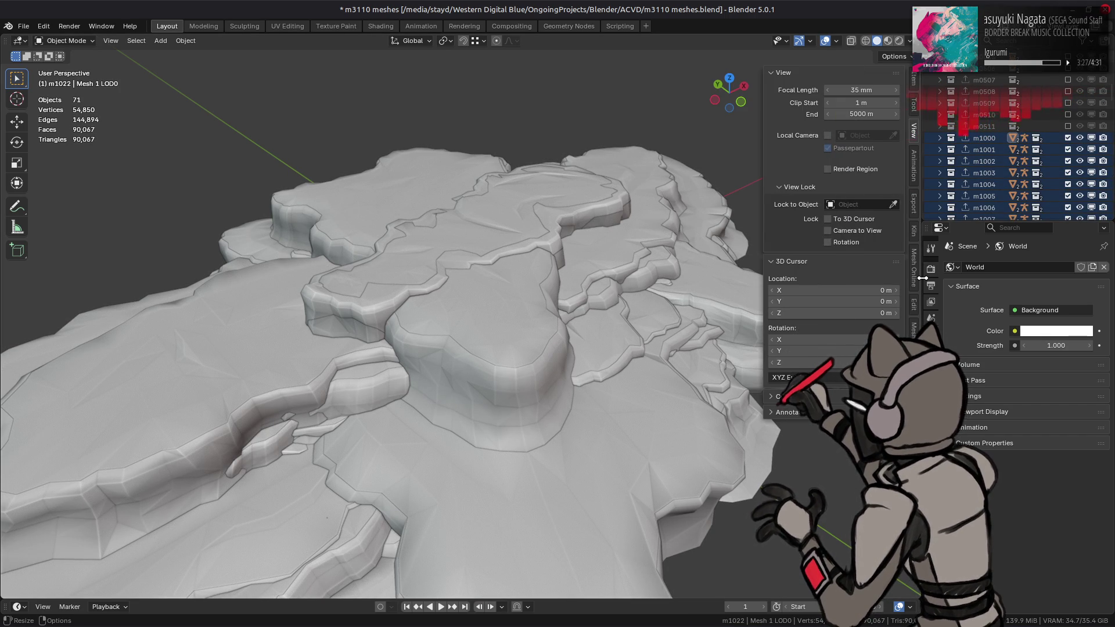
click(913, 202)
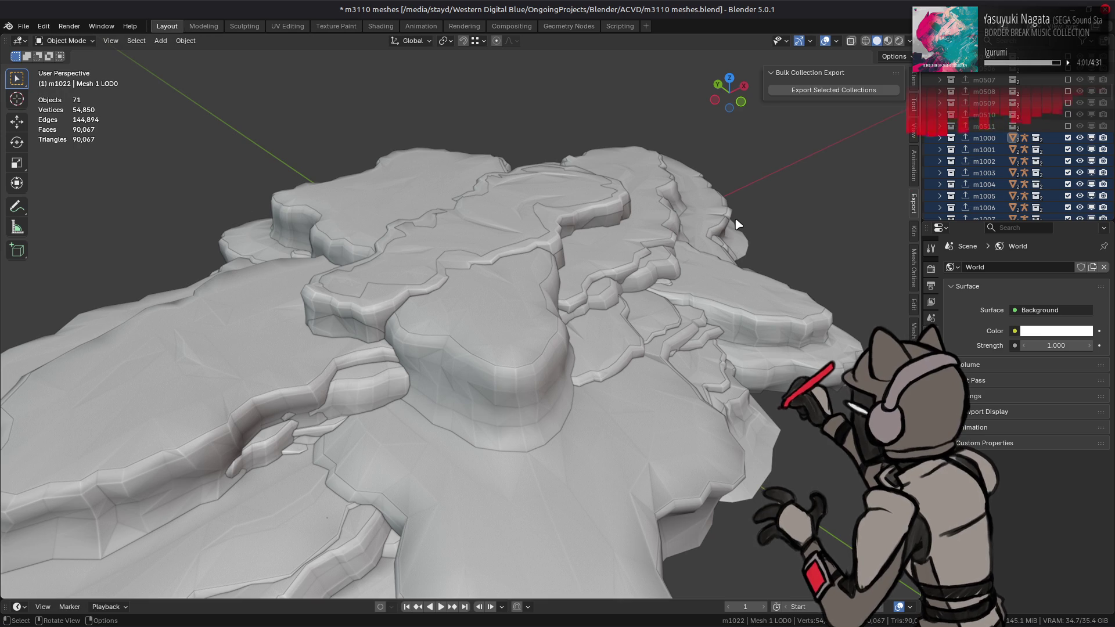
Include and select the m2000-series collections in the Outliner for export
scroll(1063, 110, down, 10)
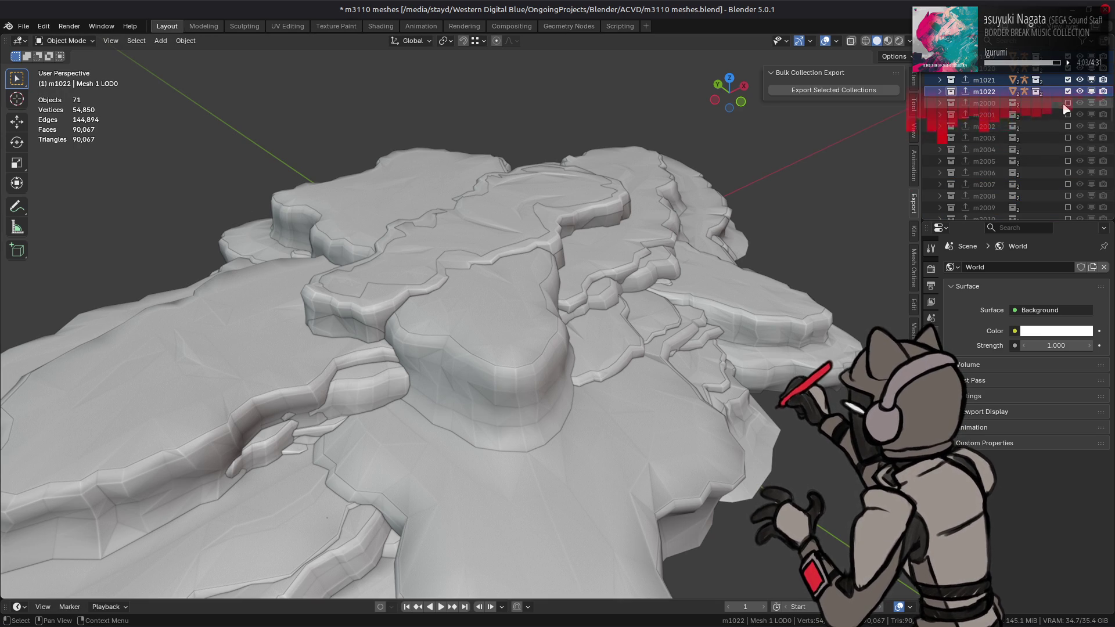
click(1068, 104)
scroll(1071, 102, down, 5)
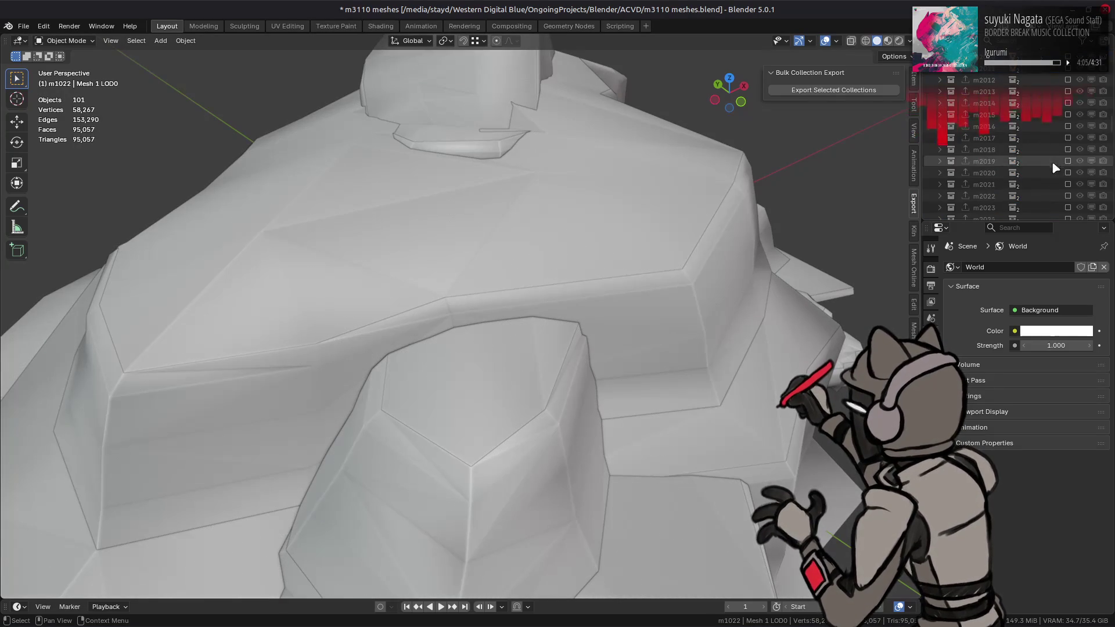
scroll(1072, 90, up, 1)
drag(1068, 80, 1067, 176)
scroll(1068, 176, down, 4)
drag(1068, 114, 1069, 184)
scroll(1074, 158, down, 4)
drag(1069, 138, 1068, 102)
scroll(999, 142, up, 5)
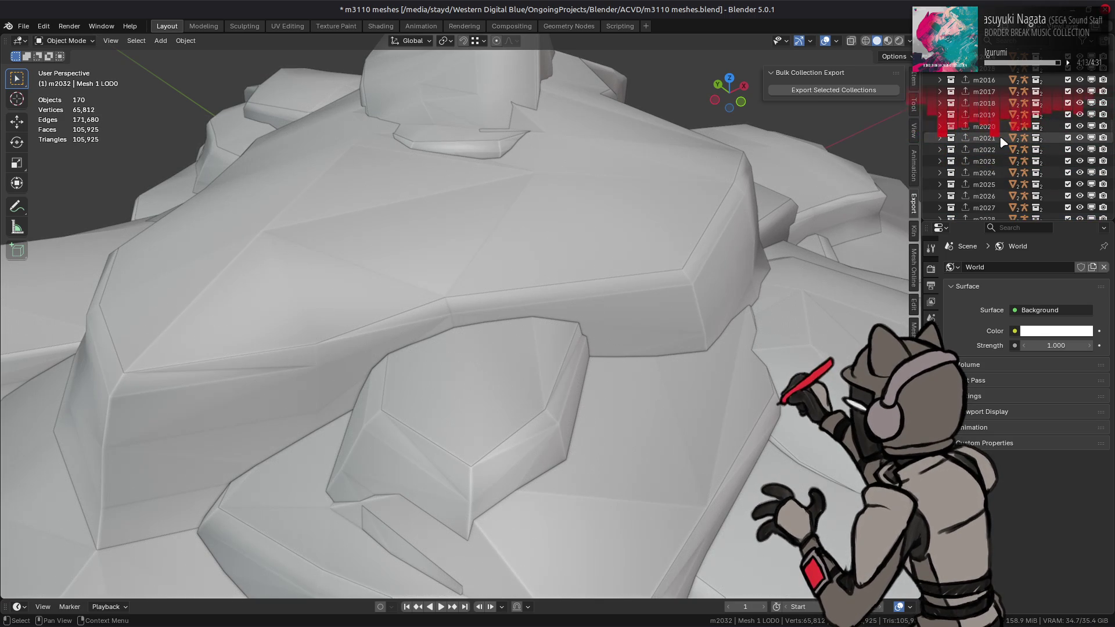
shift+click(991, 127)
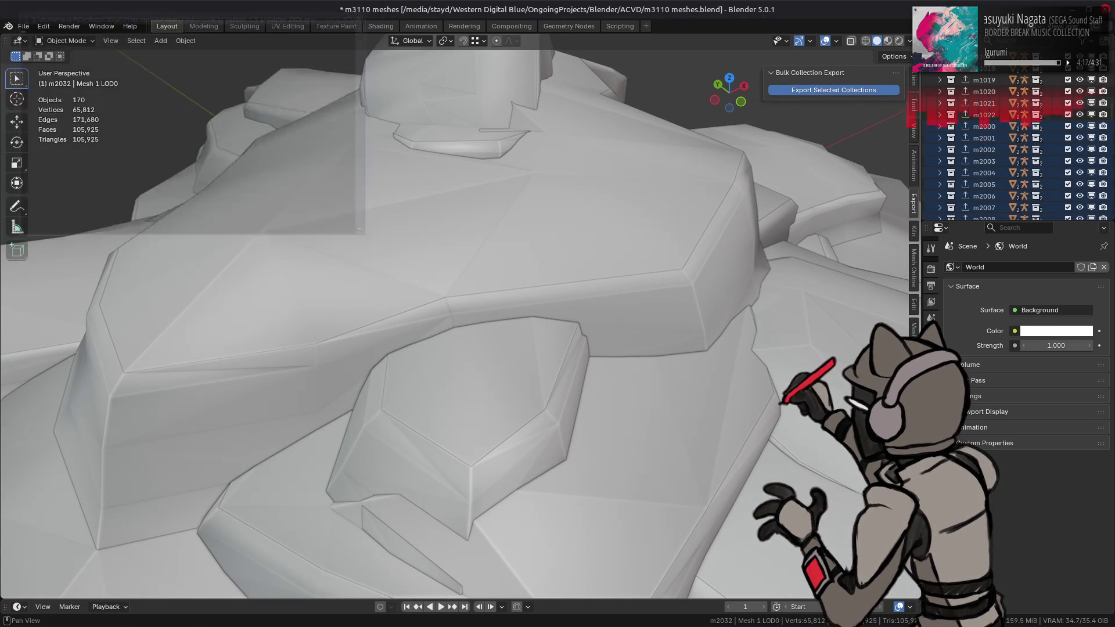
Check the Terminal log showing the export ending at m2032.flv
mouse_move(41, 621)
mouse_move(86, 613)
click(203, 566)
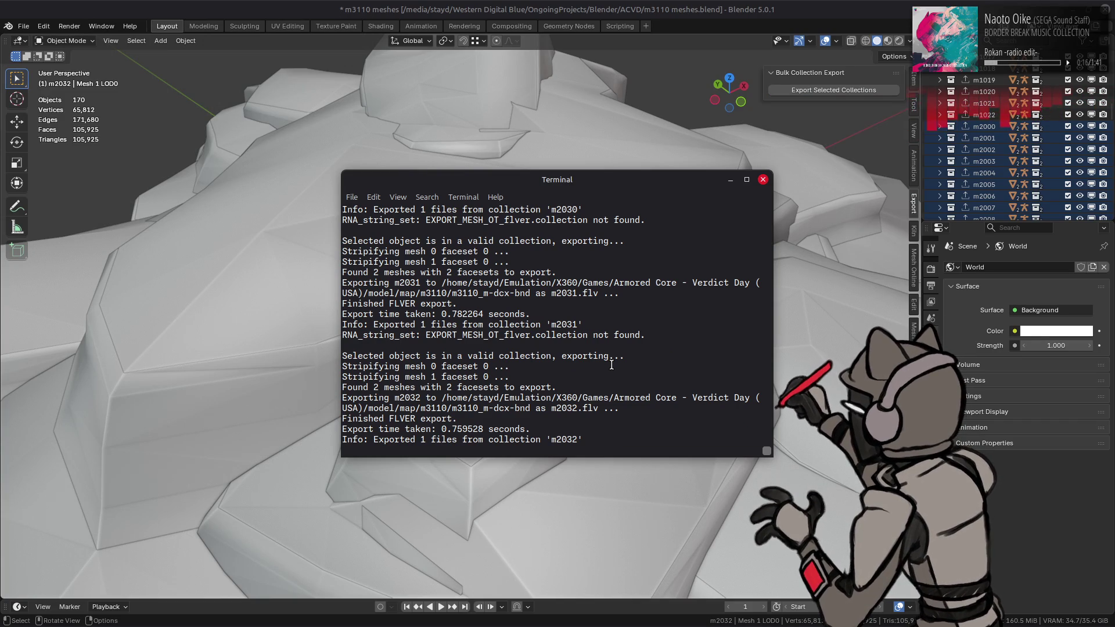
Enable m4002, m4003 and further m4000-series collections in the Outliner
click(778, 6)
scroll(1056, 161, down, 20)
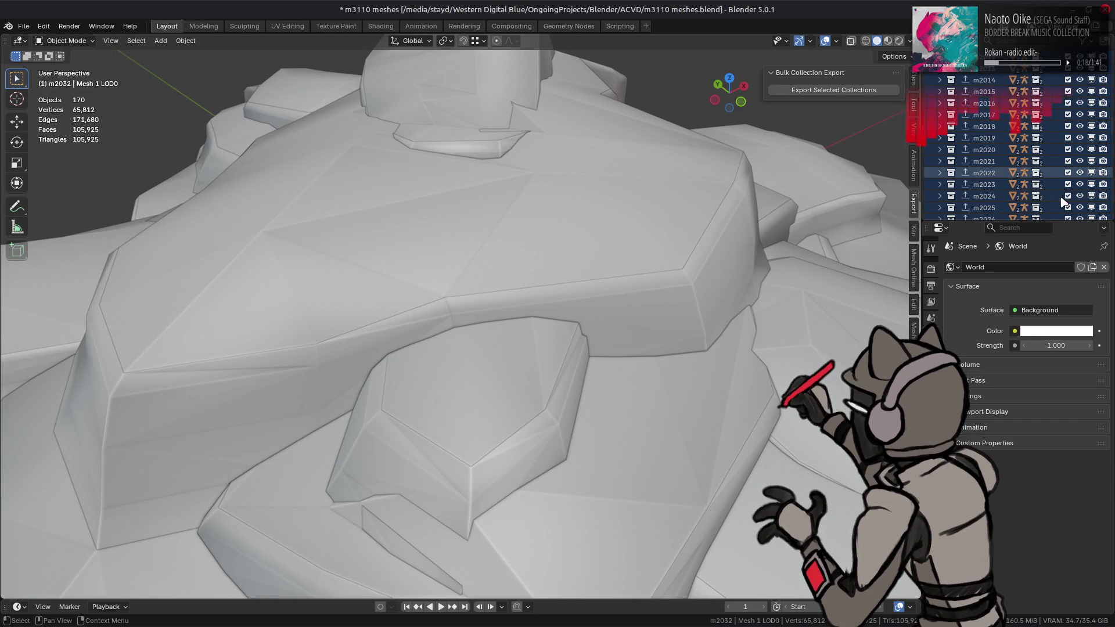
click(1068, 91)
click(1067, 79)
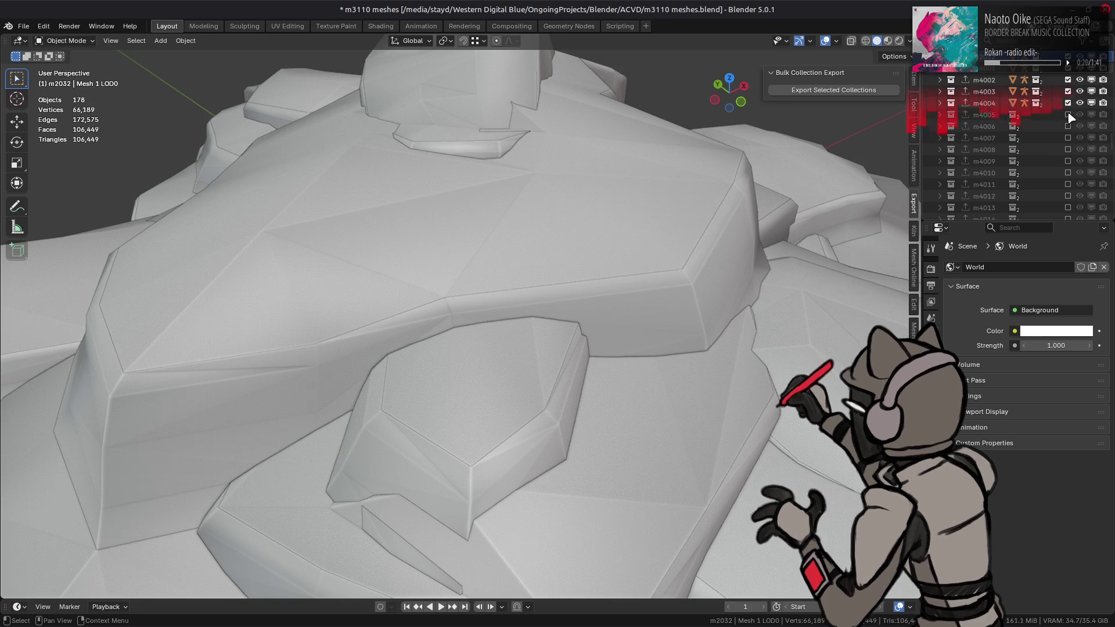
click(1068, 195)
scroll(1071, 162, down, 5)
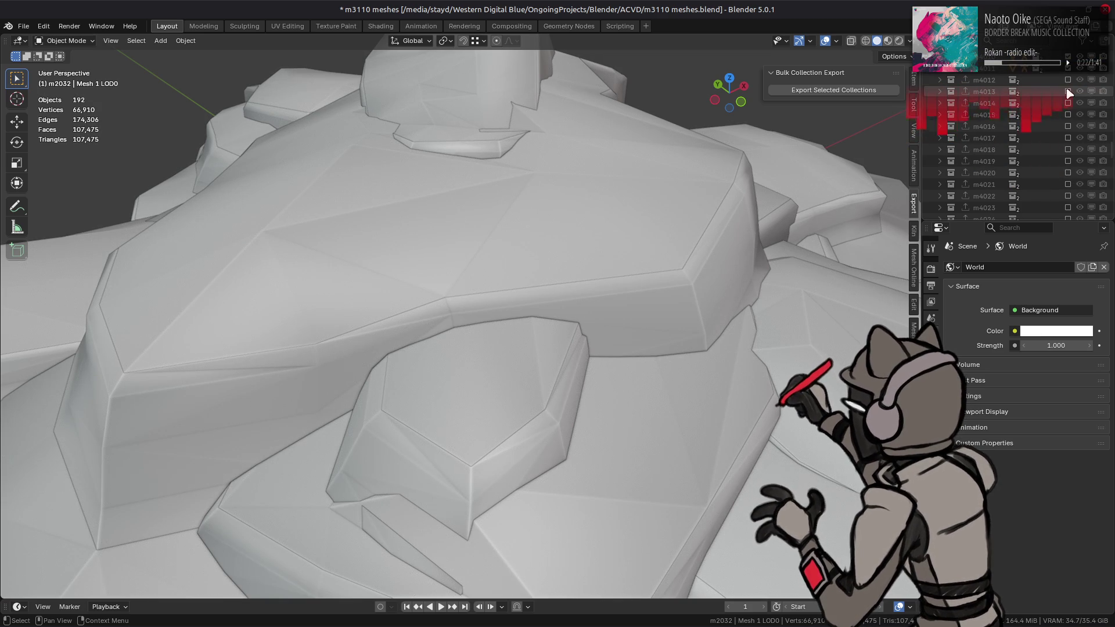
click(1067, 92)
click(1068, 106)
scroll(1069, 106, down, 6)
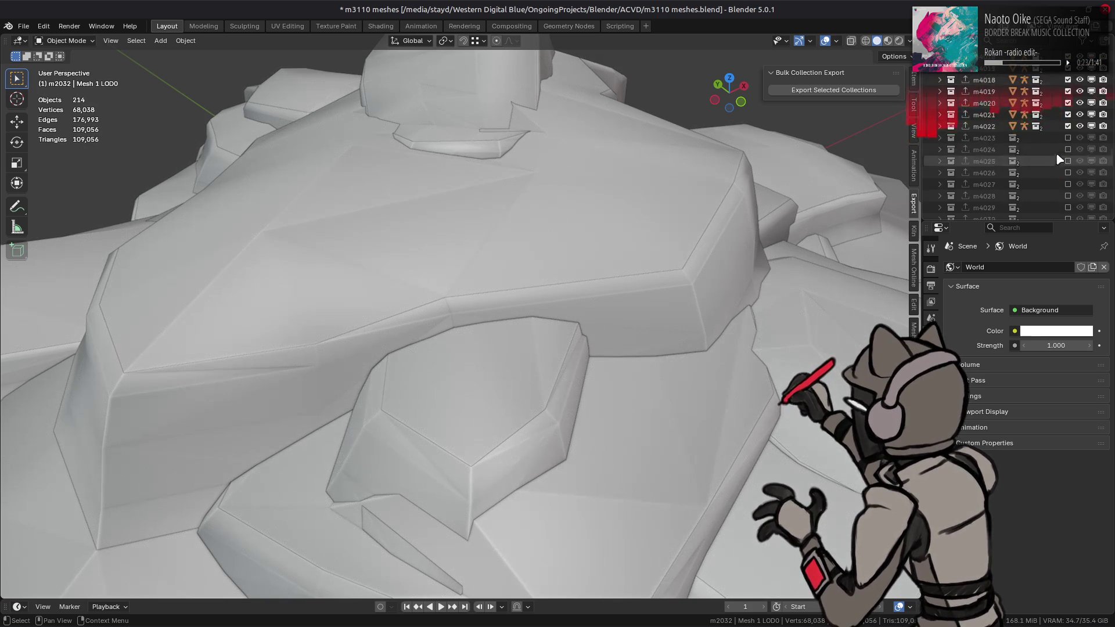
click(1068, 79)
scroll(1069, 116, down, 9)
Include the m6000, m4042 and m4036 collections in the scene
click(1068, 92)
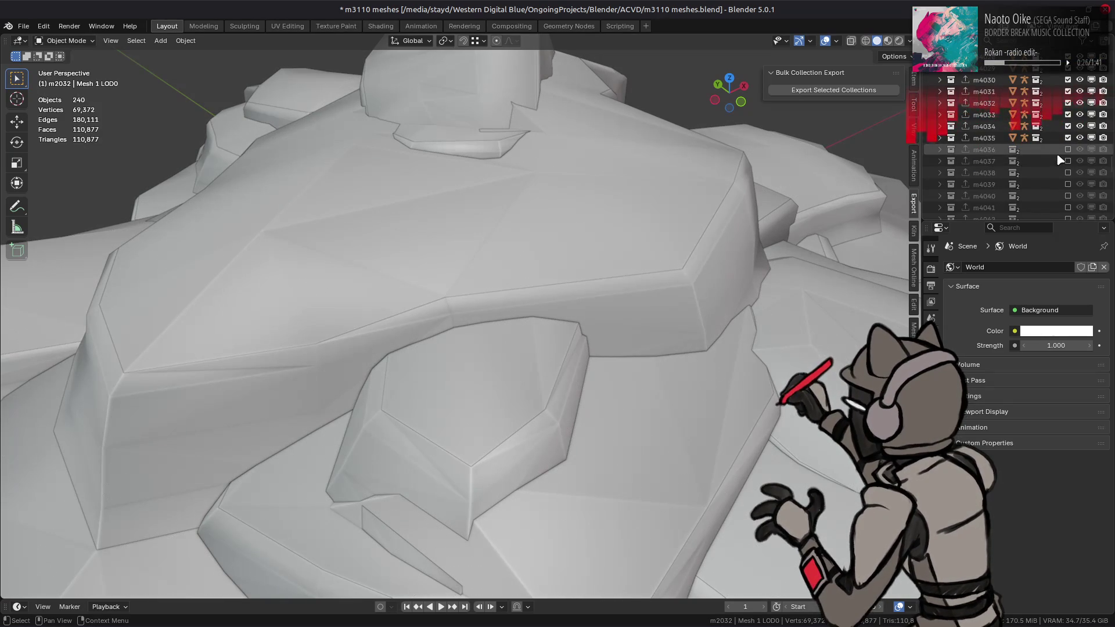
scroll(1061, 155, up, 1)
click(1067, 149)
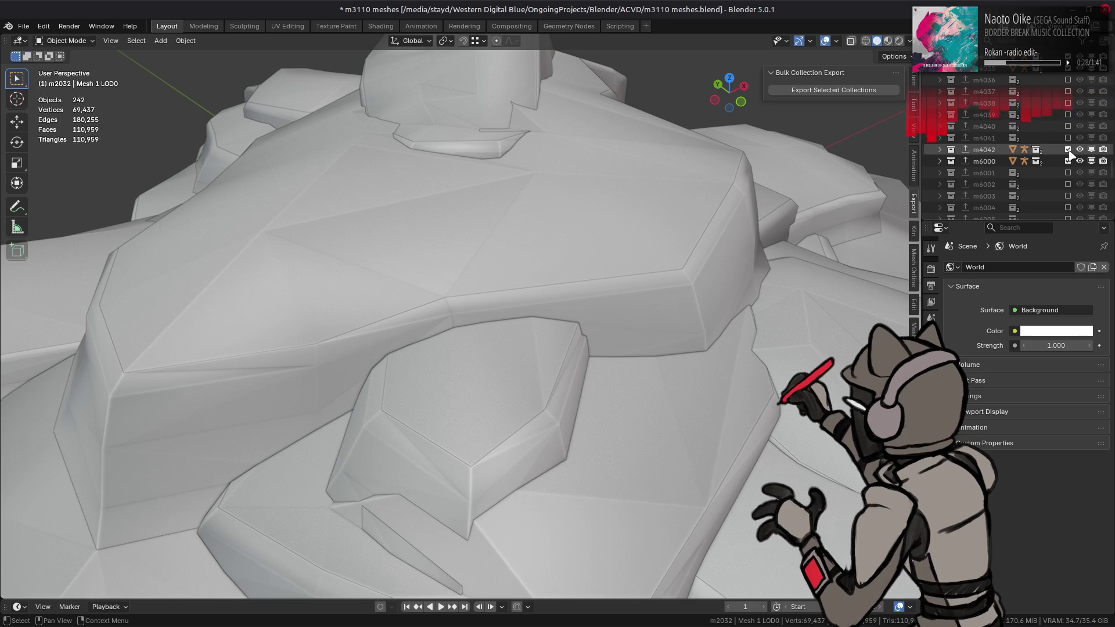
click(1067, 80)
scroll(1034, 116, up, 10)
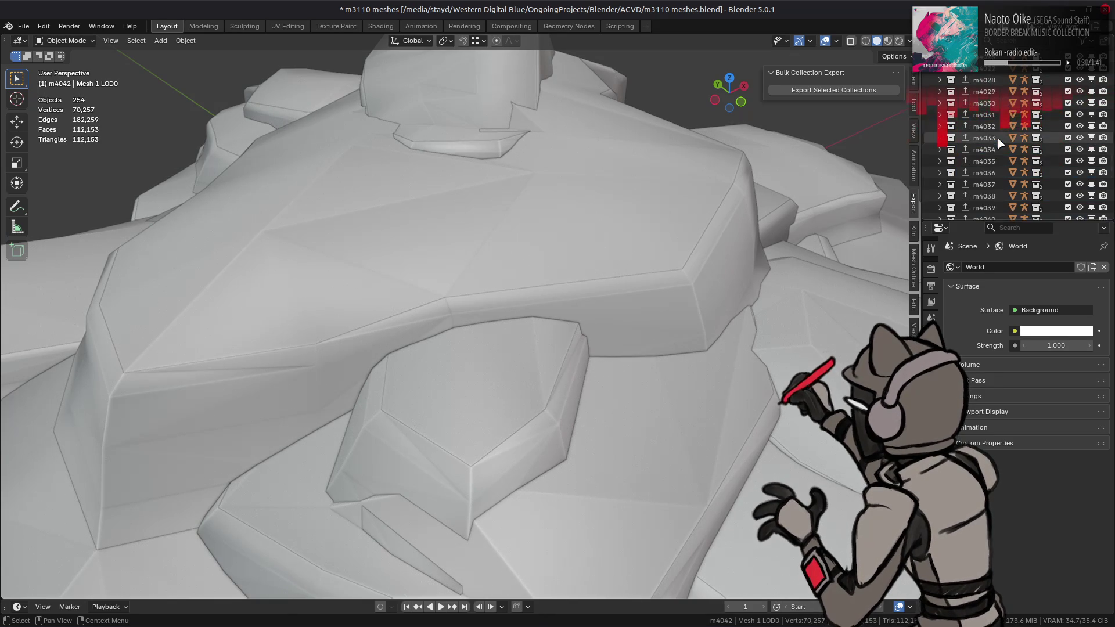
scroll(997, 137, up, 10)
Select the collections from m4001 downward and bring up the export log terminal
shift+click(989, 139)
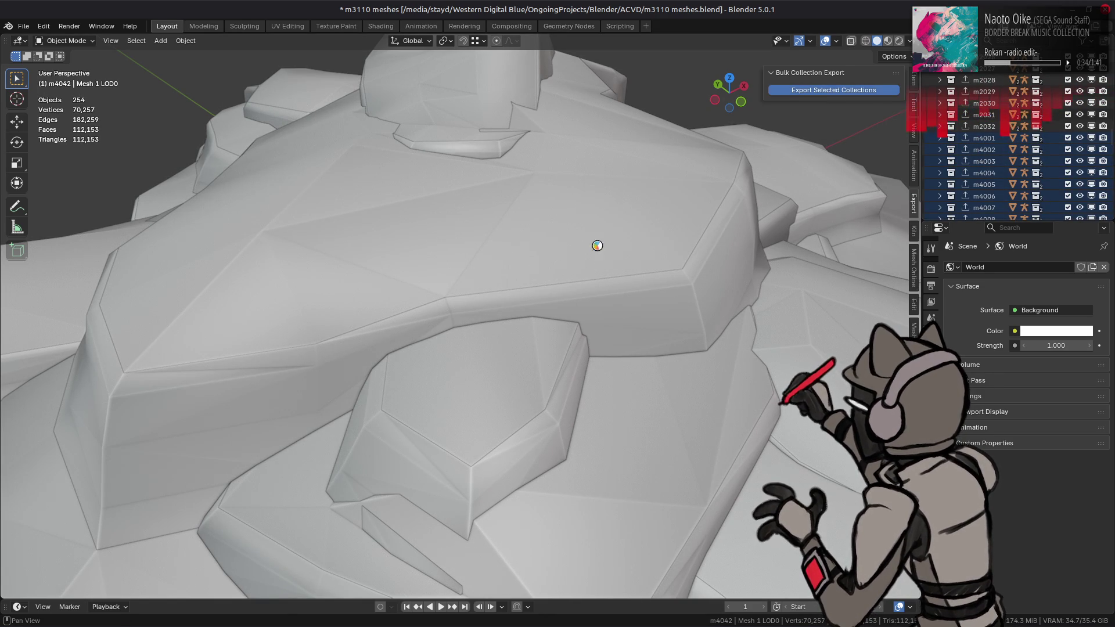
mouse_move(84, 617)
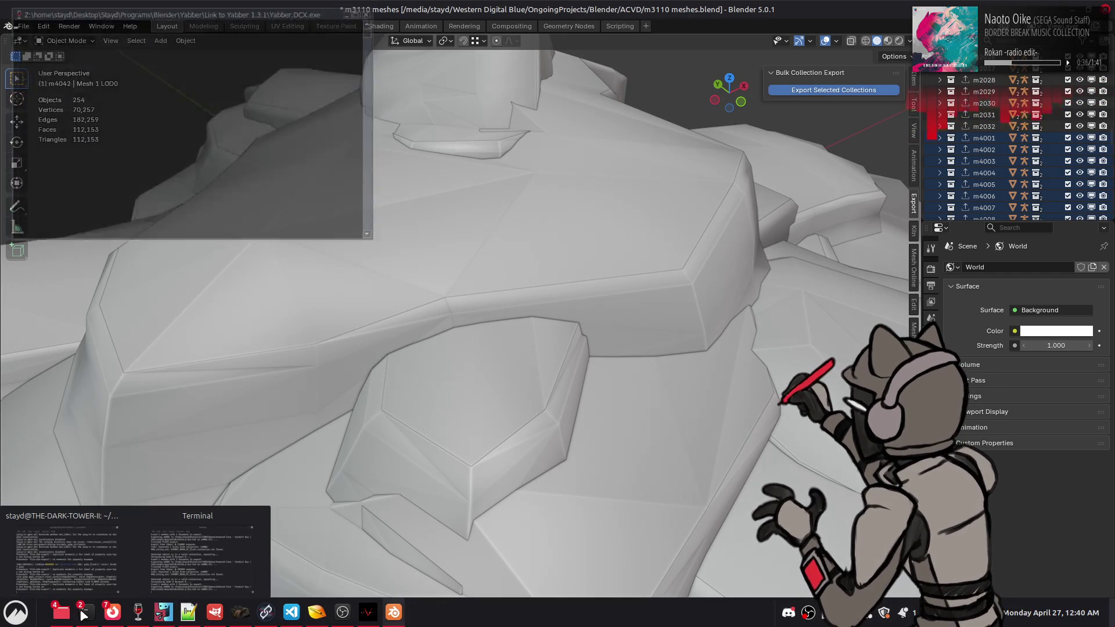
click(201, 558)
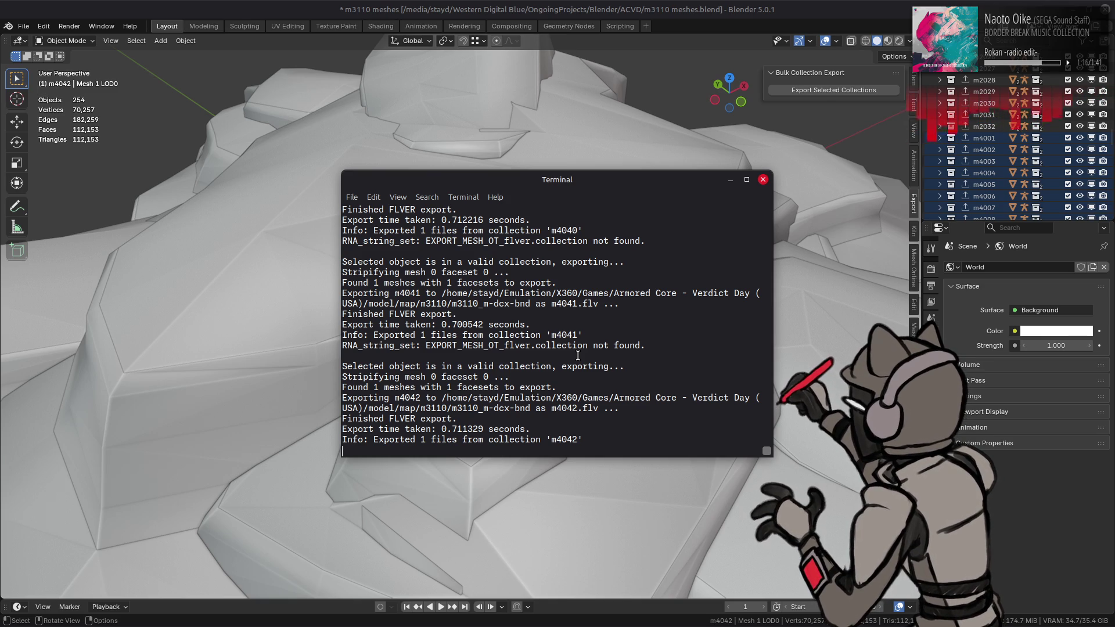
Enable collections m6013 through m6022 in the Outliner
click(730, 179)
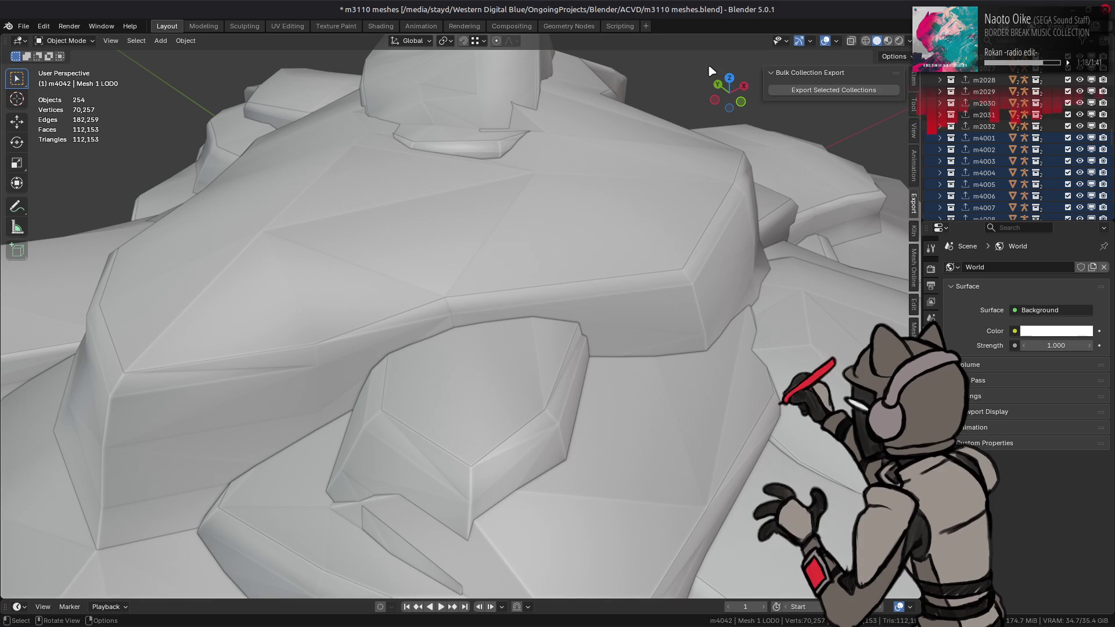
scroll(1031, 121, down, 4)
scroll(1031, 121, down, 15)
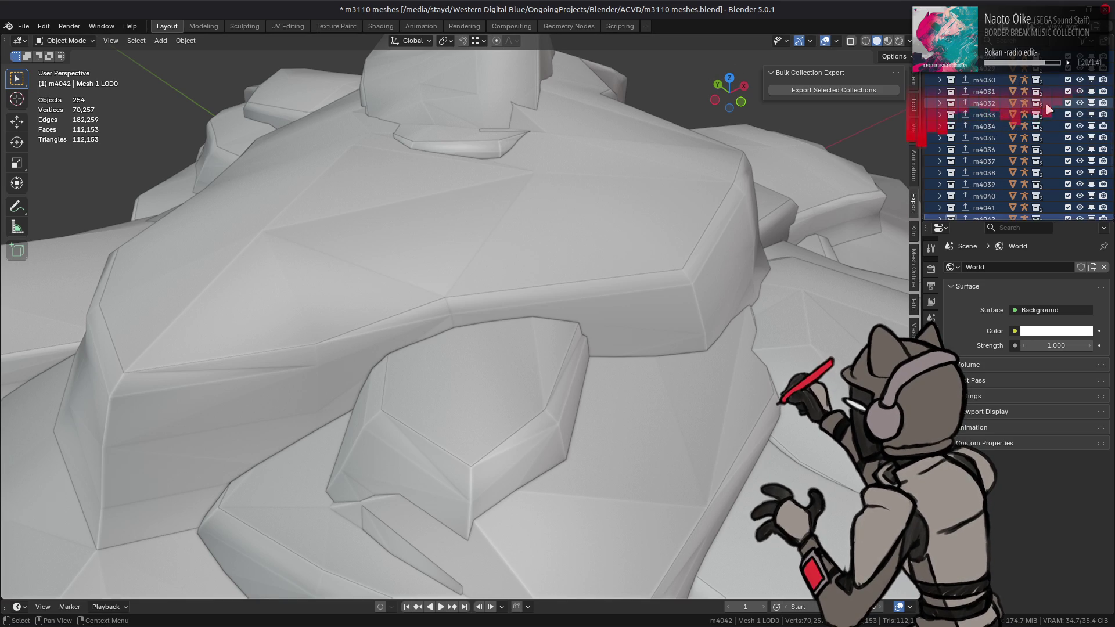
scroll(1054, 103, down, 5)
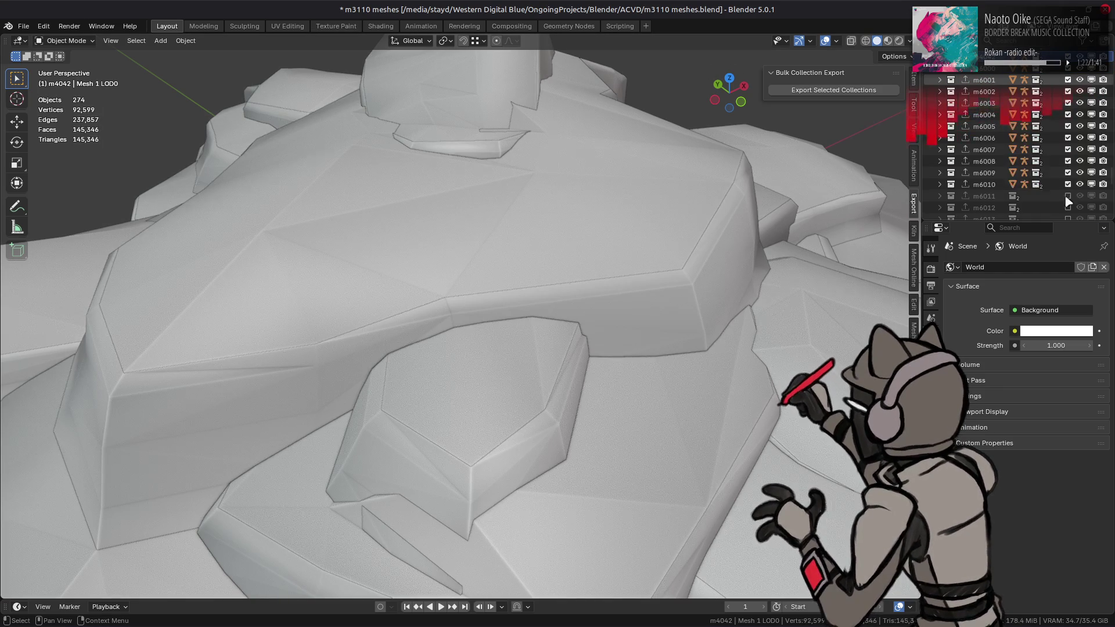
scroll(1061, 150, up, 1)
drag(1068, 80, 1072, 184)
Export the collections from m6000 onward to m3110_m-dcx-bnd and view the export log
scroll(996, 146, up, 10)
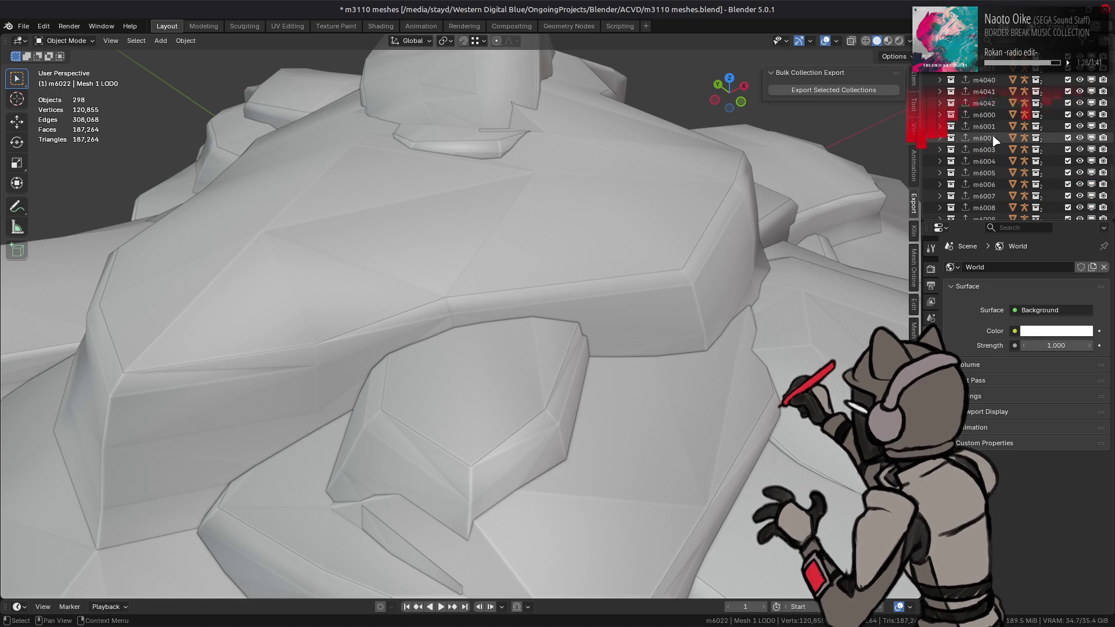
shift+click(985, 114)
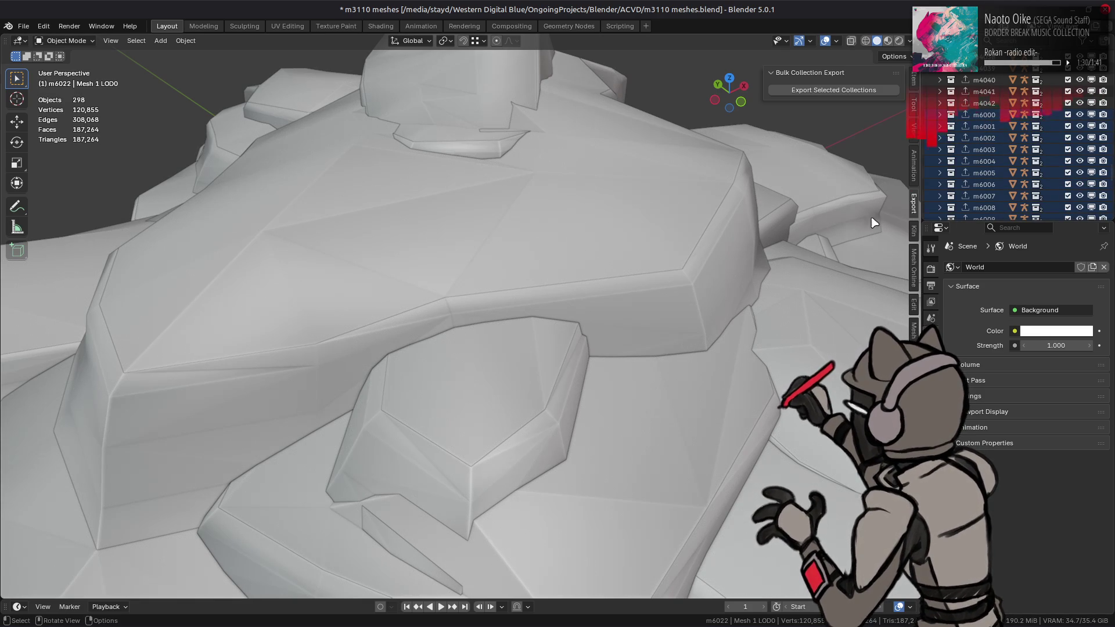
click(825, 90)
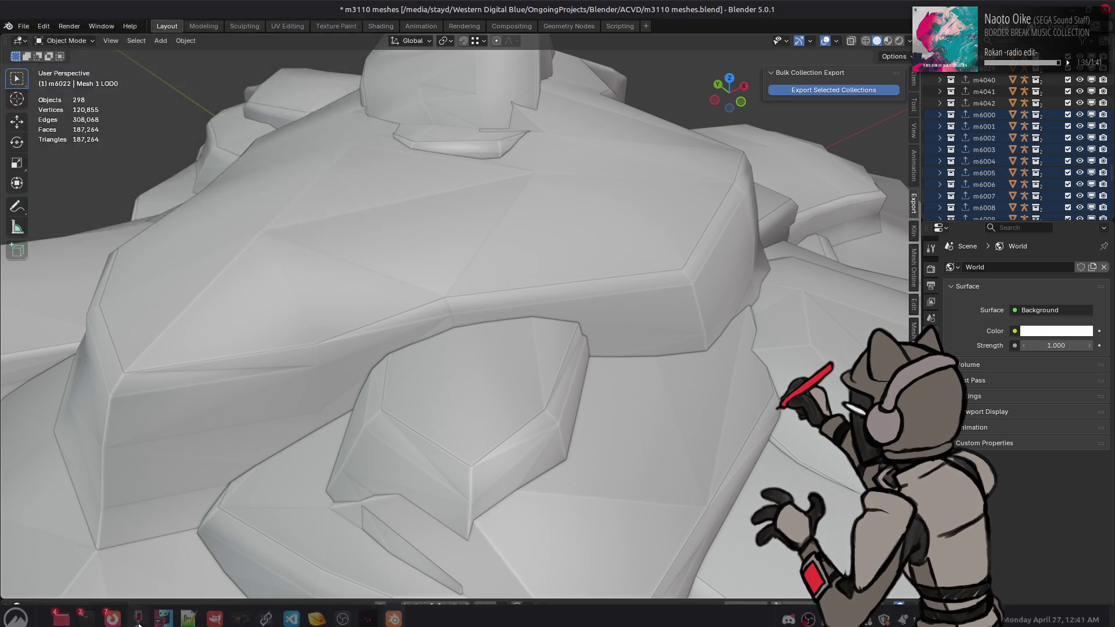
mouse_move(113, 611)
click(202, 552)
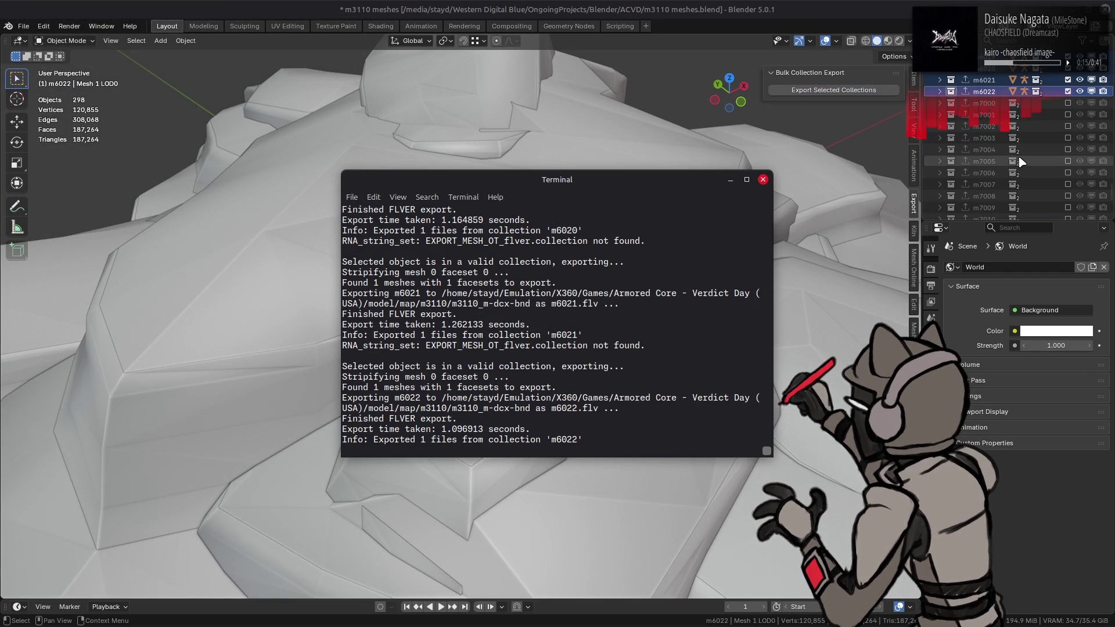
Enable collections m7014 onward, undoing the accidental m9000–m9002 inclusion
click(1066, 101)
scroll(1054, 145, down, 6)
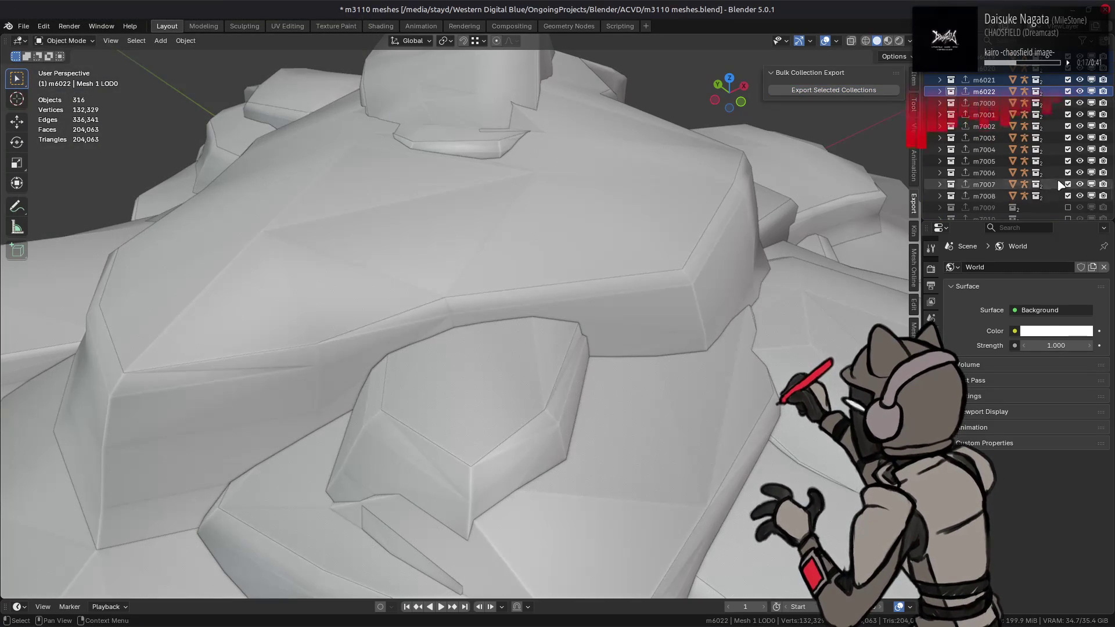
scroll(1067, 79, down, 2)
drag(1068, 80, 1071, 138)
key(ctrl+z)
Select collections m7000 through m7017 for export and bring up the export log terminal
scroll(1039, 145, up, 2)
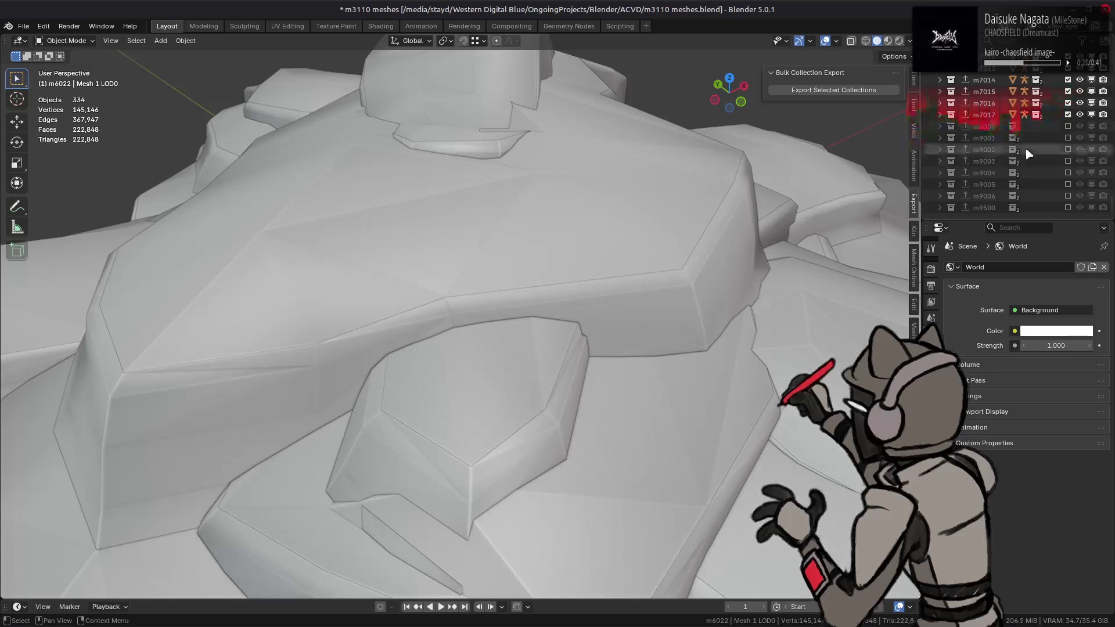
click(987, 161)
scroll(996, 145, up, 3)
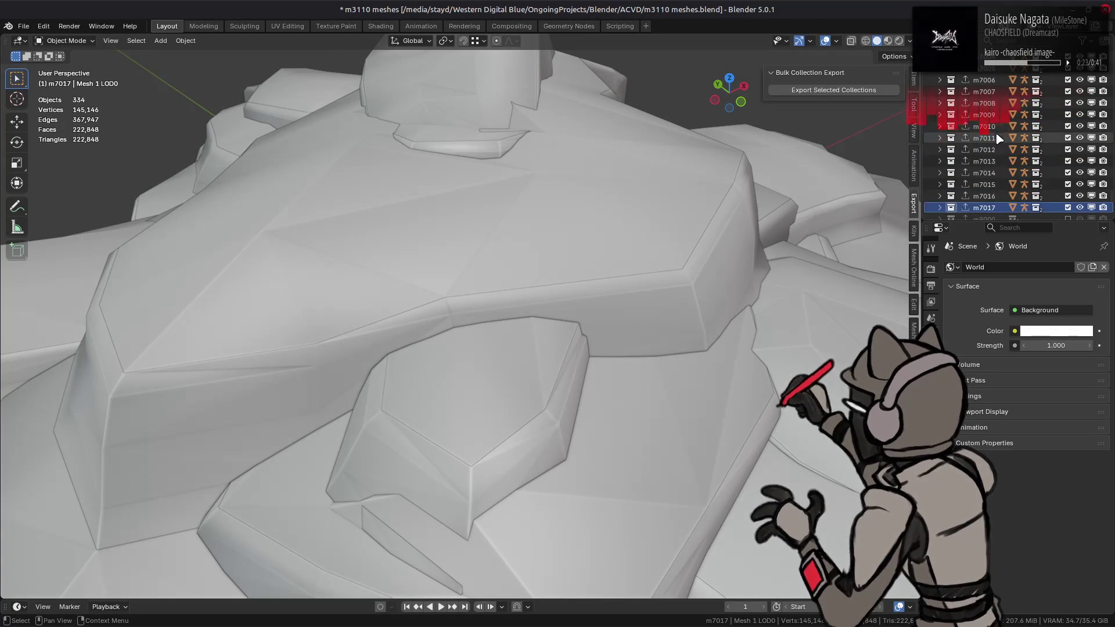
scroll(995, 138, up, 1)
shift+click(984, 102)
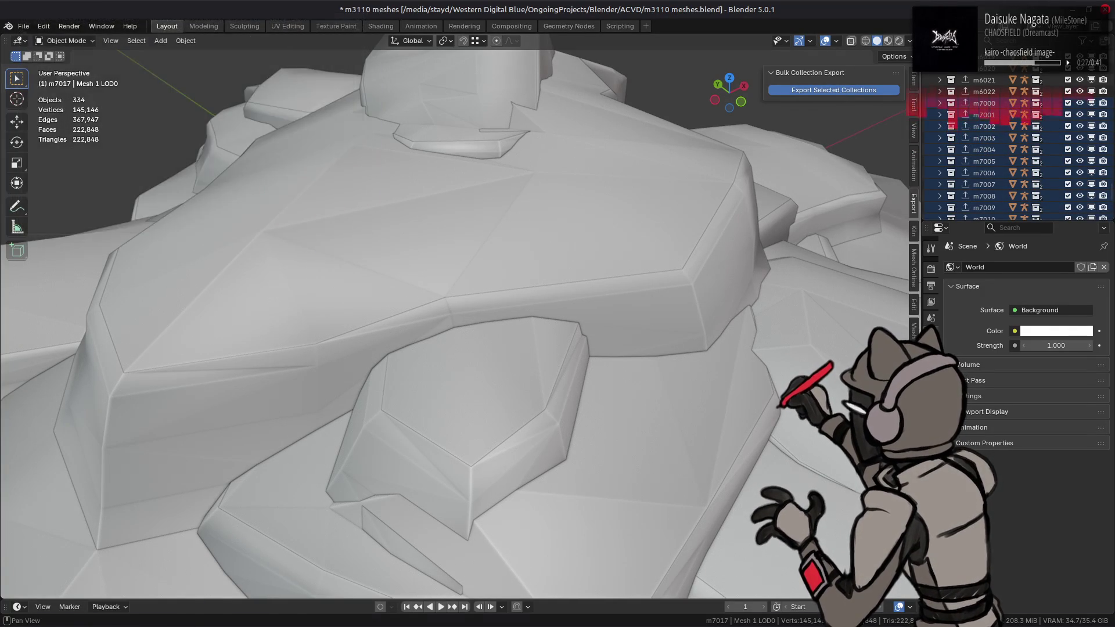
click(70, 552)
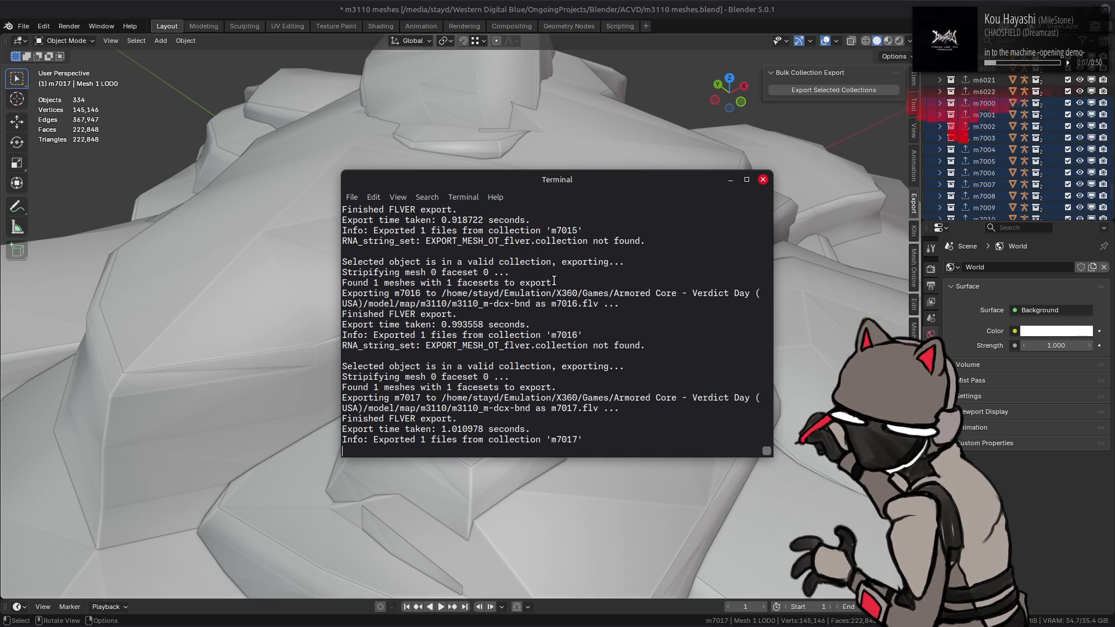
Repack the m3110_m-dcx-bnd folder into m3110_m.dcx.bnd with YabberExtended, then return to Xenia
key(alt+Tab)
key(alt+Tab)
key(alt+Tab)
key(alt+Tab)
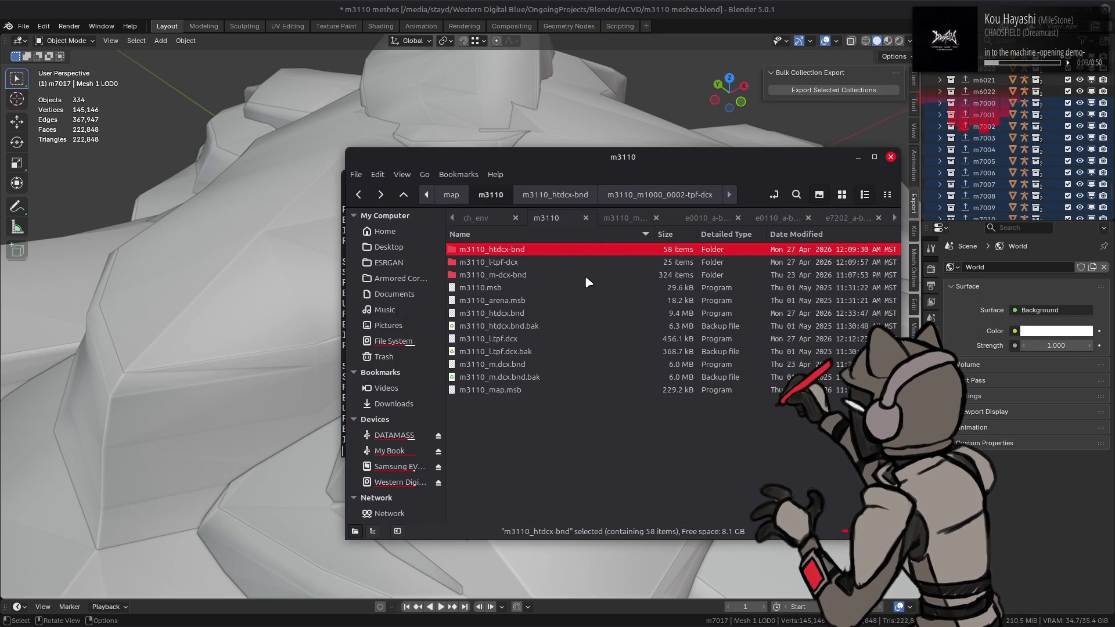
right_click(540, 275)
mouse_move(668, 331)
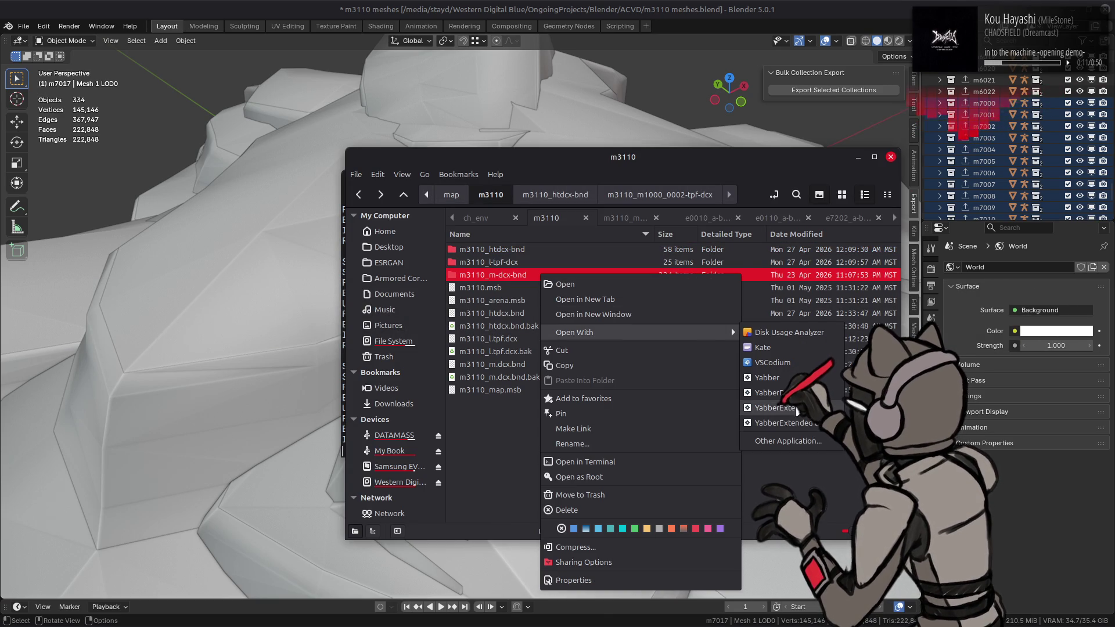
click(755, 400)
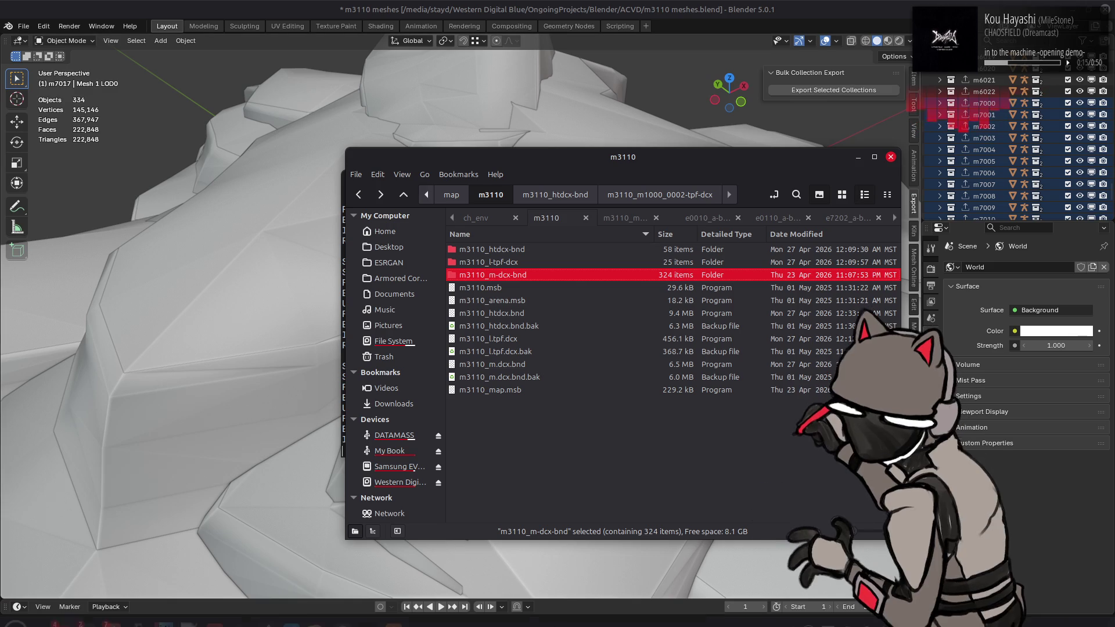
mouse_move(410, 620)
click(368, 612)
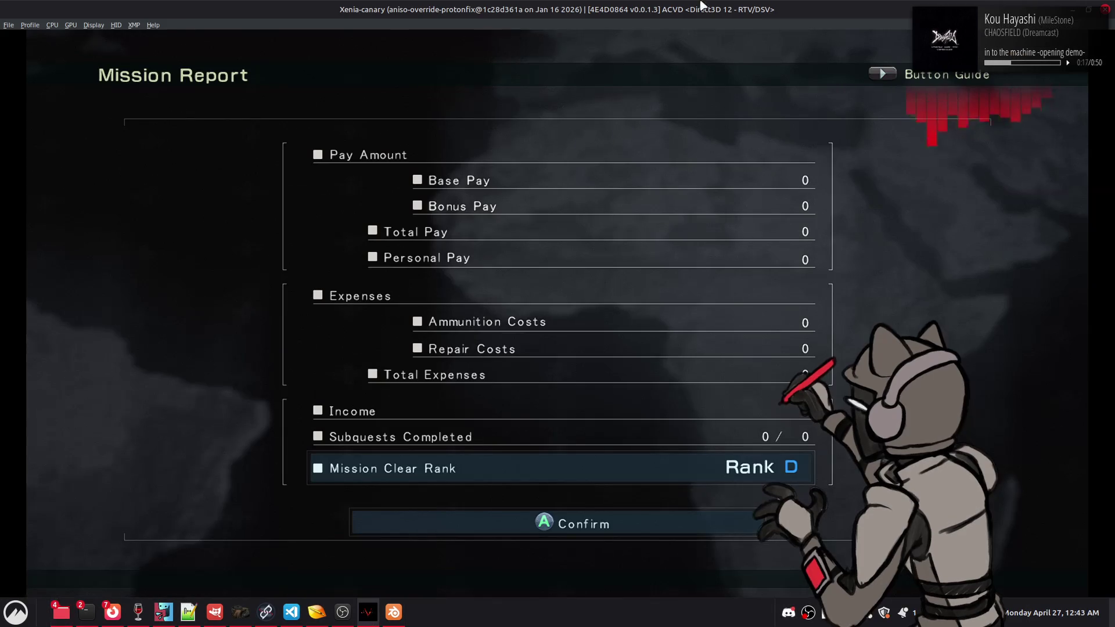
Confirm the Mission Report and sortie the mission again
key(Return)
key(Right)
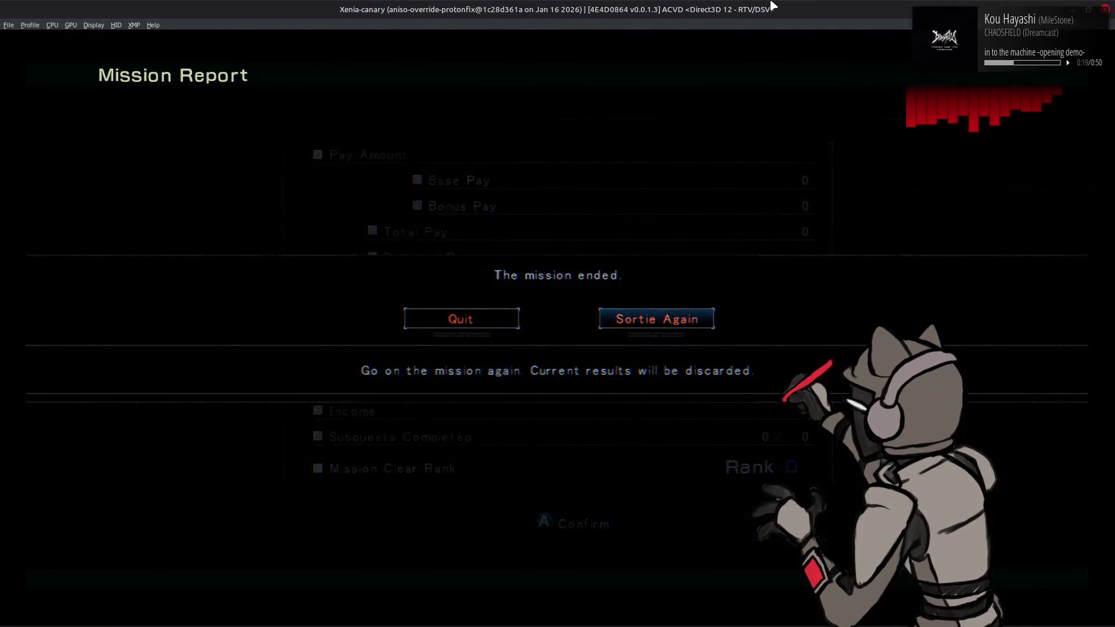
key(Return)
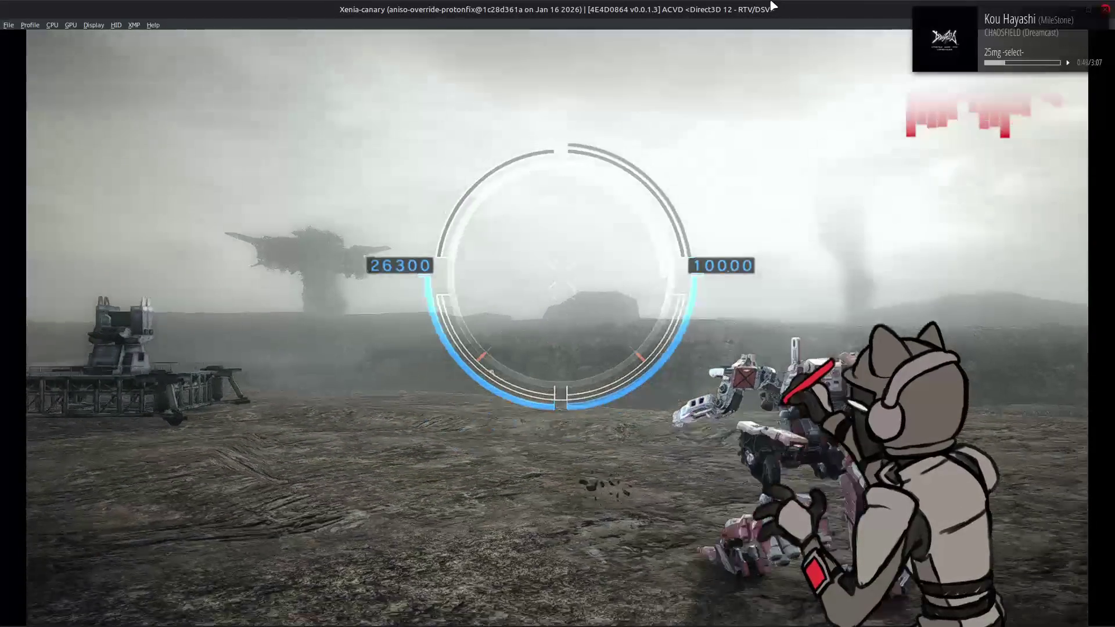
Retire from the mission and switch to GIMP's m3110_m1000_0002.xcf texture
key(Down)
key(Return)
key(Return)
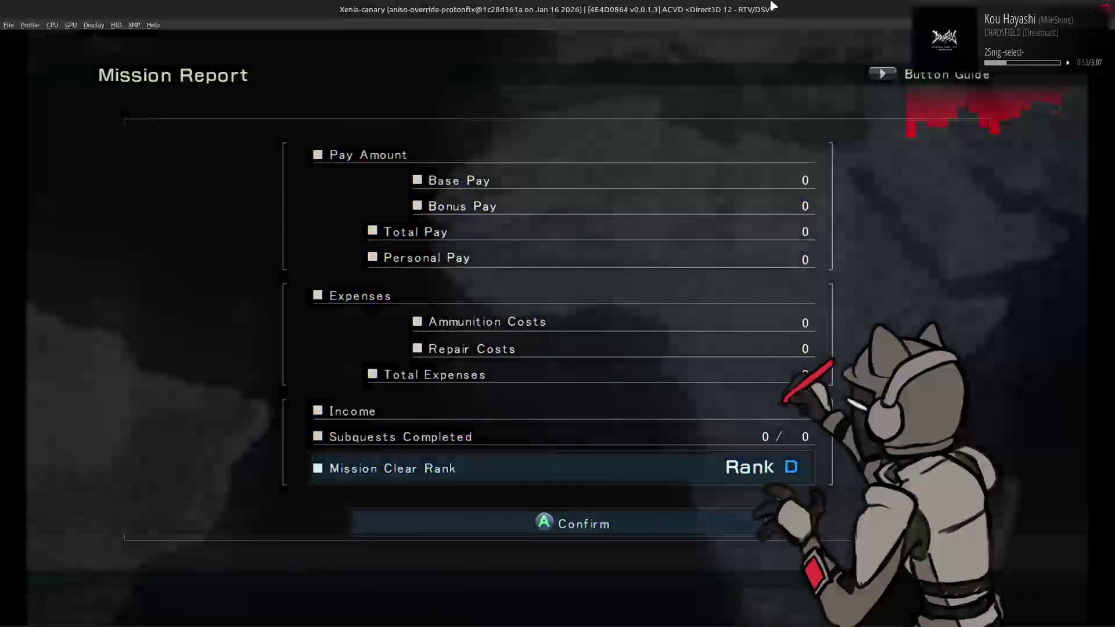
key(alt+Tab)
key(Tab)
key(Tab)
key(Tab)
scroll(86, 152, up, 4)
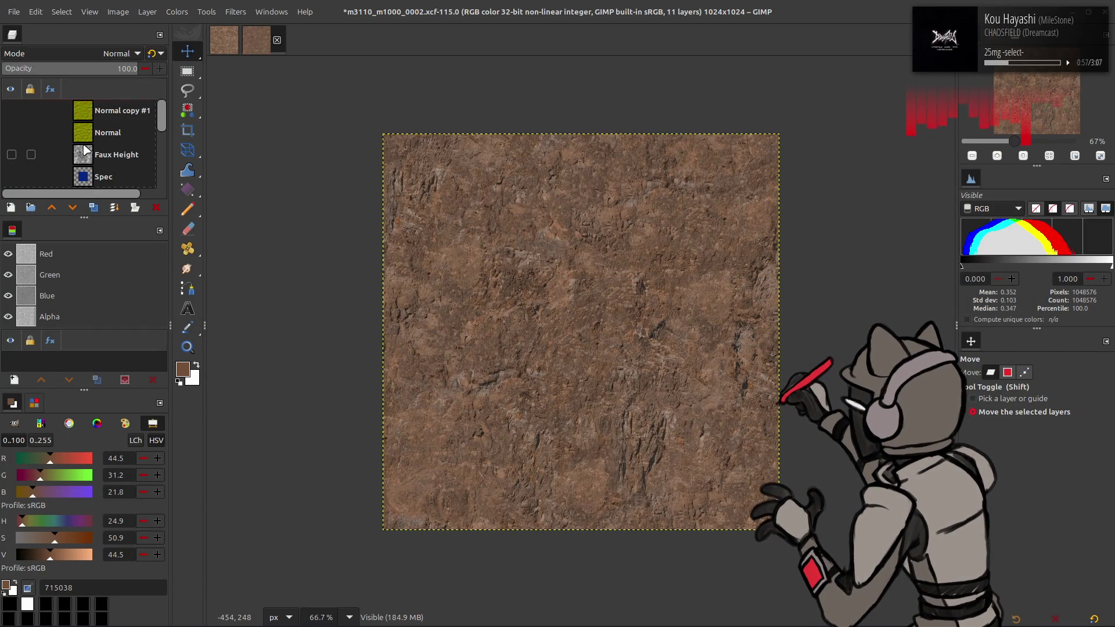
Apply Levels to the Spec layer: green input high 24.80, output 9.90–24.80
click(12, 127)
click(103, 128)
click(178, 12)
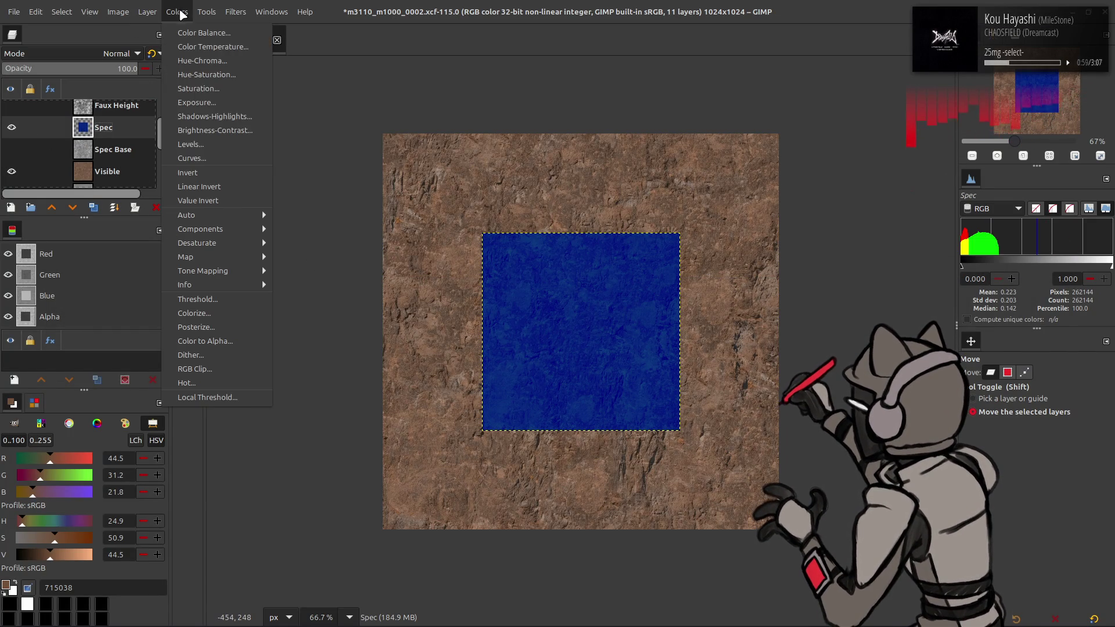
click(190, 144)
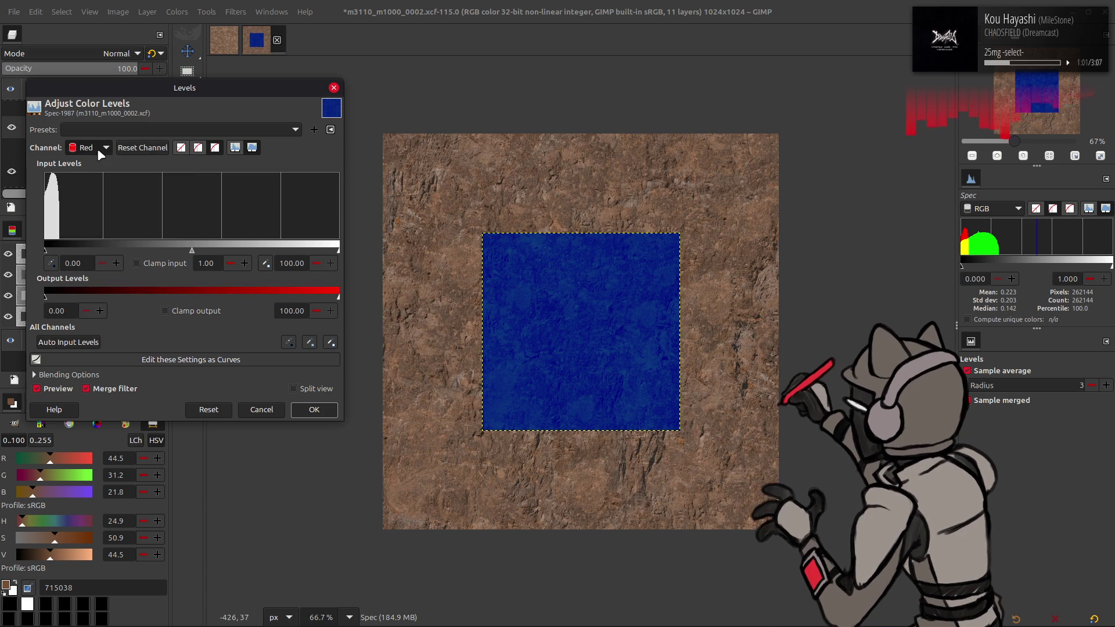
scroll(100, 150, down, 1)
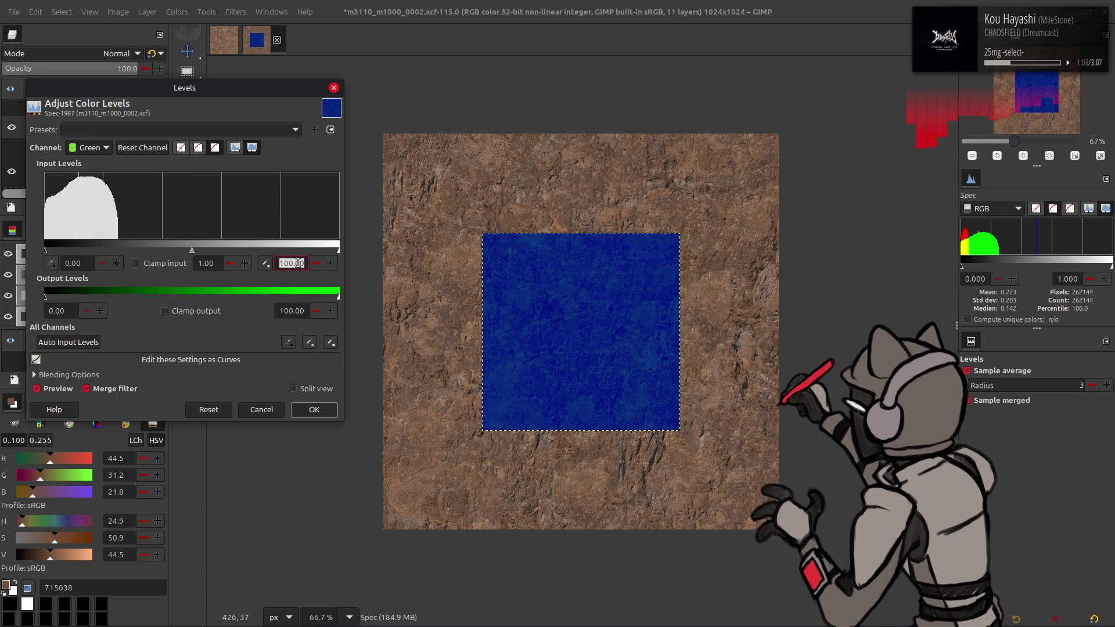
text(2480)
key(Return)
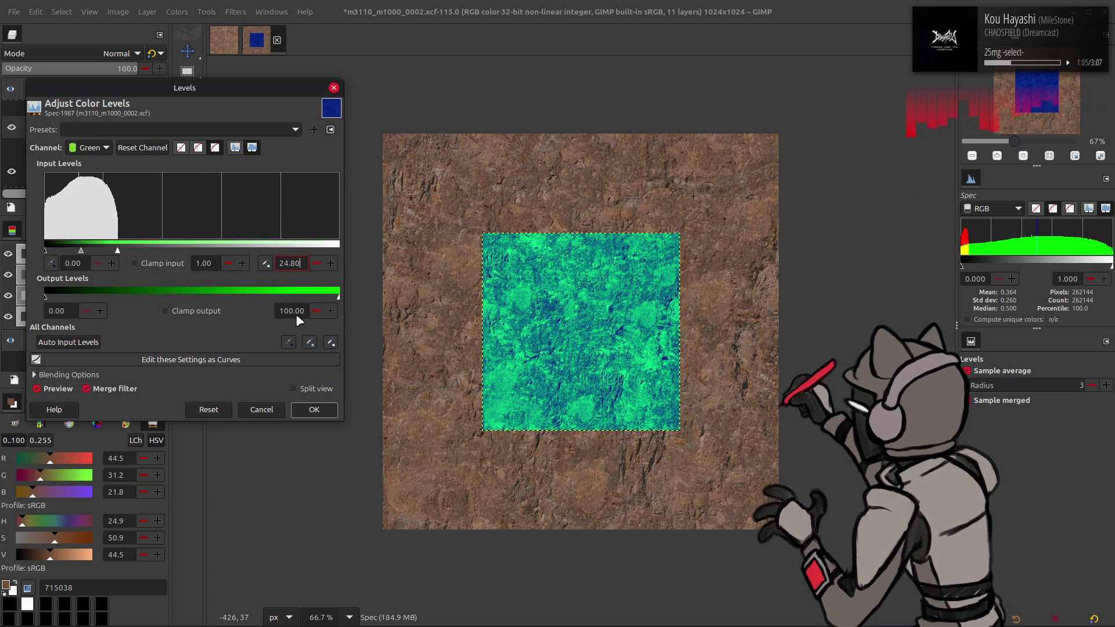
text(24.80)
key(Return)
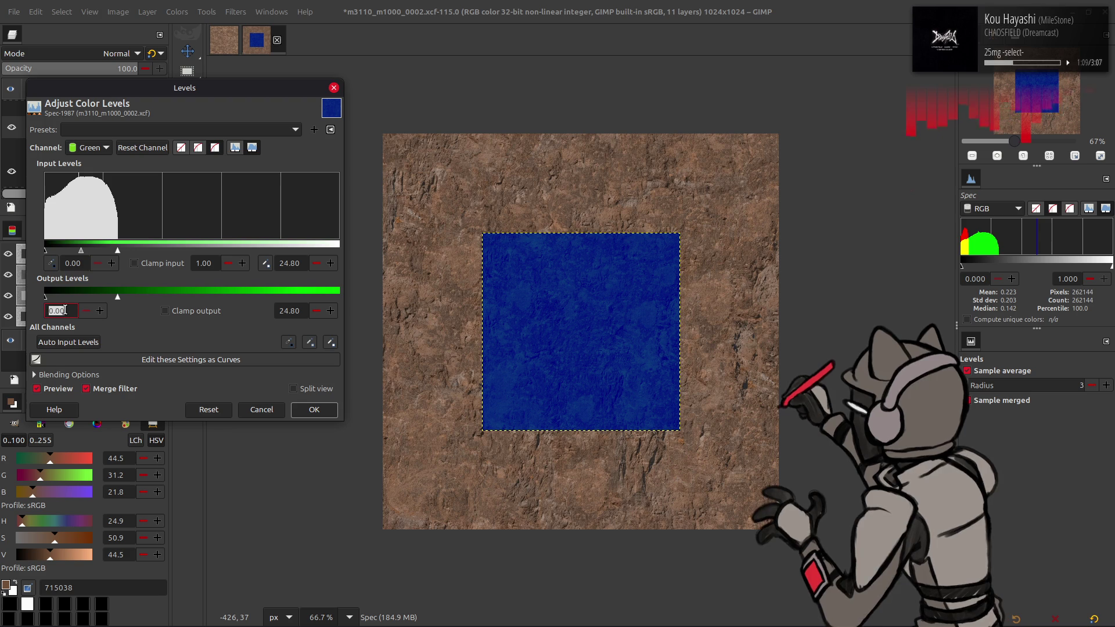
text(90)
key(Return)
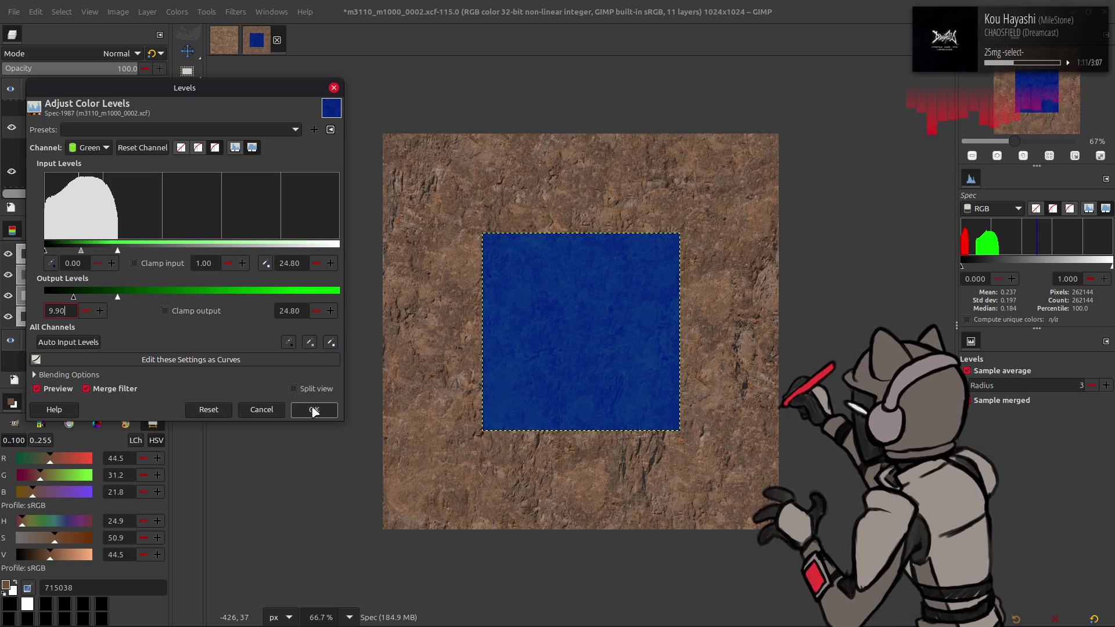
click(311, 410)
Export the texture over m3110_m1000_0002_s.dds in m3110_m1000_0002_s-tpf-dcx as BC1/DXT1
click(18, 11)
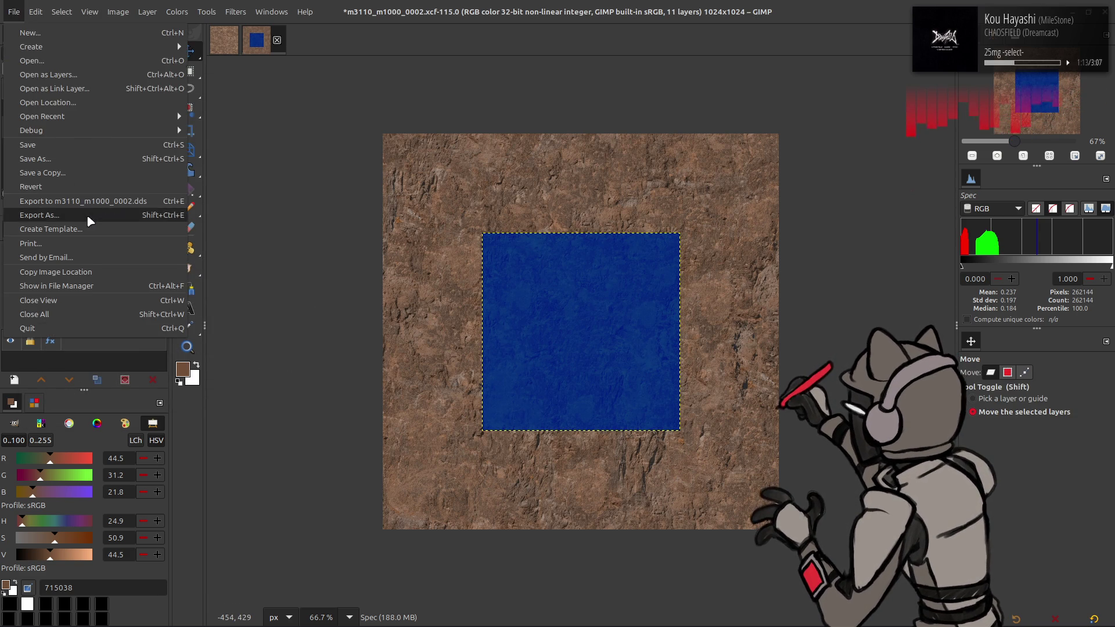
click(87, 217)
click(646, 139)
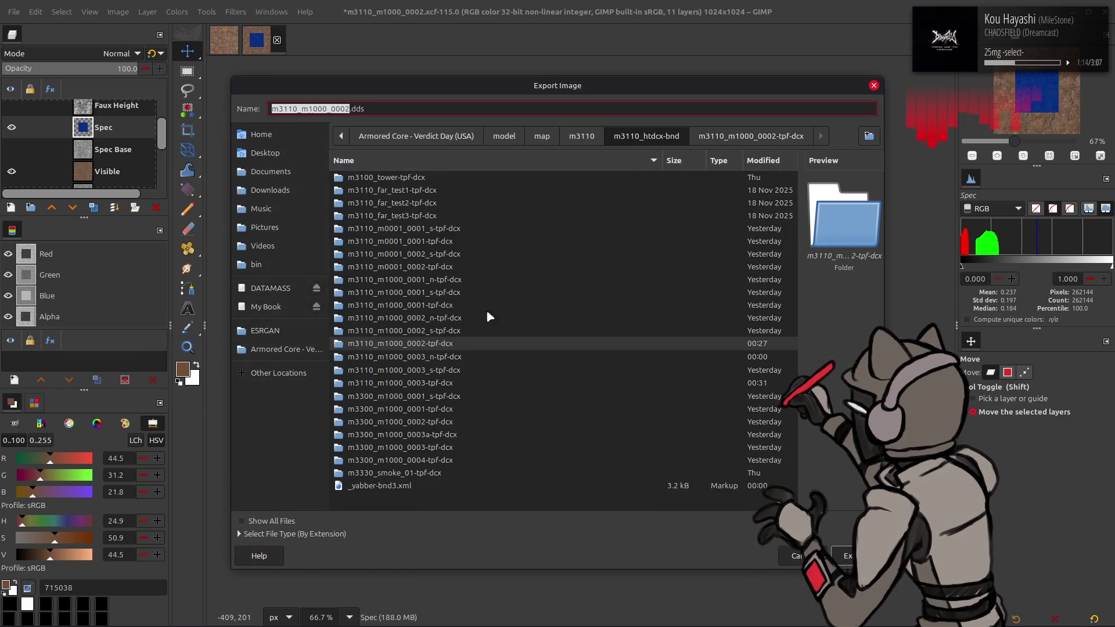
double_click(445, 331)
click(847, 558)
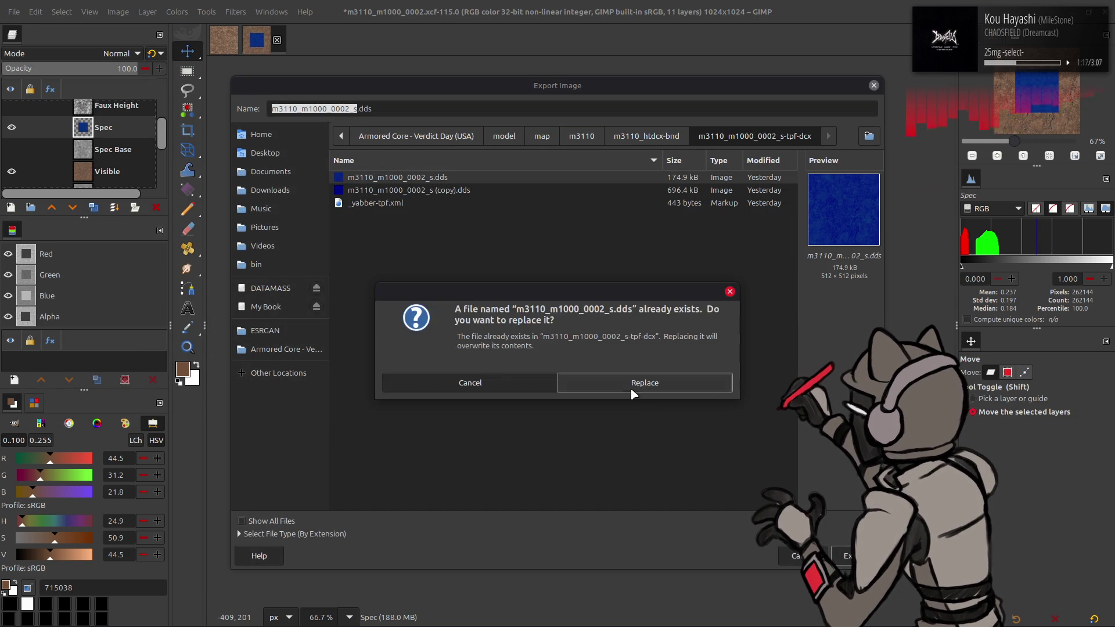
click(638, 381)
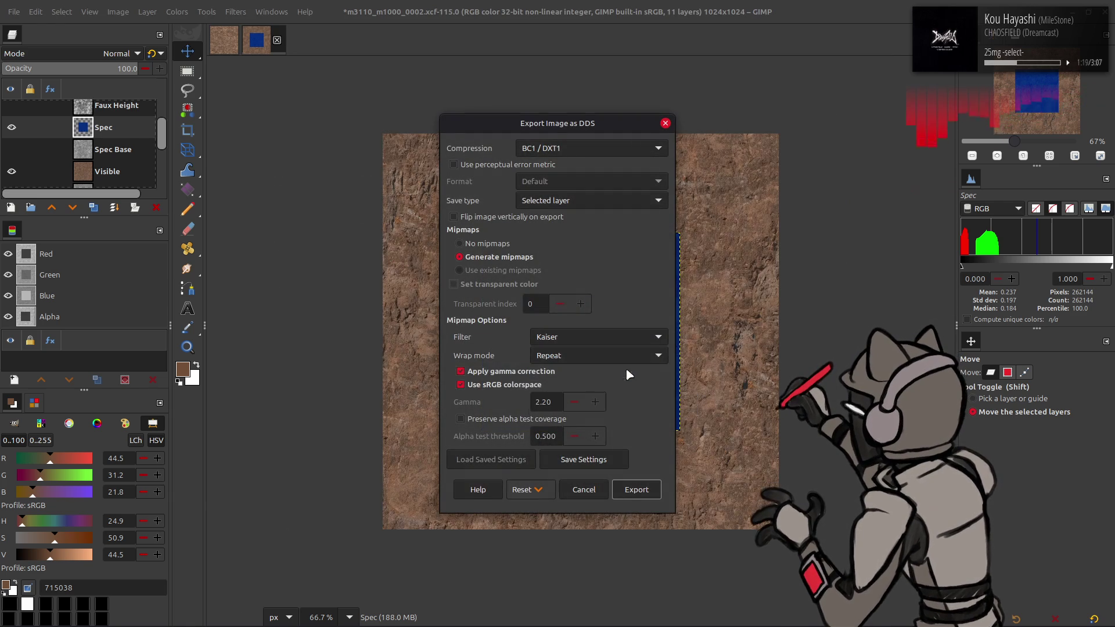
click(636, 490)
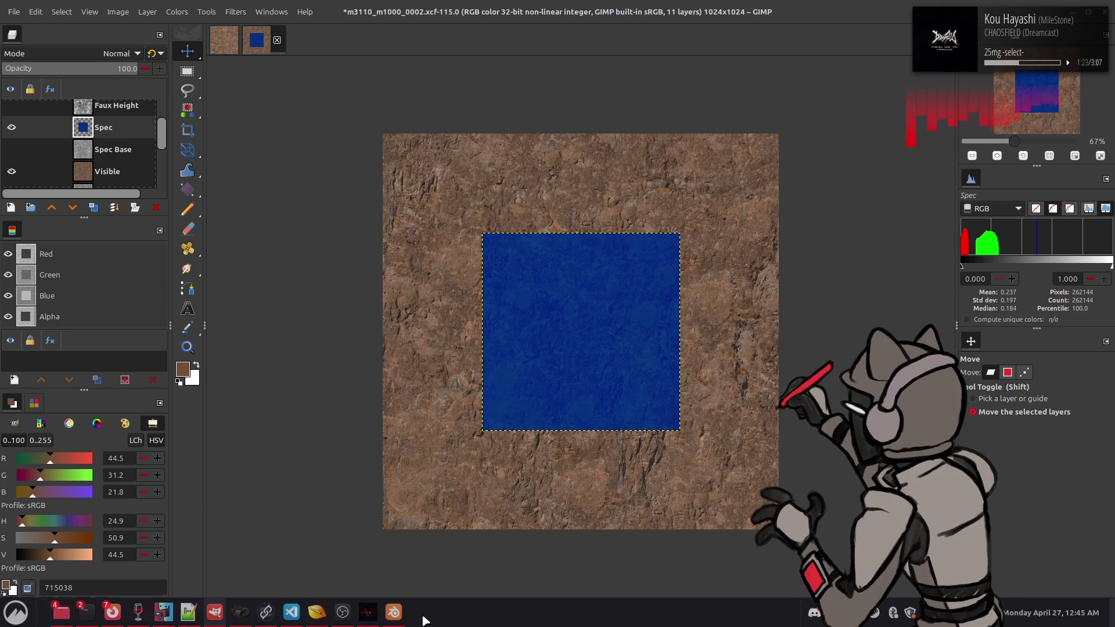
click(393, 620)
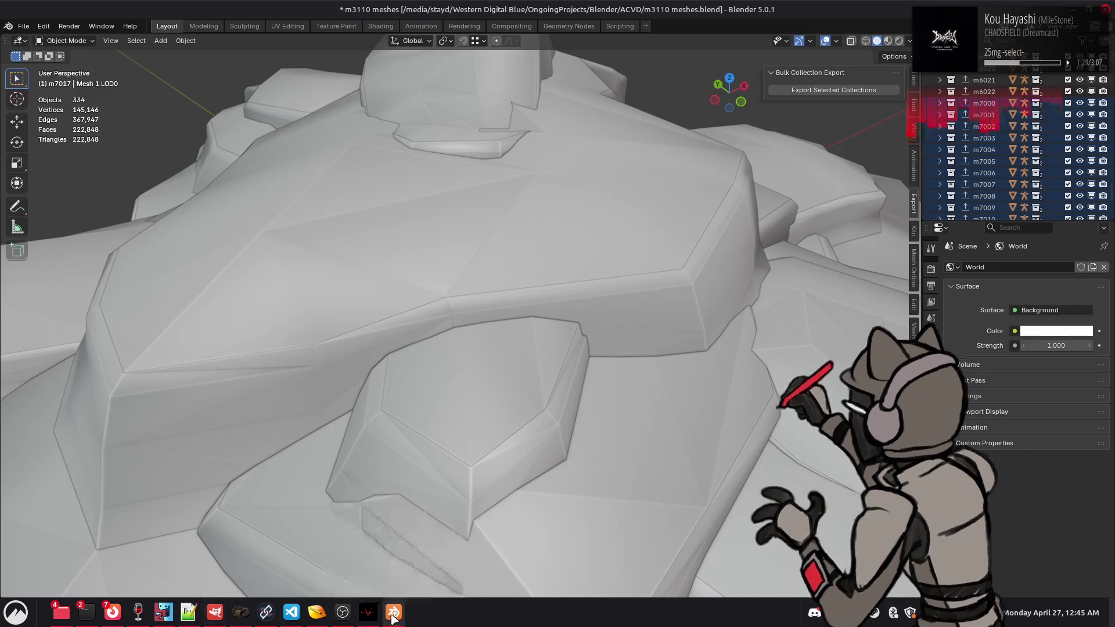
key(alt+Tab)
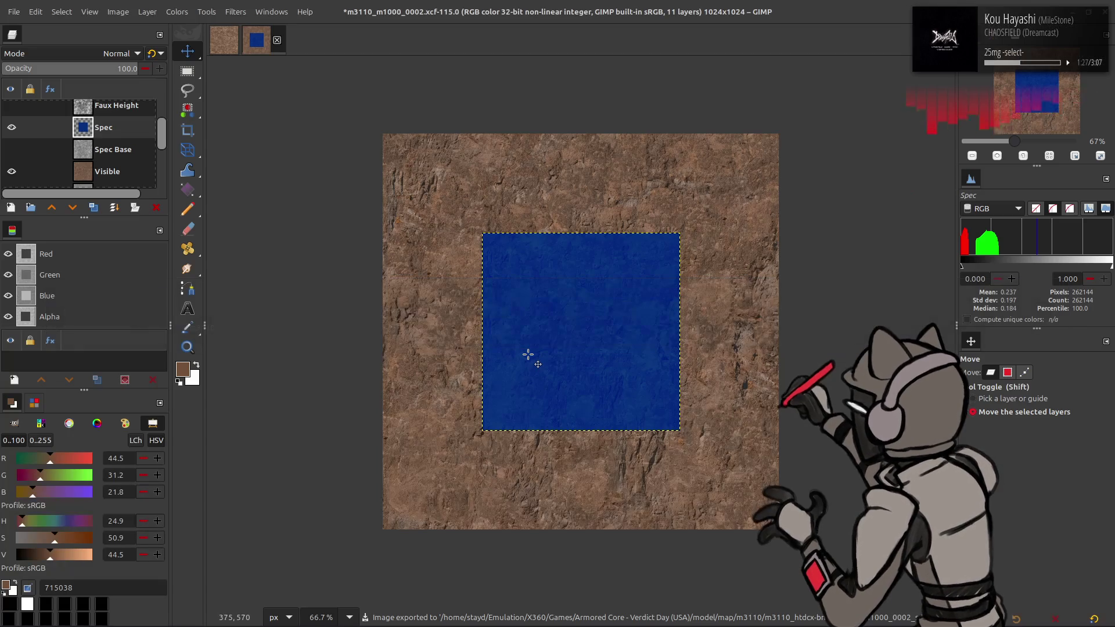
Look inside m3110_htdcx-bnd at the m3110_m1000_0002_s-tpf-dcx folder, then return to m3110
key(alt+Tab)
key(alt+Tab)
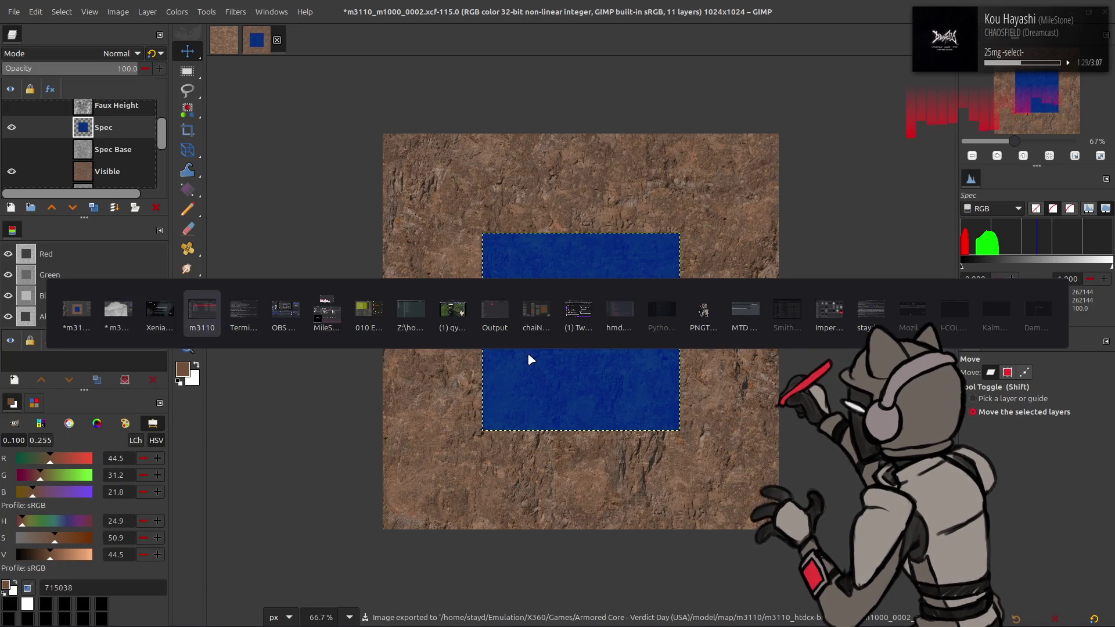
key(alt+Right)
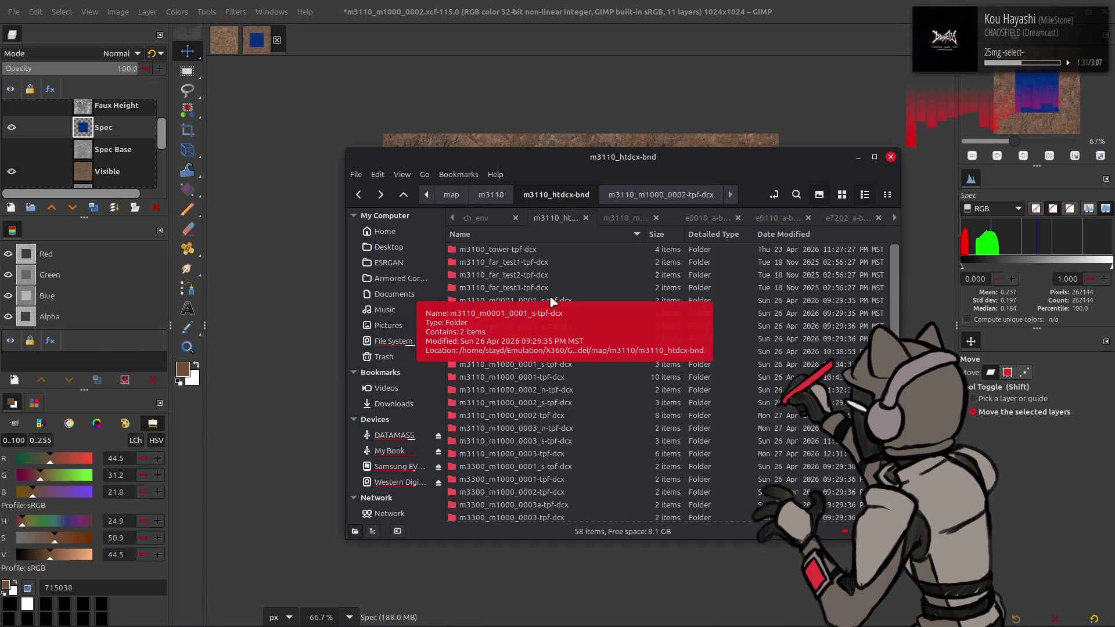
click(553, 403)
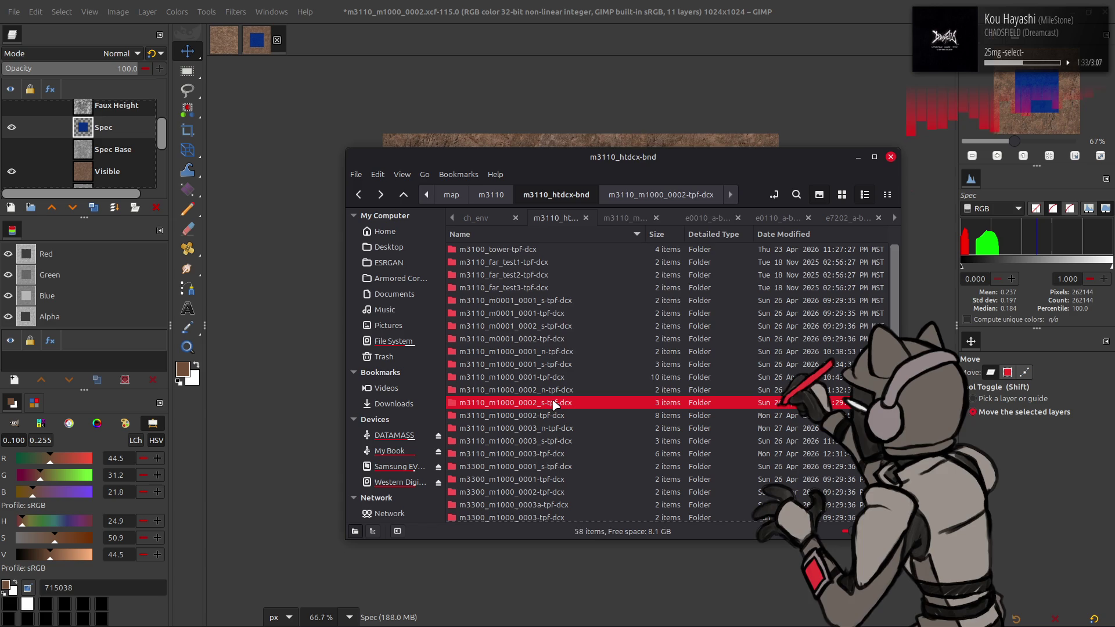
right_click(552, 403)
mouse_move(668, 143)
key(Escape)
key(alt+Left)
Repack m3110_htdcx-bnd with YabberExt and bring Xenia's Mission Report back
right_click(535, 252)
mouse_move(680, 308)
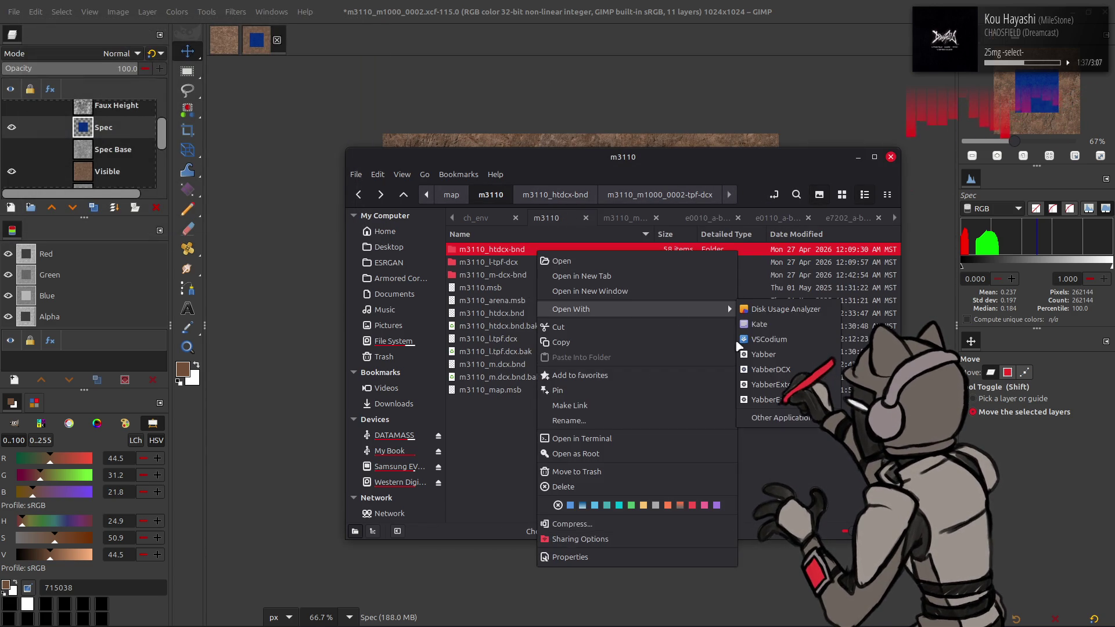
click(766, 385)
key(alt+Tab)
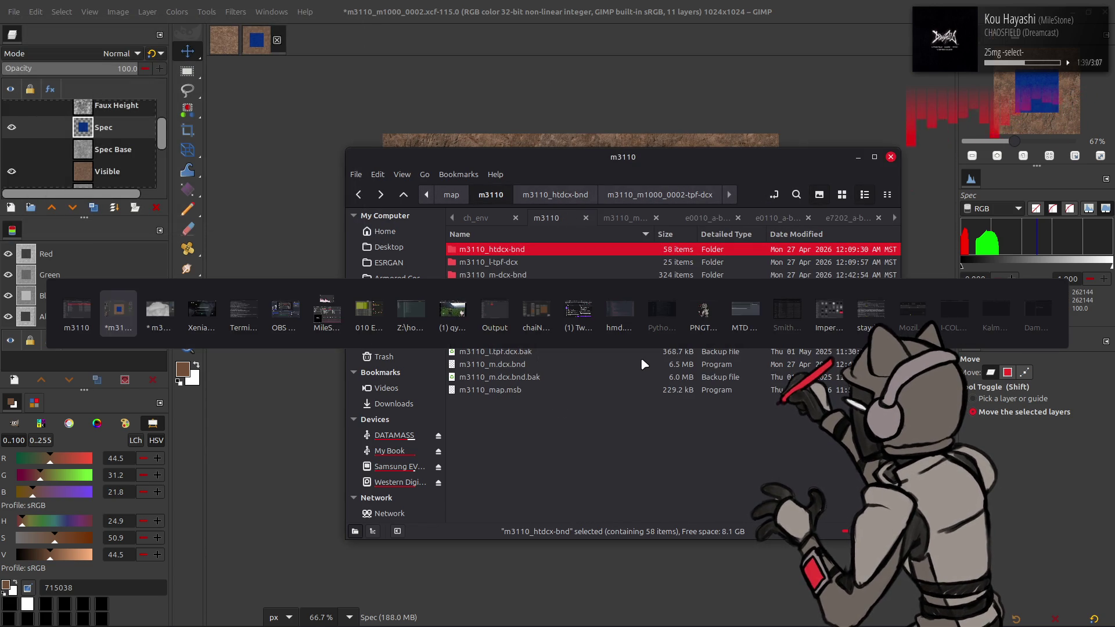
key(alt+Tab)
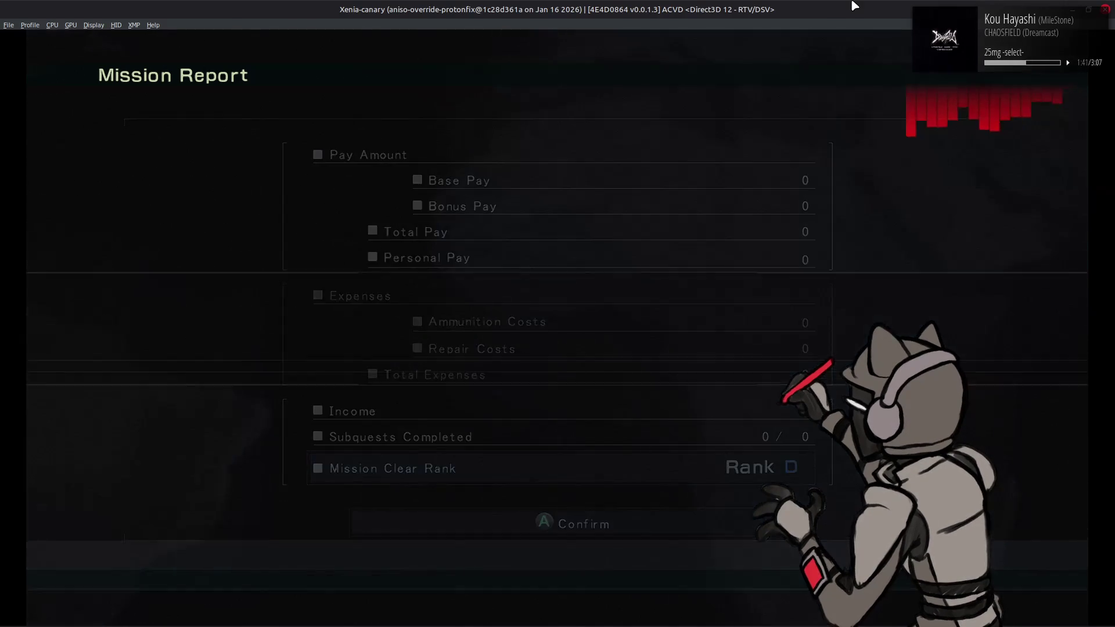
Sortie and test-play the mission again, then retry from the pause menu and switch to Nemo
key(Return)
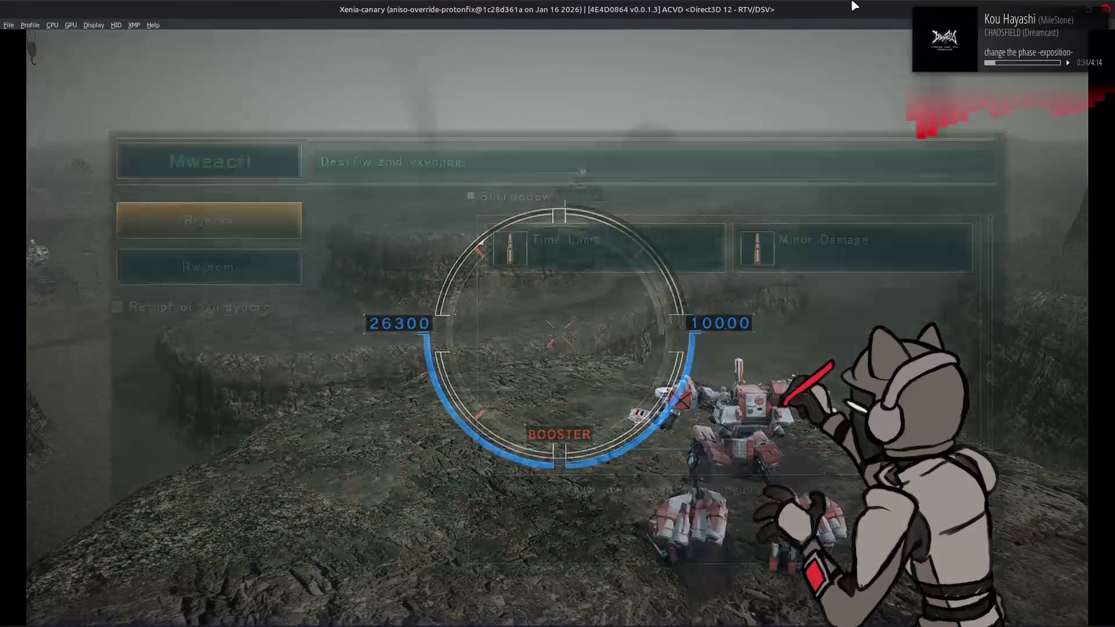
key(Down)
key(Return)
key(Return)
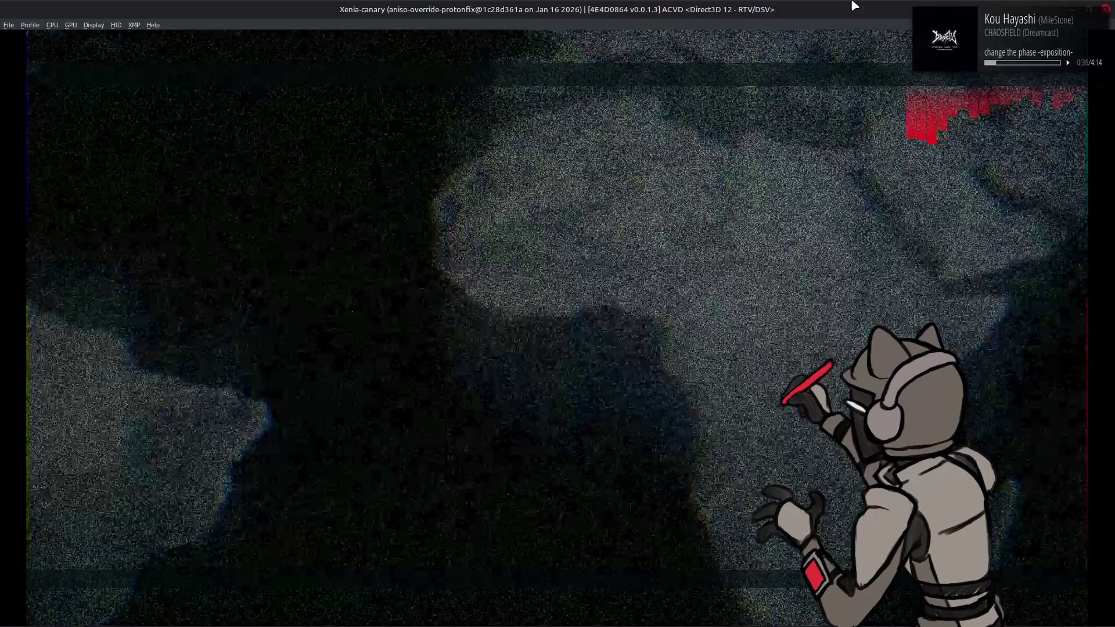
key(alt+Tab)
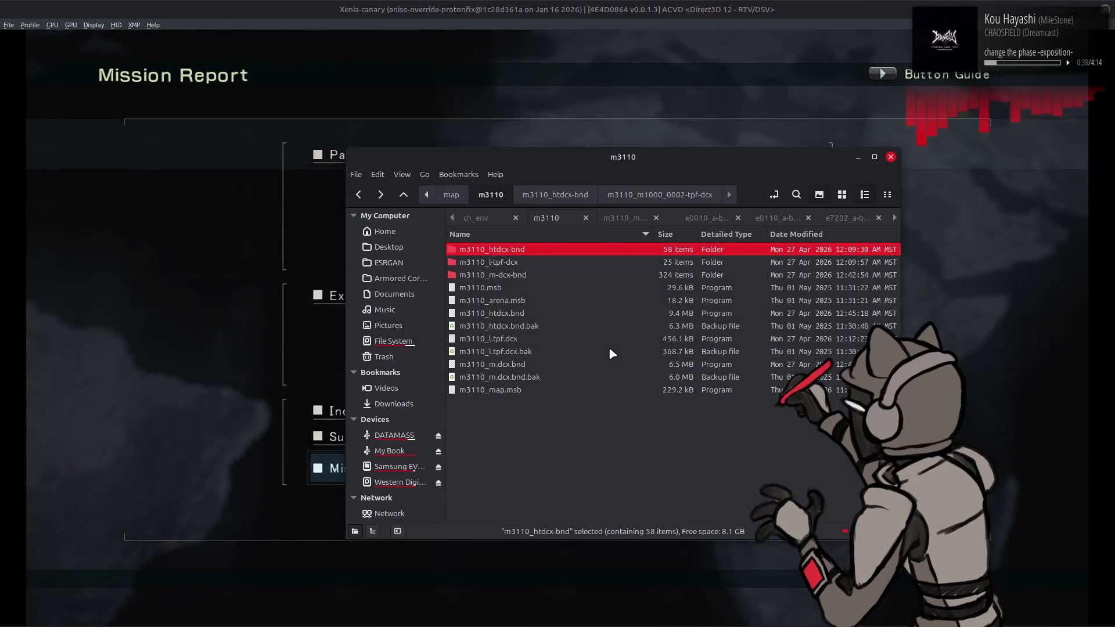
In 010 Editor's Template Results, expand event[1] > light > auxDirectLight0 with its diffuse and specular colours
key(alt+Tab)
key(alt+Tab)
key(alt+Tab)
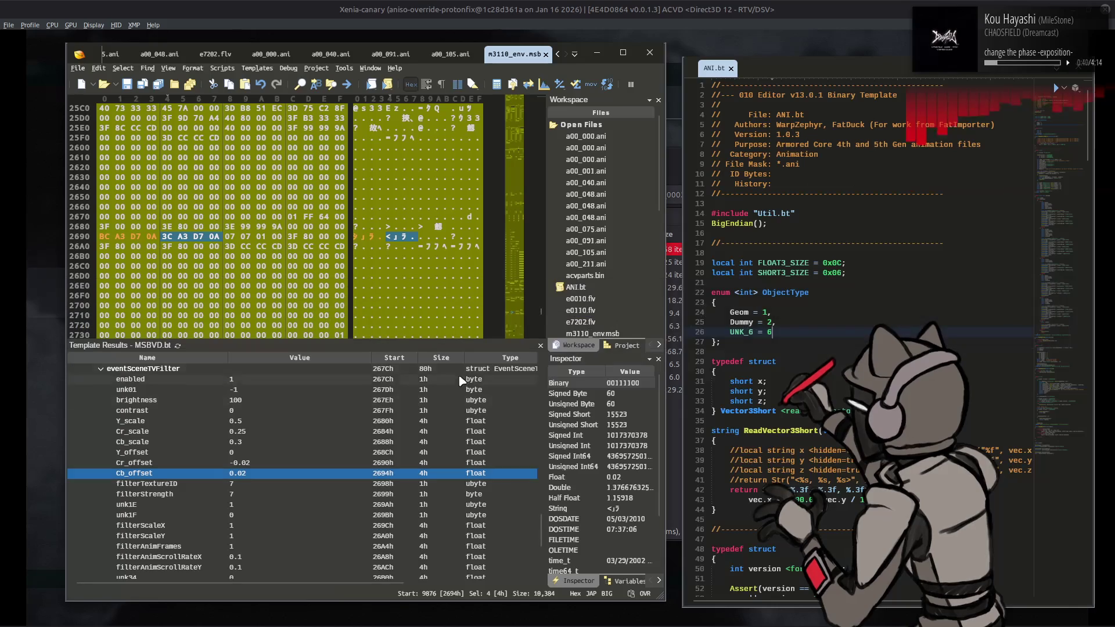
scroll(464, 378, up, 15)
click(169, 411)
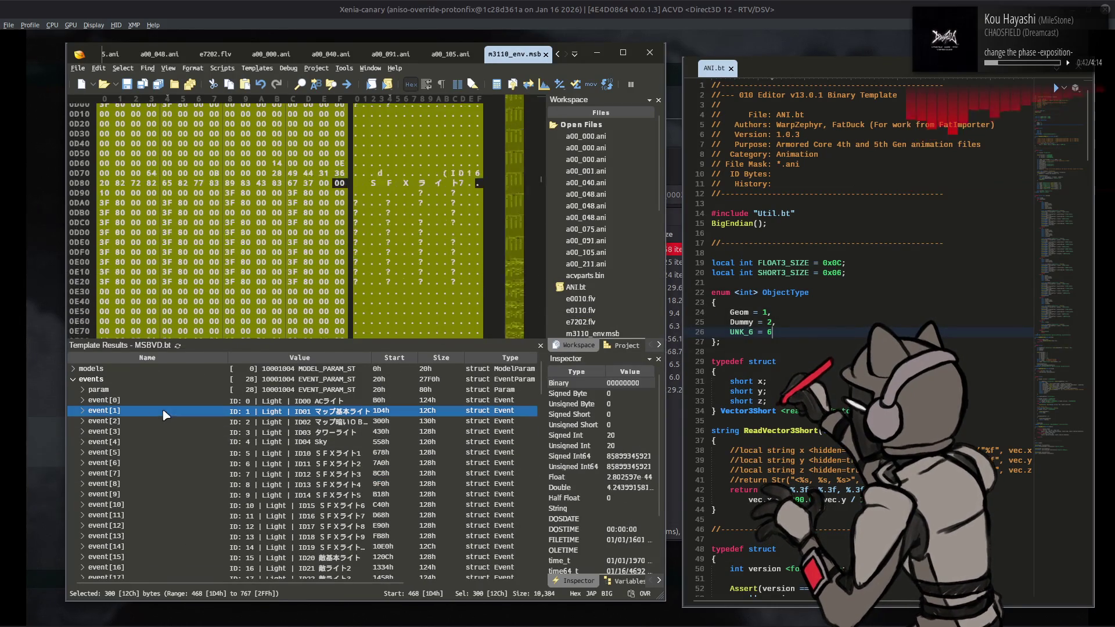
click(83, 411)
double_click(93, 483)
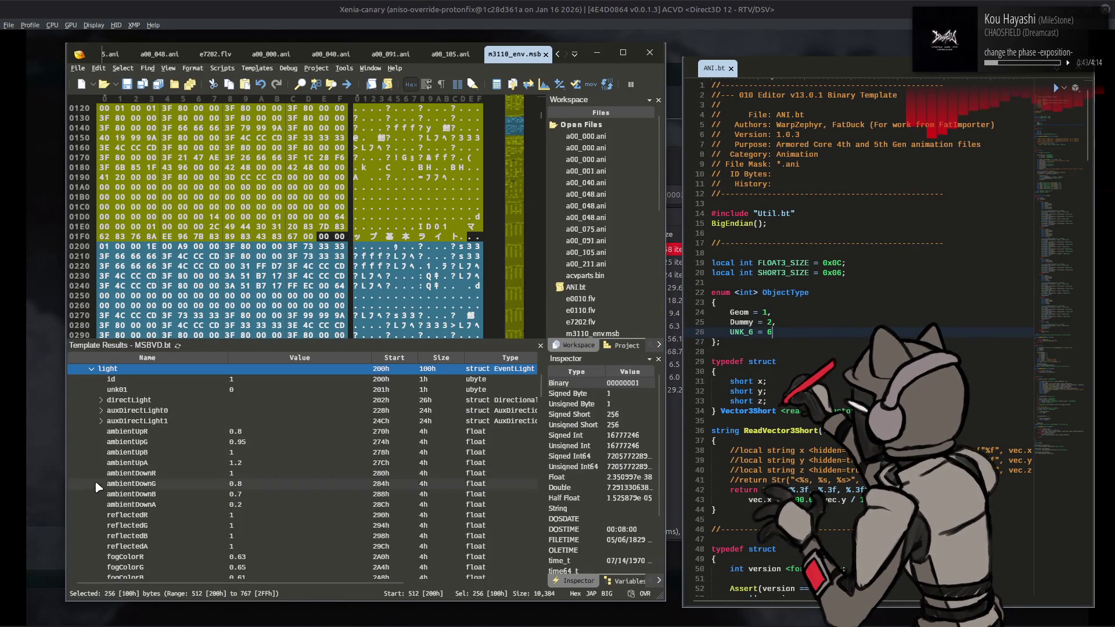
double_click(117, 410)
click(110, 452)
click(110, 441)
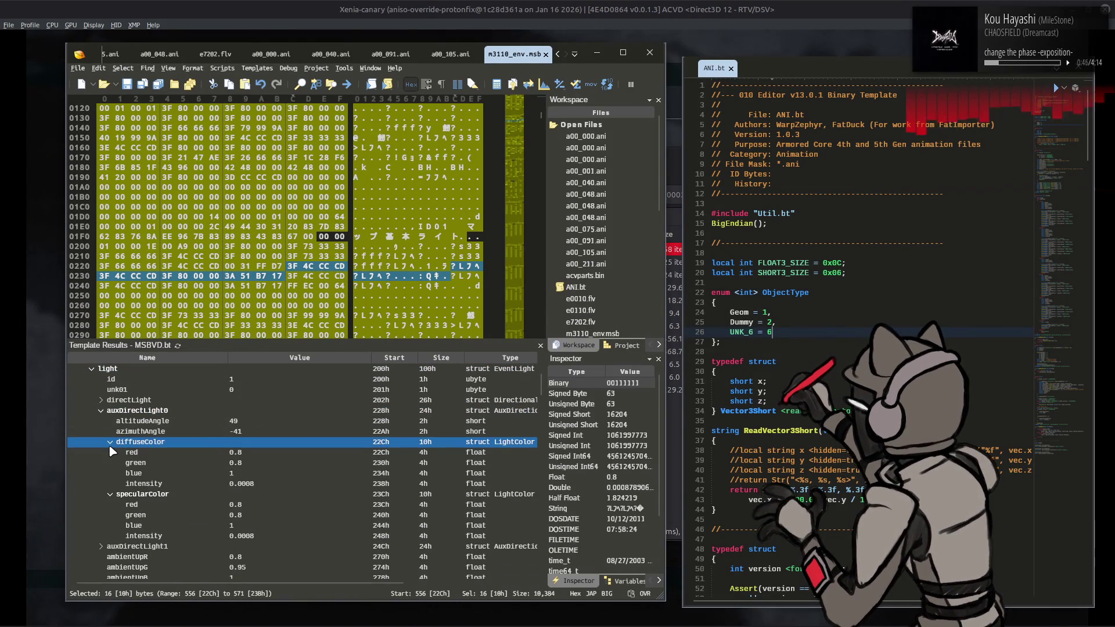
scroll(112, 452, down, 3)
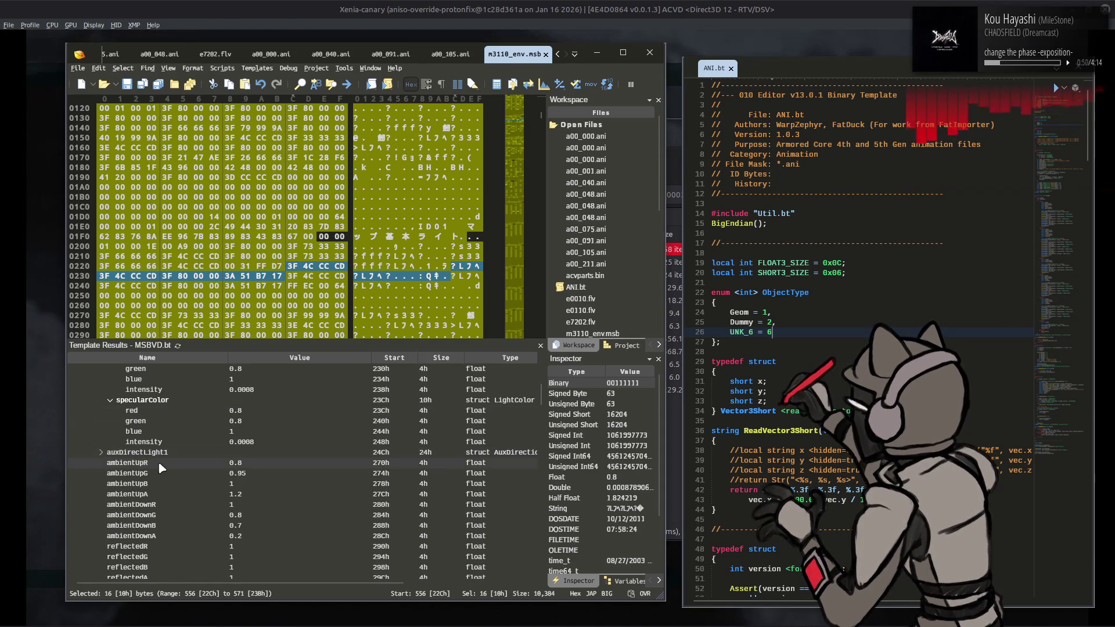
Set ambientUpA to 0.6 and the diffuse and specular intensities to 0.8
click(253, 498)
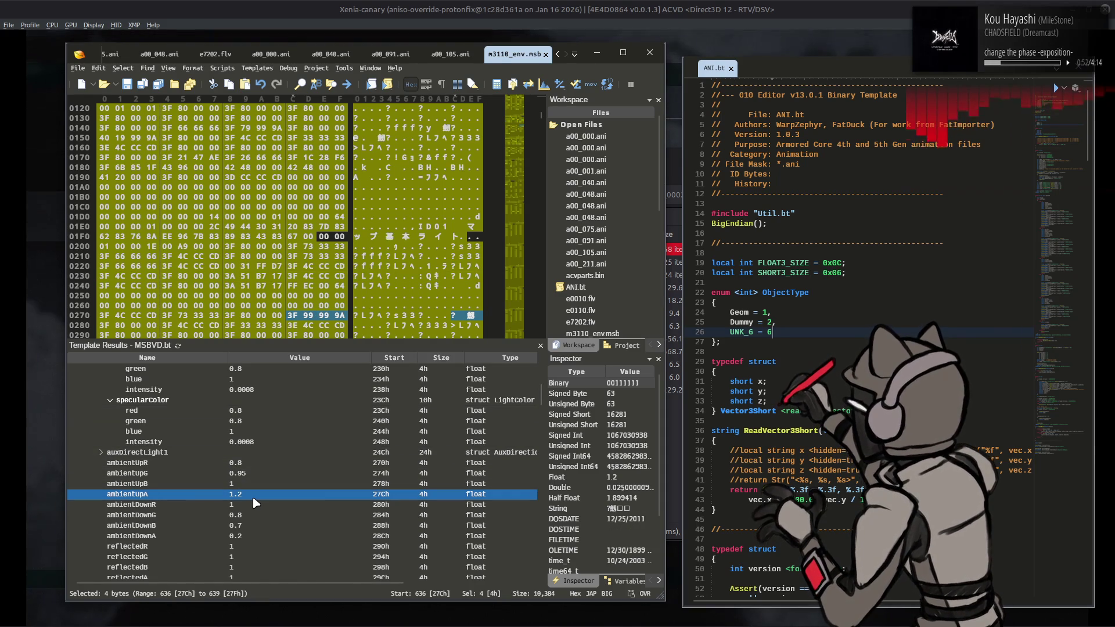
click(252, 497)
click(256, 442)
click(256, 442)
text(.8)
click(260, 390)
text(.8)
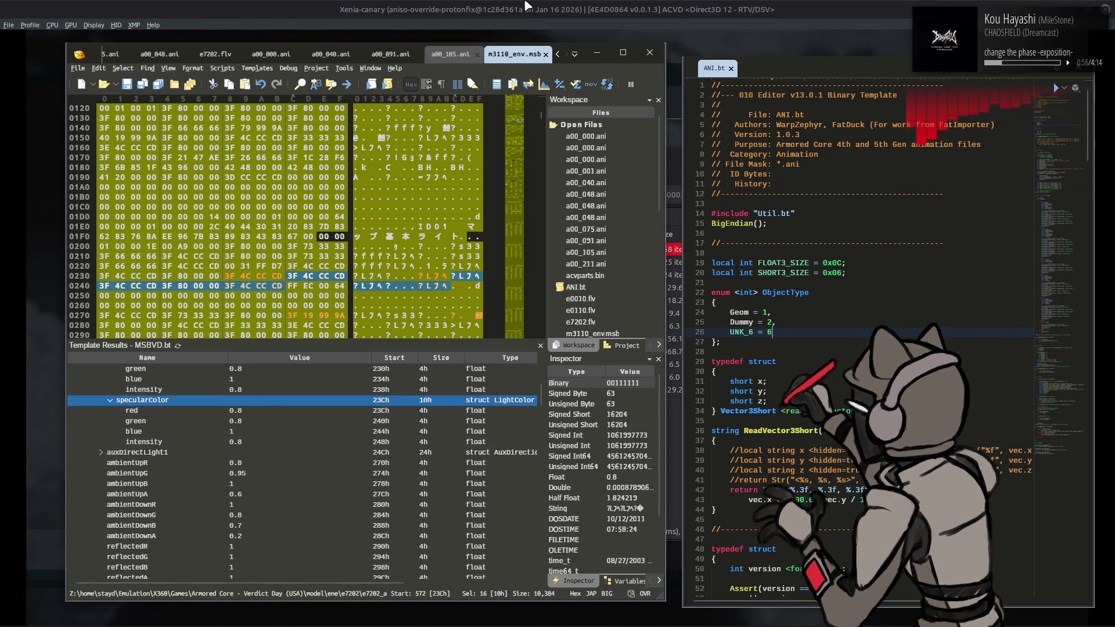
click(538, 6)
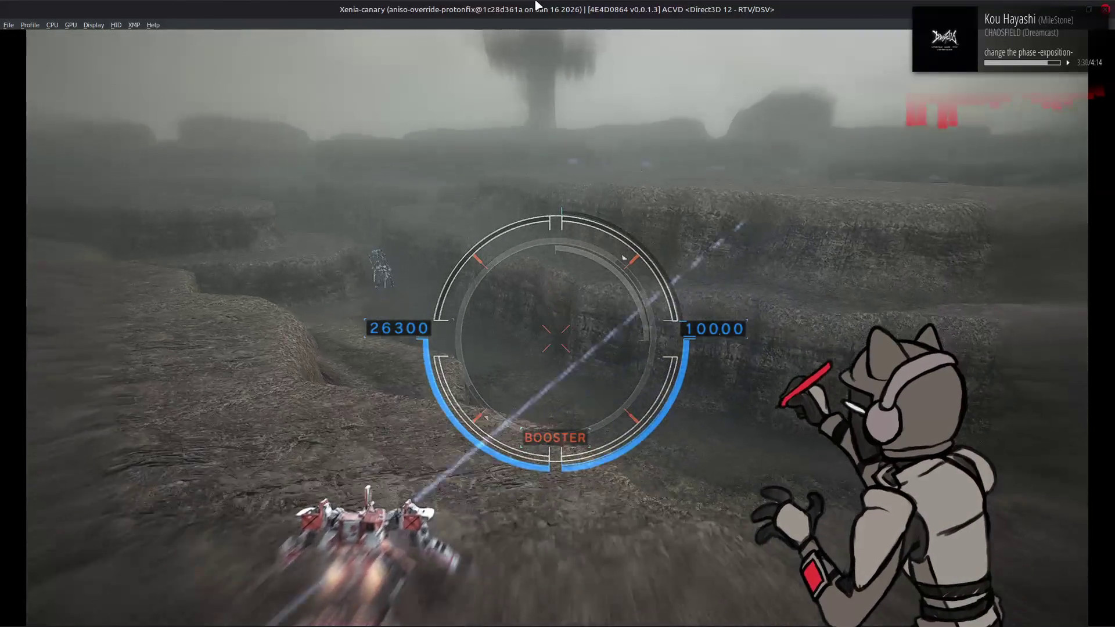
Pause the edited-lighting test run and retire from the mission
key(Escape)
key(Down)
key(Return)
key(Escape)
Confirm Retire to end the canyon mission, bringing up the Rank D, zero-pay Mission Report
key(Return)
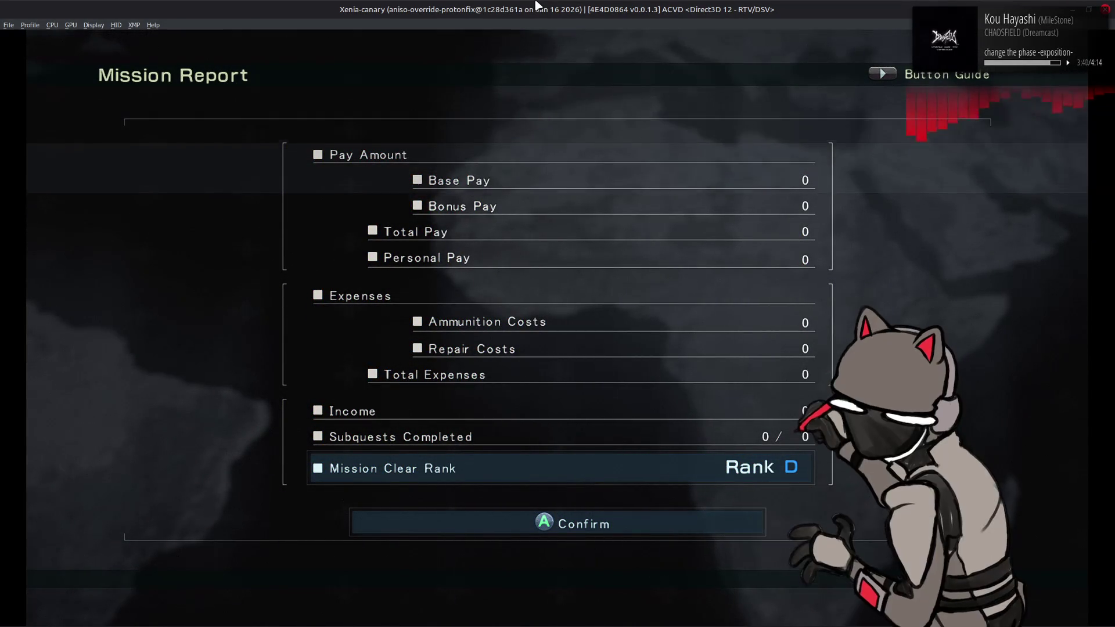
mouse_move(748, 626)
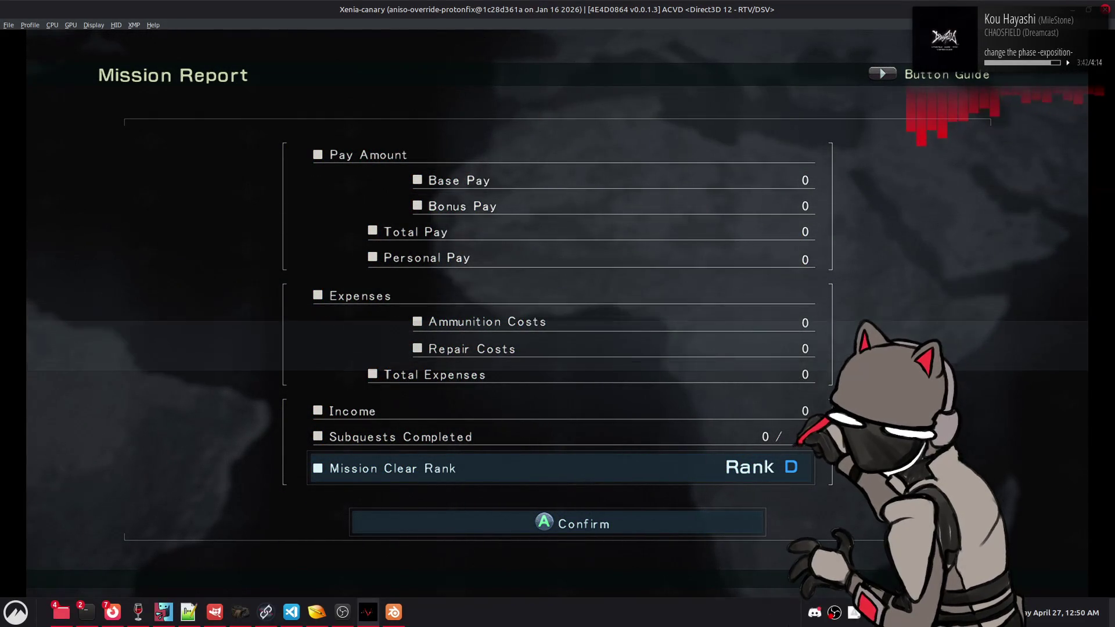